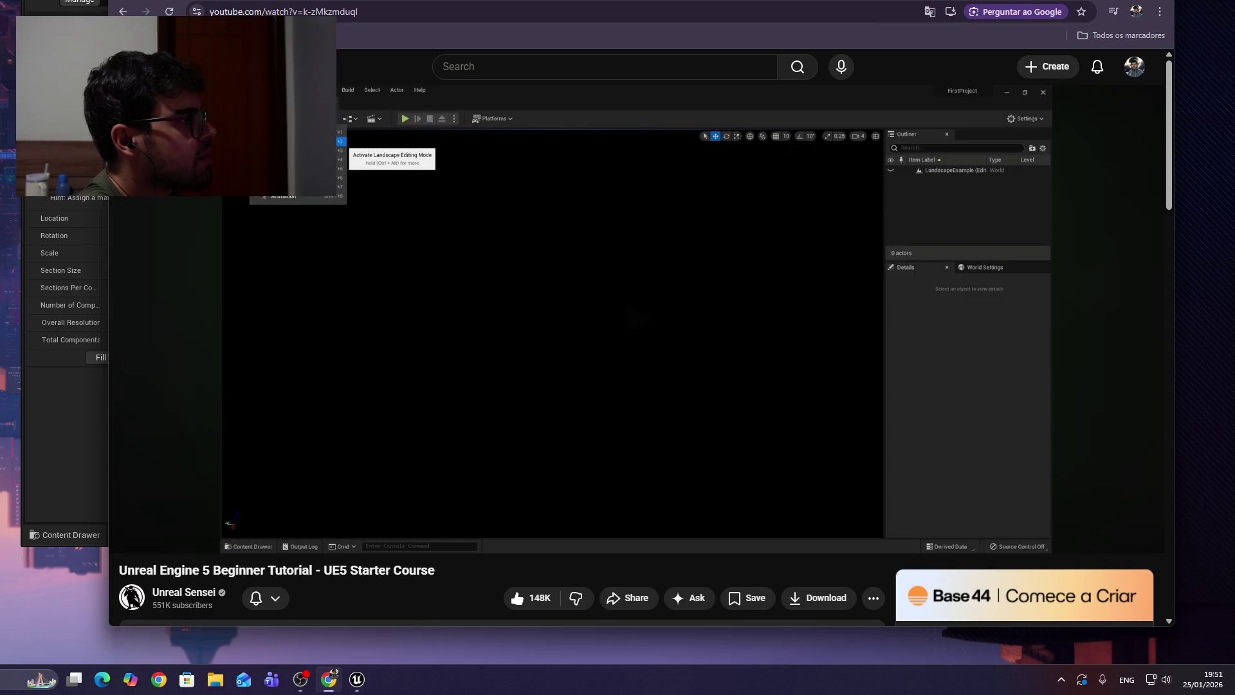
# Play the tutorial through its Landscape mode 505 × 505 setup, pause it, and return to Unreal.
pyautogui.click(614, 288)
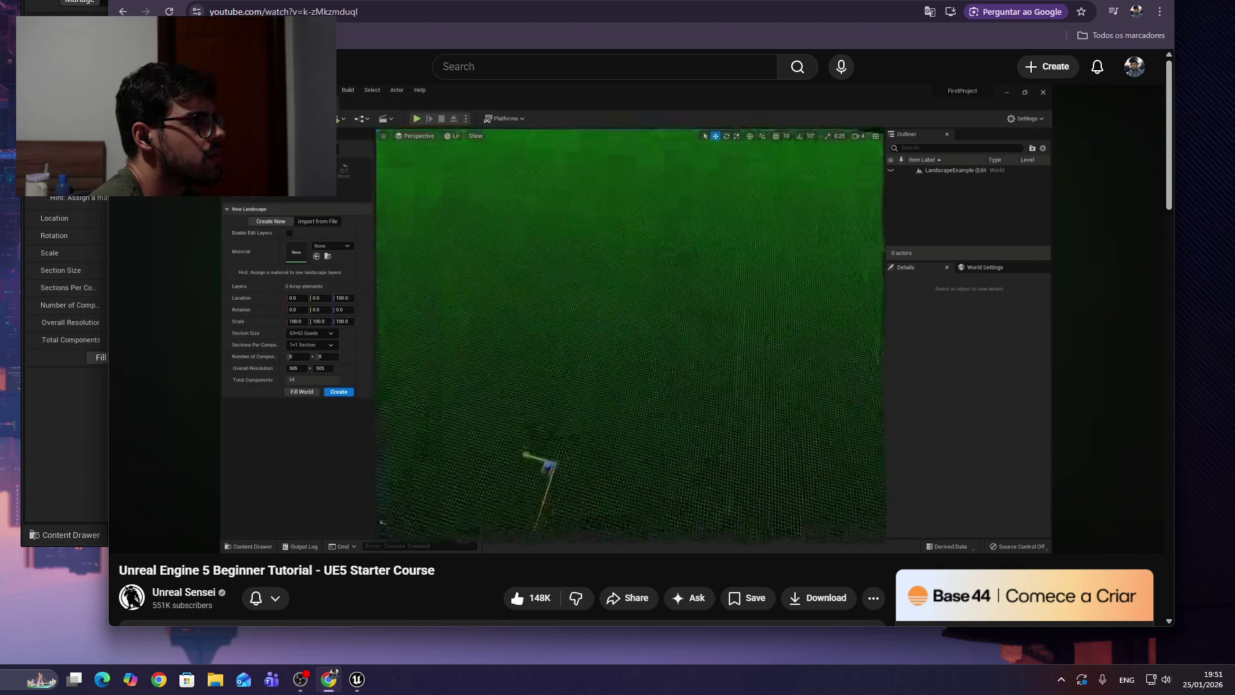
pyautogui.moveTo(664, 352)
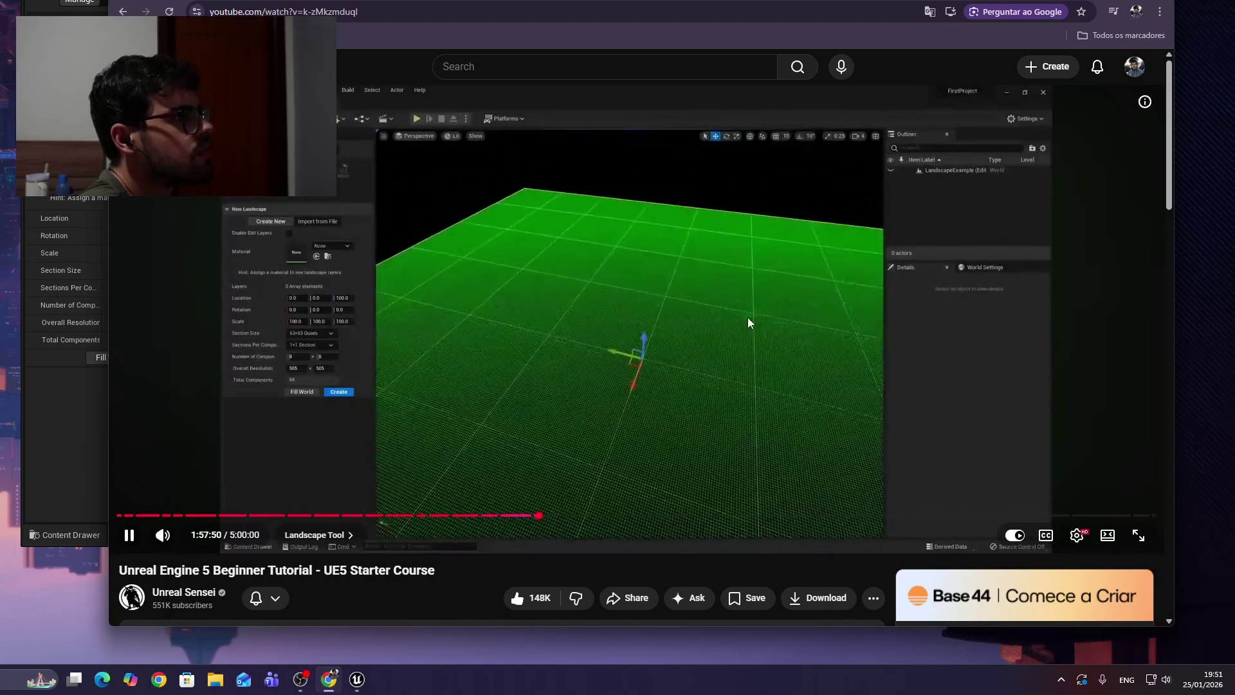
pyautogui.click(716, 304)
pyautogui.hotkey('alt', 'Tab')
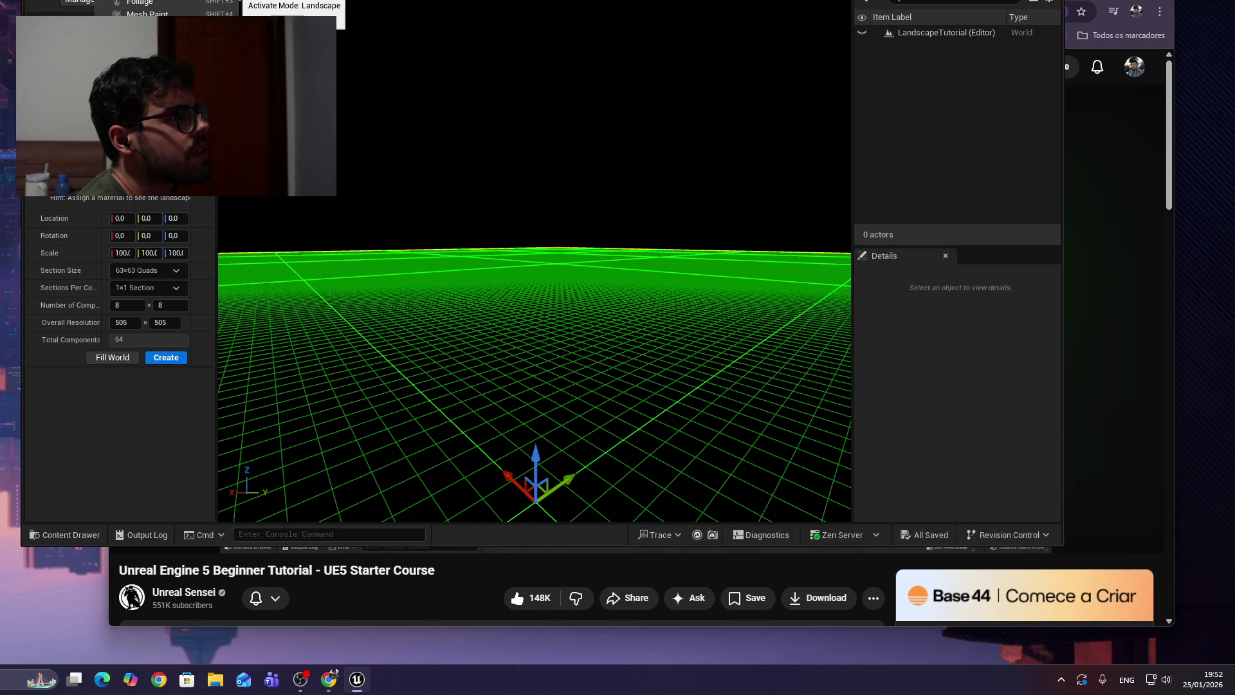
# Play the next part of the landscape tutorial, then pause it and return to the editor.
pyautogui.click(1114, 264)
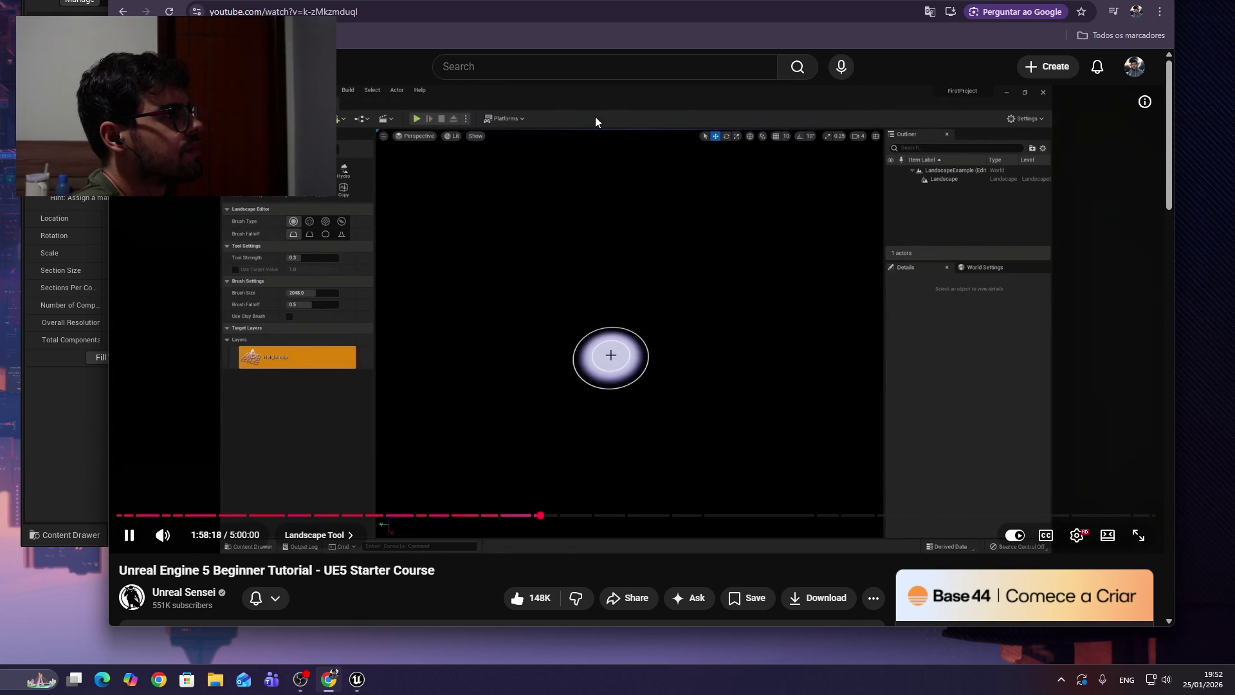
pyautogui.press('space')
pyautogui.hotkey('alt', 'Tab')
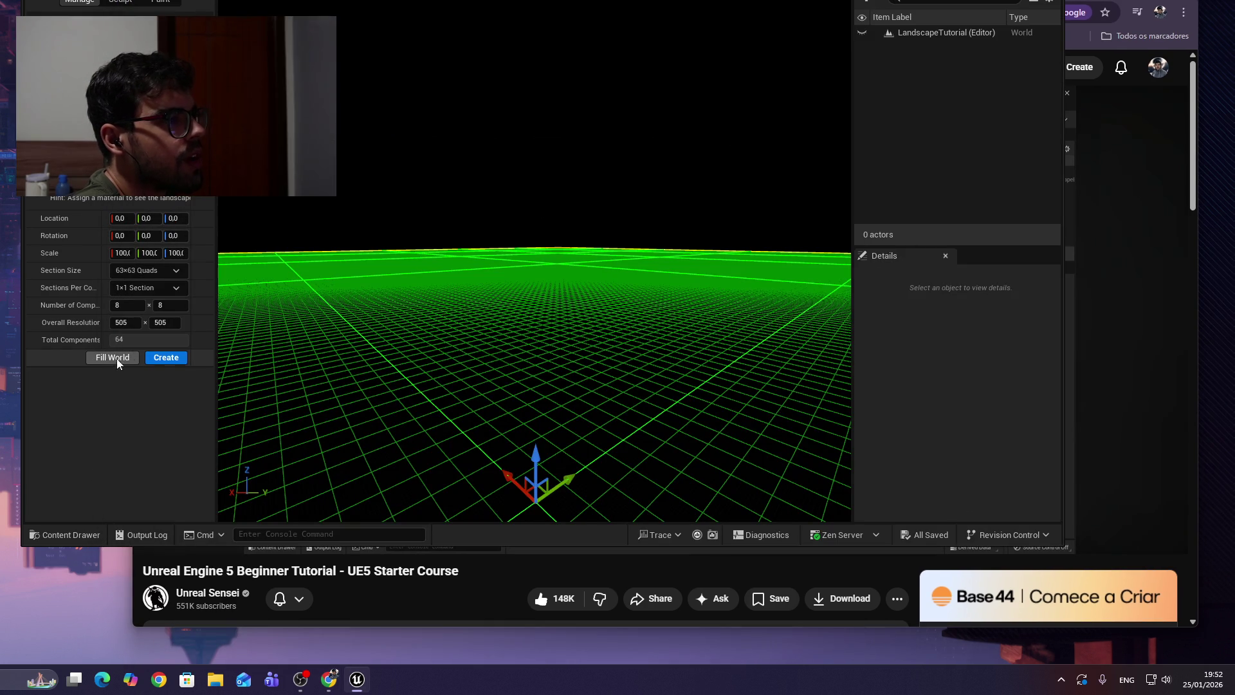
# Create the new flat landscape, then resume the tutorial at 1:58:26.
pyautogui.click(164, 359)
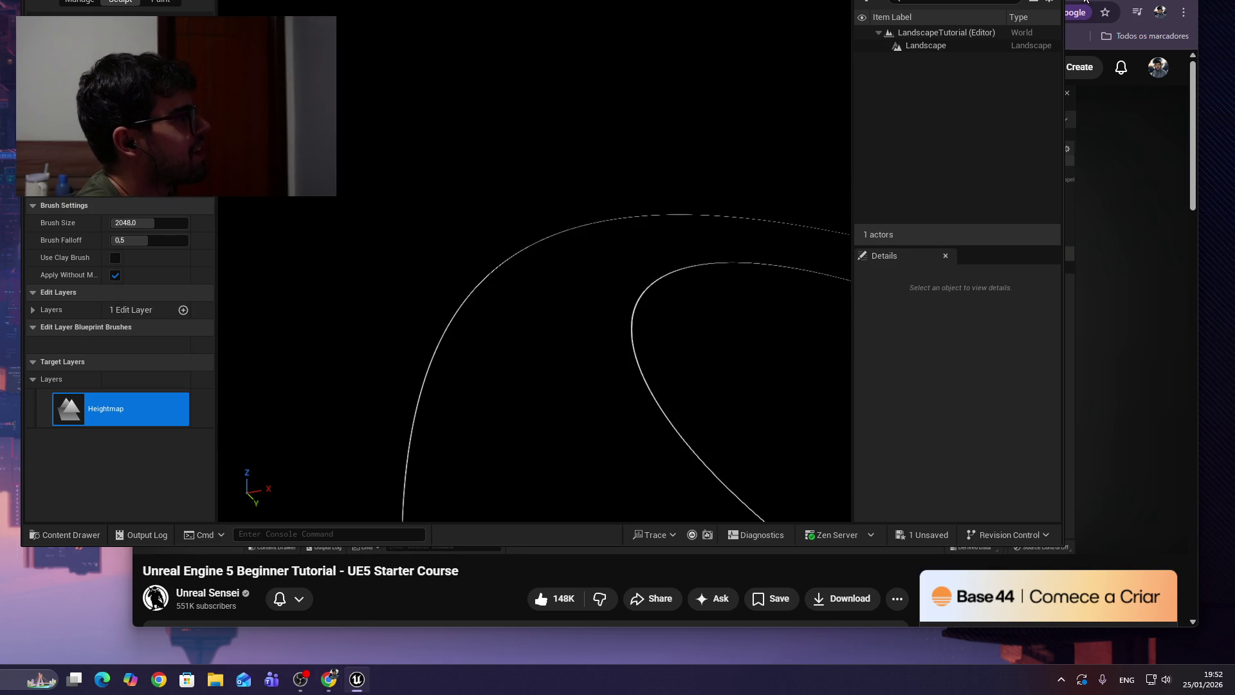
pyautogui.hotkey('alt', 'Tab')
pyautogui.click(745, 278)
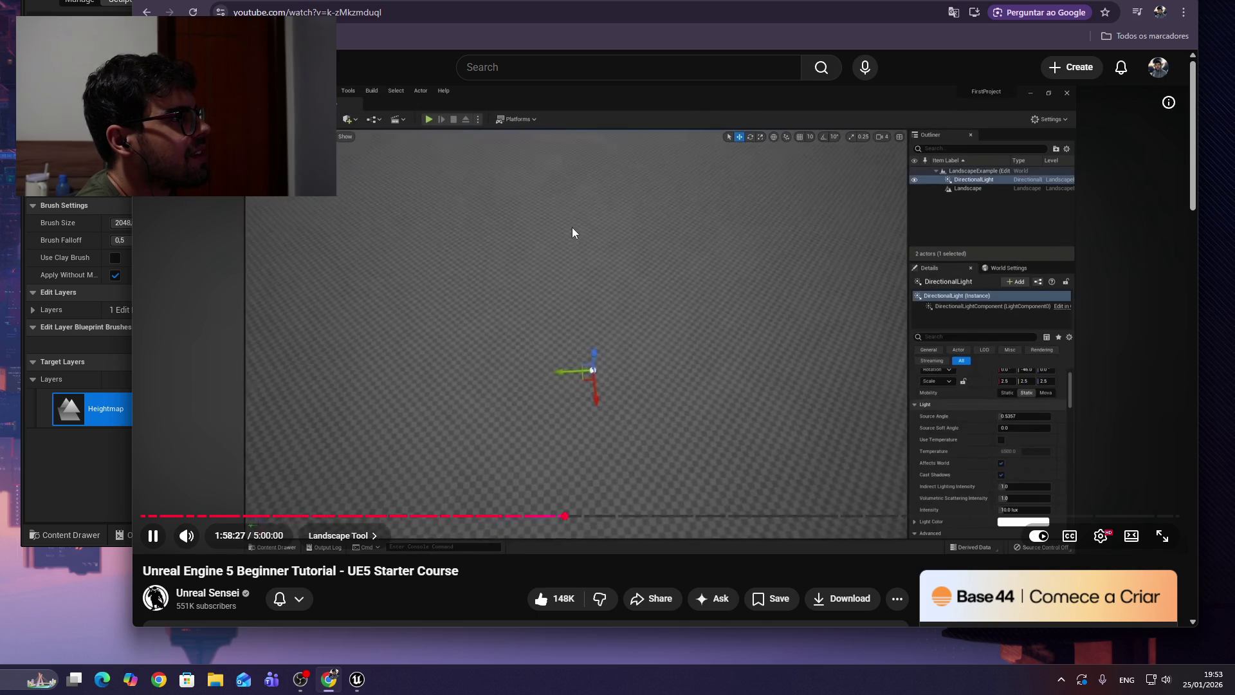
# Add a Directional Light from Quick Add > Lights and tilt the view toward it.
pyautogui.click(643, 237)
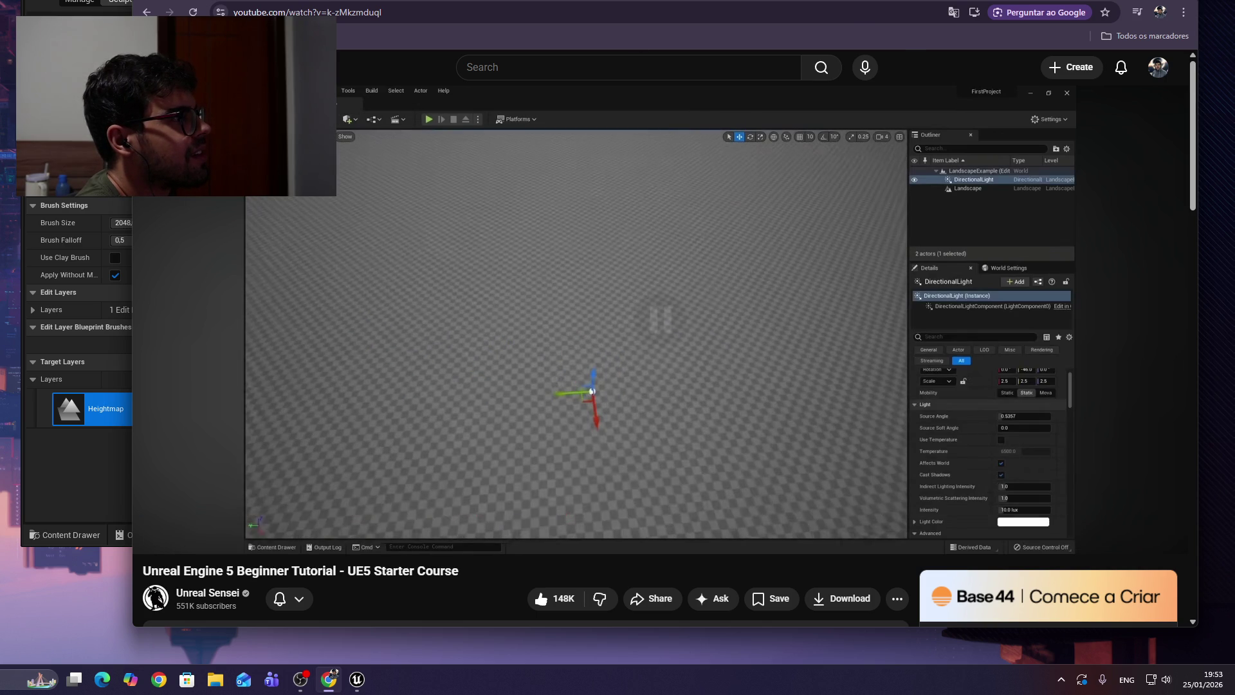
pyautogui.hotkey('alt', 'Tab')
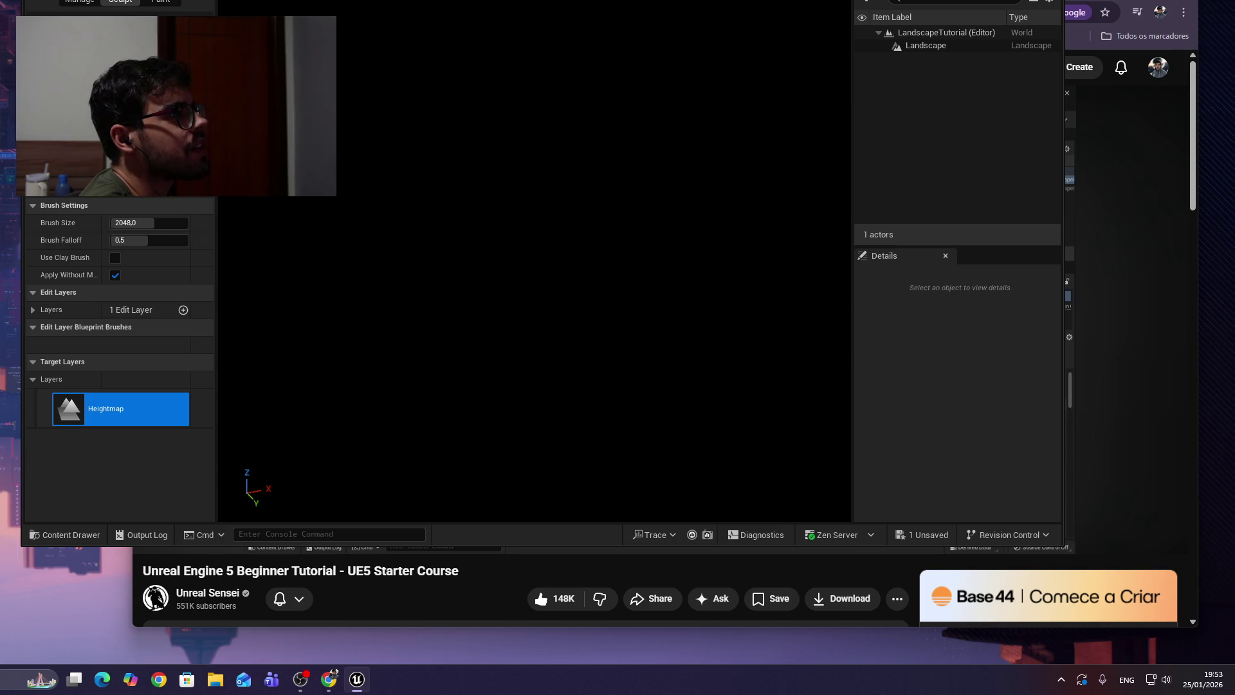
pyautogui.moveTo(309, 94)
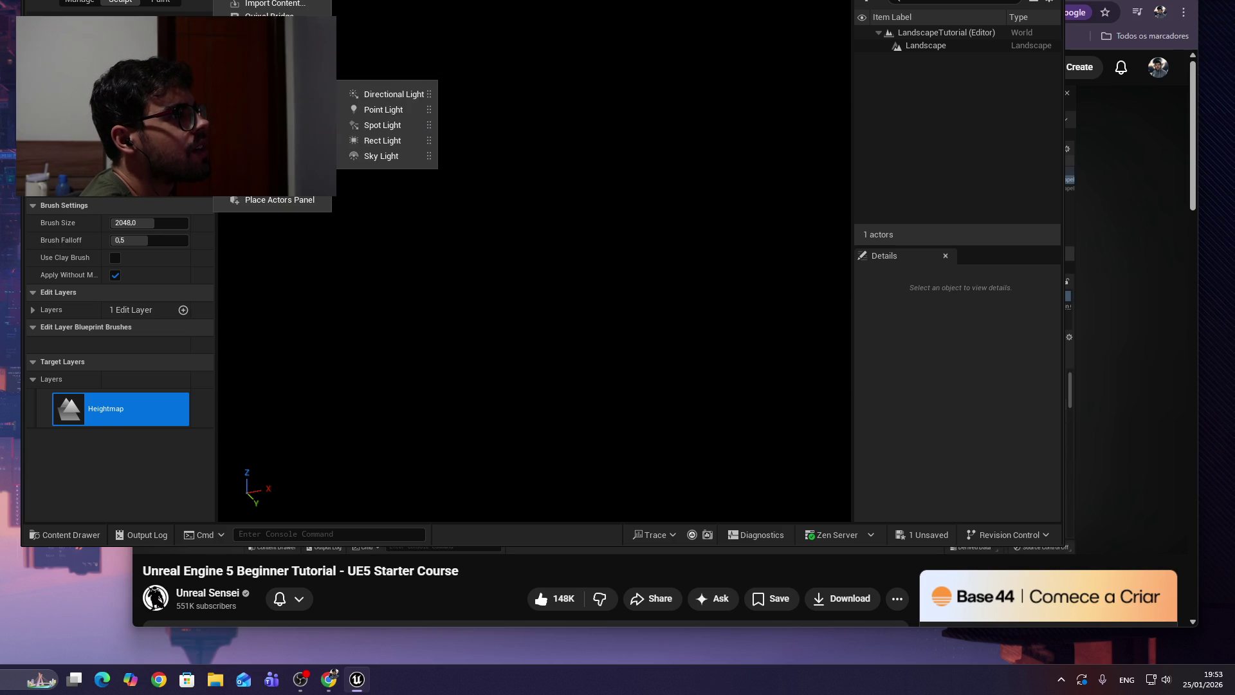
pyautogui.click(376, 95)
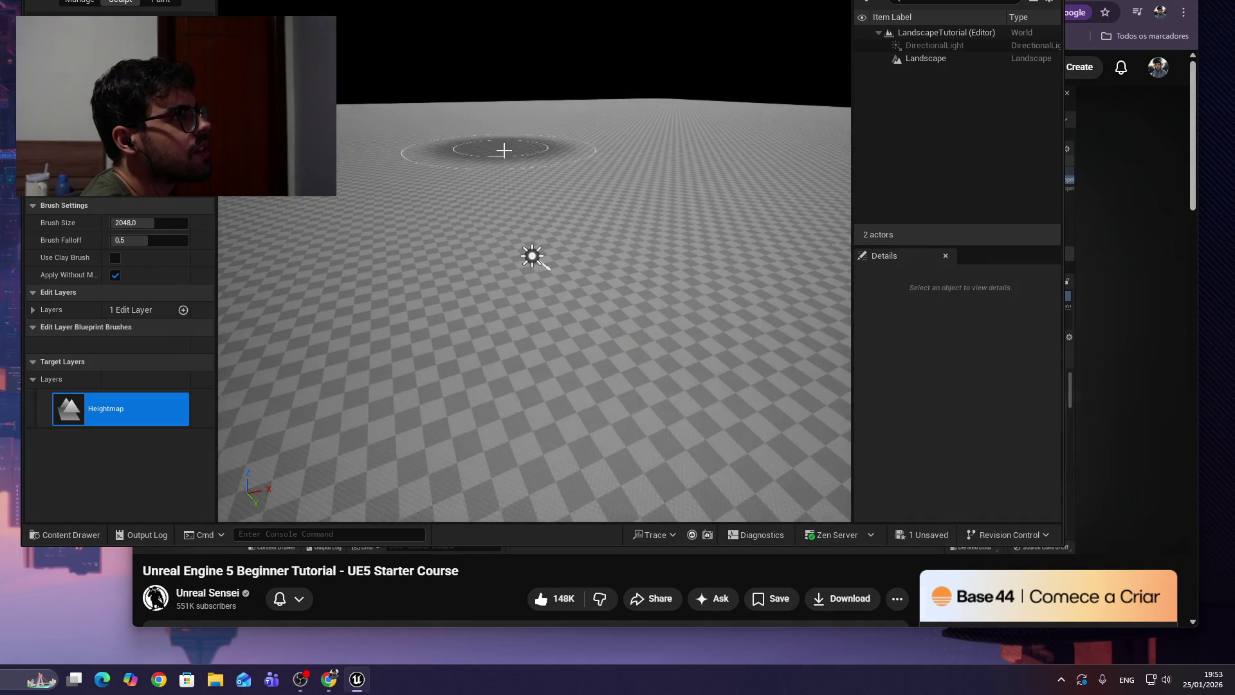
pyautogui.moveTo(725, 157)
pyautogui.mouseDown()
pyautogui.moveTo(701, 144)
pyautogui.moveTo(676, 167)
pyautogui.moveTo(650, 151)
pyautogui.moveTo(601, 164)
pyautogui.moveTo(659, 164)
pyautogui.moveTo(660, 151)
pyautogui.moveTo(621, 154)
pyautogui.moveTo(710, 276)
pyautogui.mouseUp()
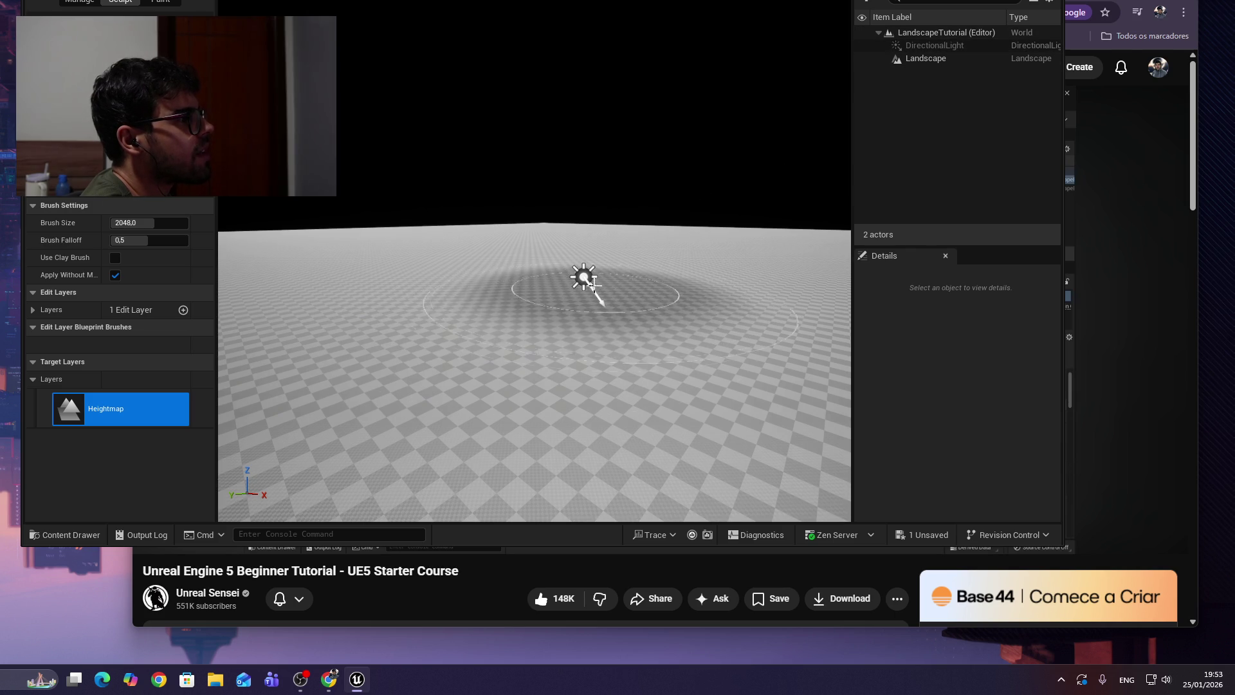
# Rewind the tutorial five seconds to rewatch the lighting part, then pause it.
pyautogui.click(1094, 412)
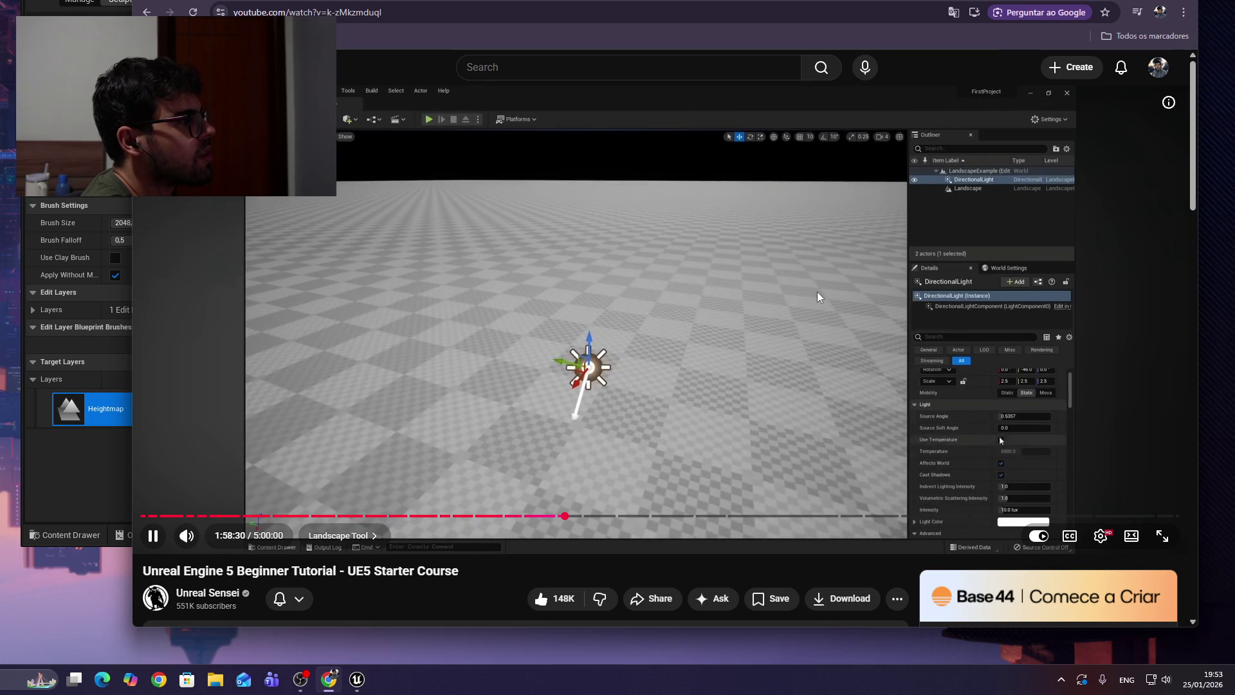
pyautogui.press('Left')
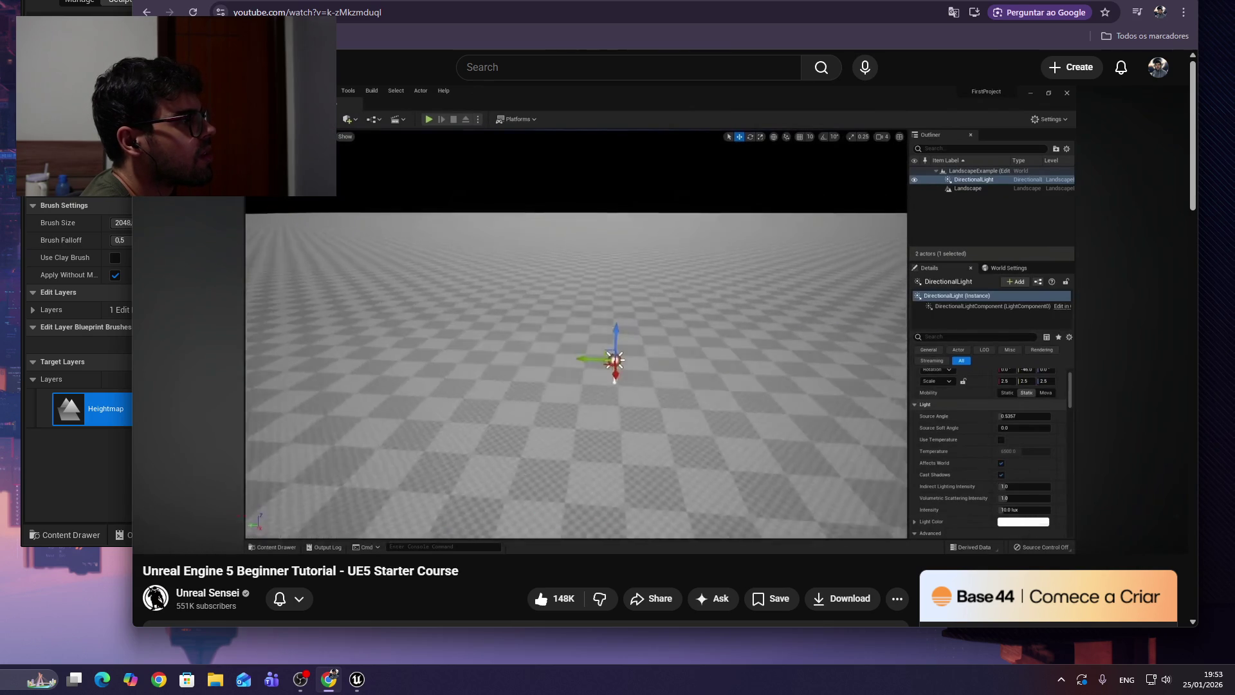
pyautogui.click(799, 185)
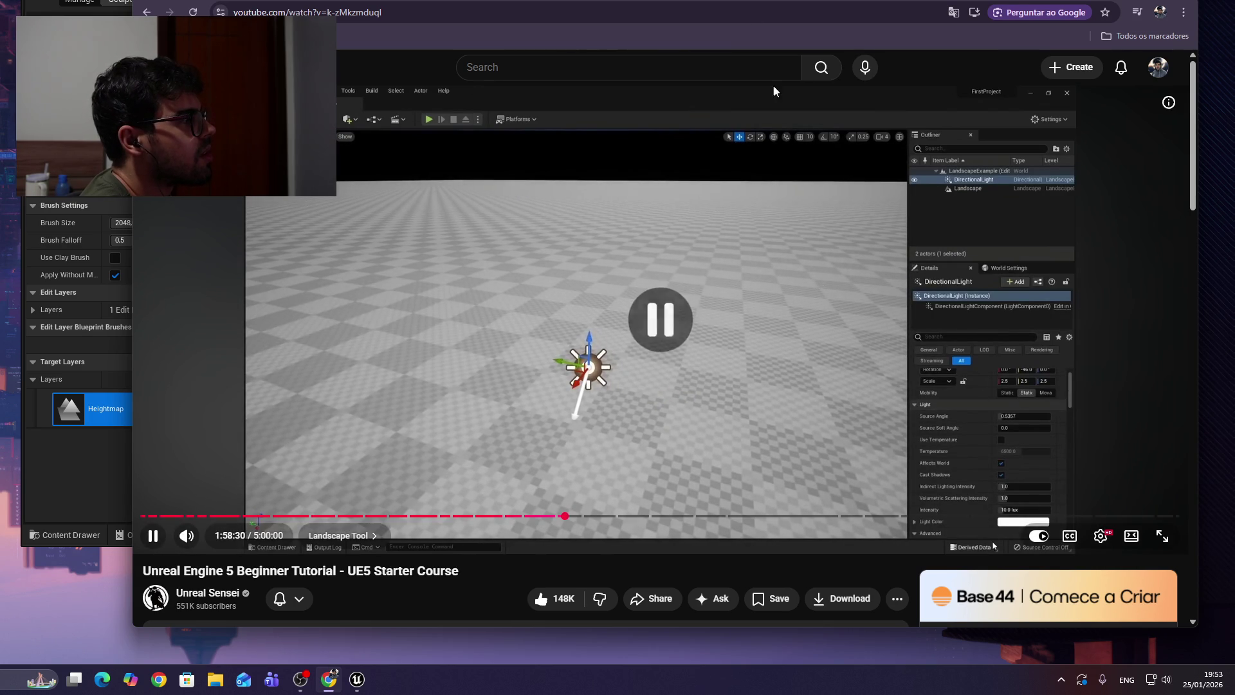
pyautogui.hotkey('alt', 'Tab')
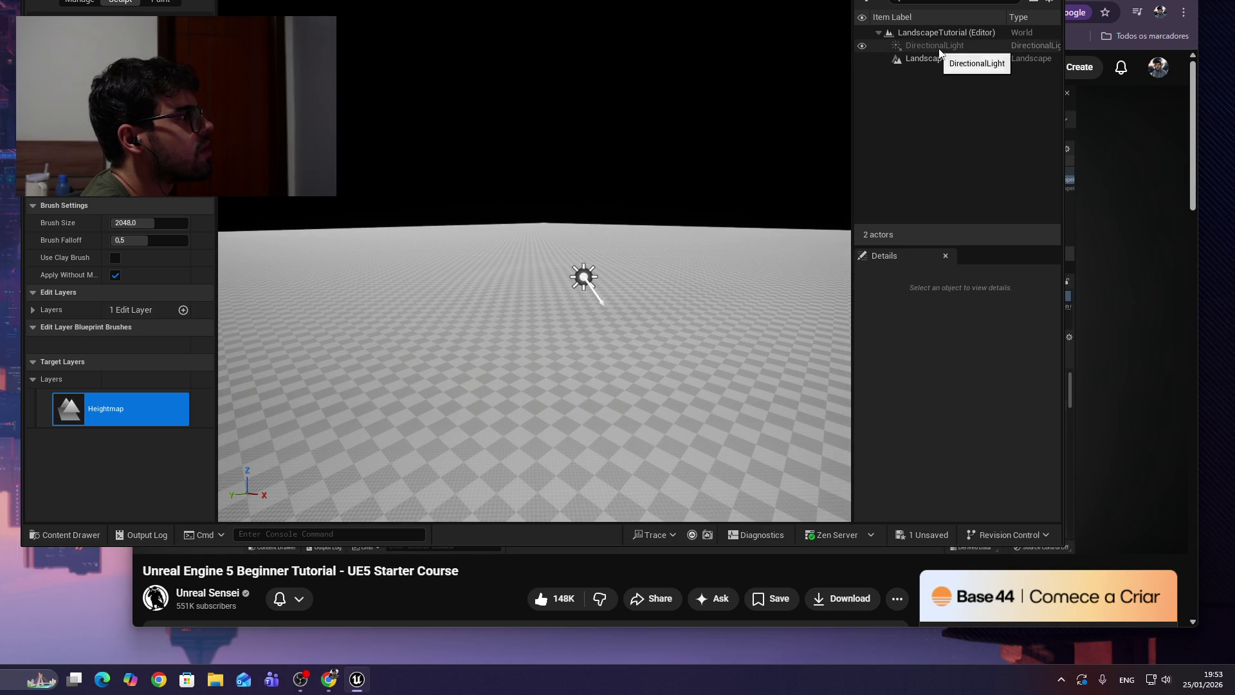
# Inspect the directional light in selection mode, return to landscape sculpting (Shift+2), and resume the tutorial.
pyautogui.click(961, 57)
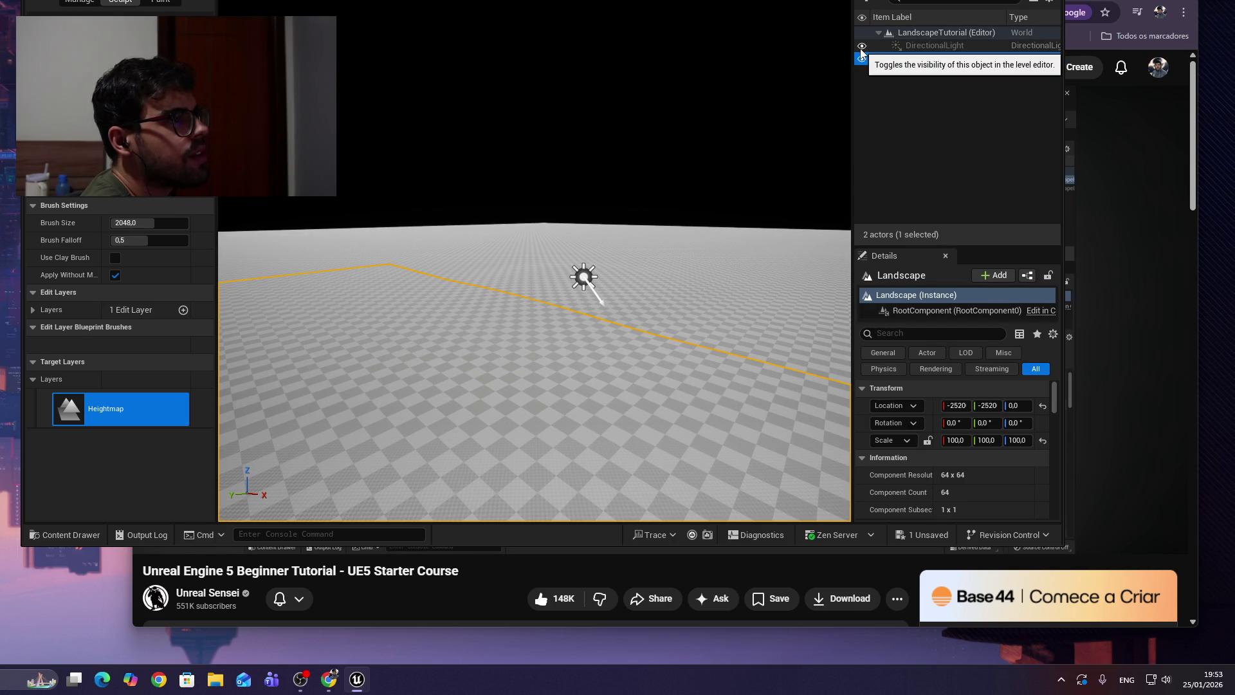
pyautogui.click(109, 1)
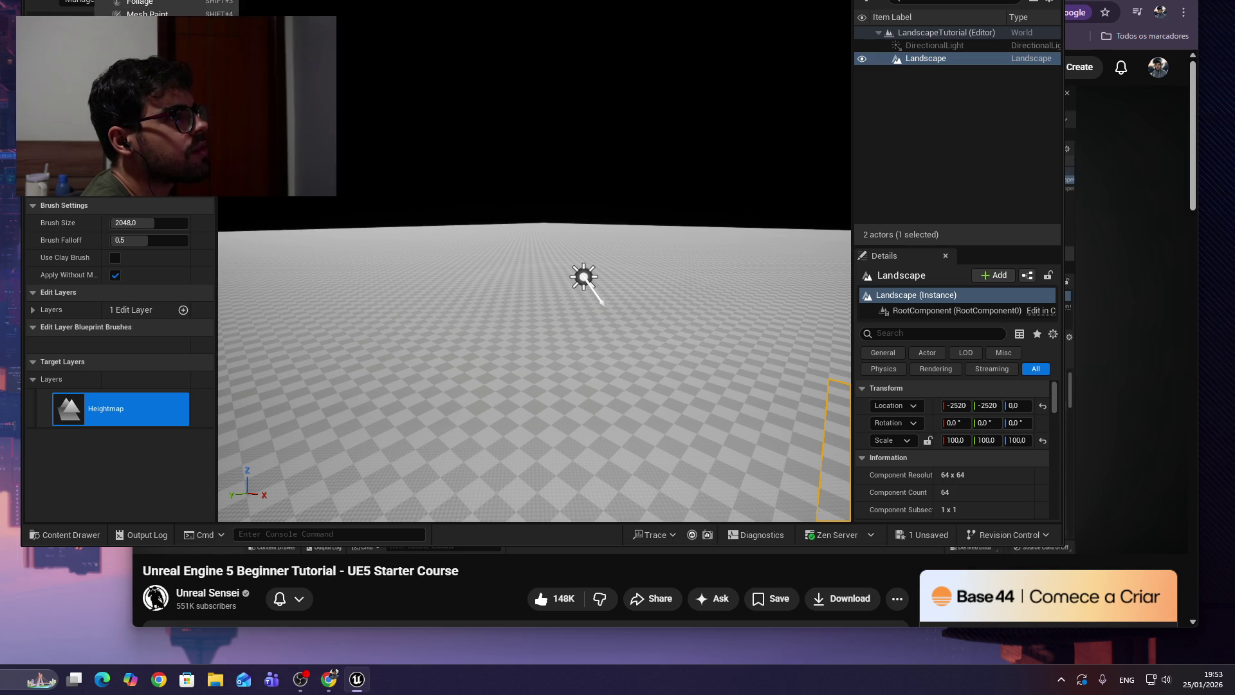
pyautogui.hotkey('shift', '1')
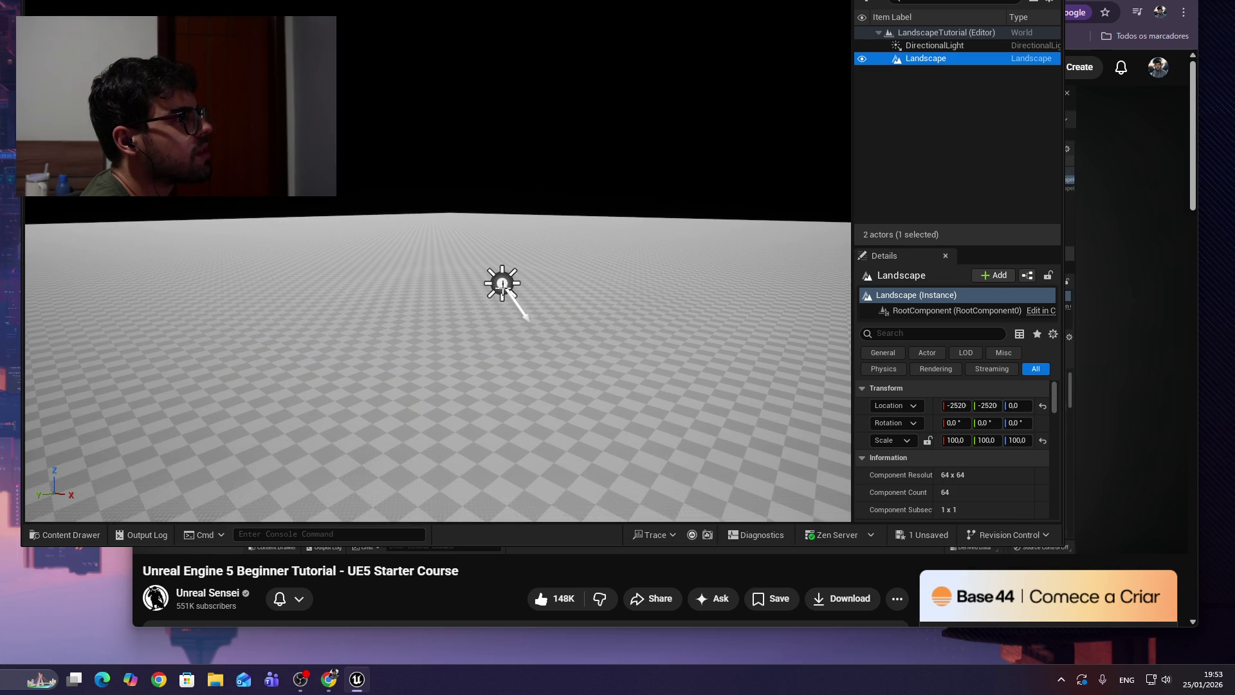
pyautogui.click(503, 284)
pyautogui.moveTo(501, 283)
pyautogui.mouseDown()
pyautogui.moveTo(482, 281)
pyautogui.moveTo(546, 260)
pyautogui.moveTo(538, 237)
pyautogui.moveTo(477, 190)
pyautogui.moveTo(489, 257)
pyautogui.moveTo(496, 3)
pyautogui.moveTo(505, 183)
pyautogui.moveTo(510, 77)
pyautogui.moveTo(503, 117)
pyautogui.moveTo(503, 102)
pyautogui.mouseUp()
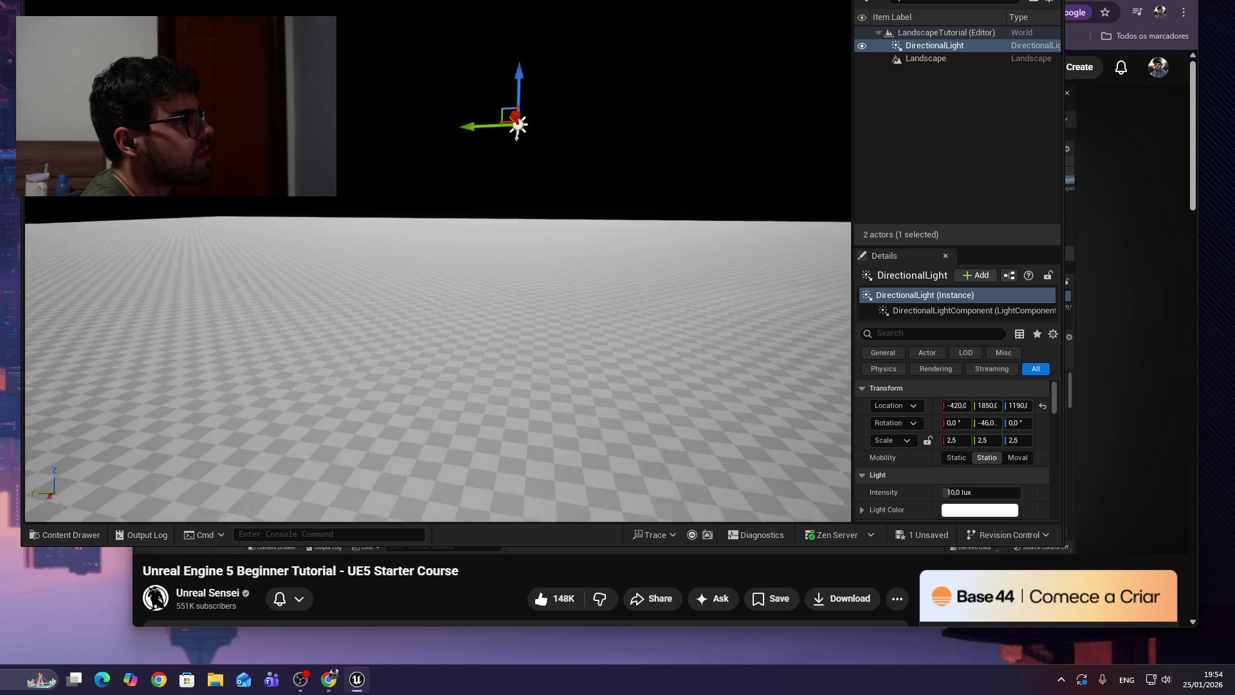
pyautogui.moveTo(584, 155)
pyautogui.mouseDown()
pyautogui.moveTo(643, 156)
pyautogui.moveTo(584, 156)
pyautogui.mouseUp()
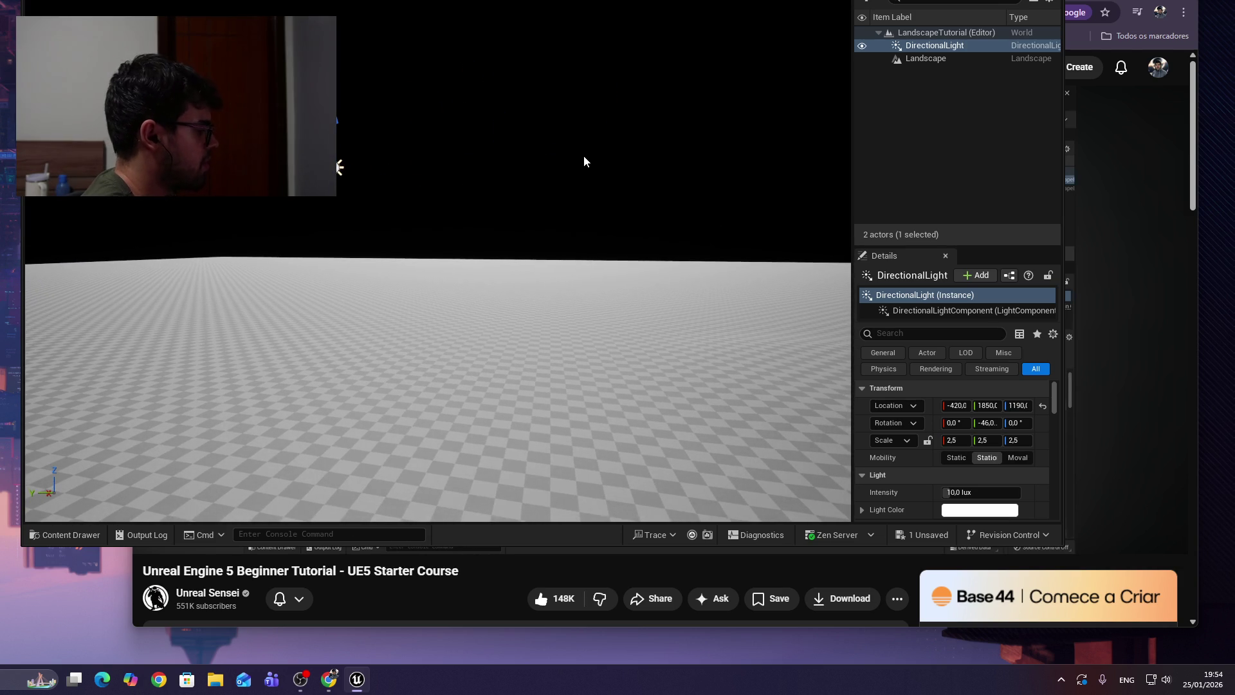
pyautogui.hotkey('shift', '2')
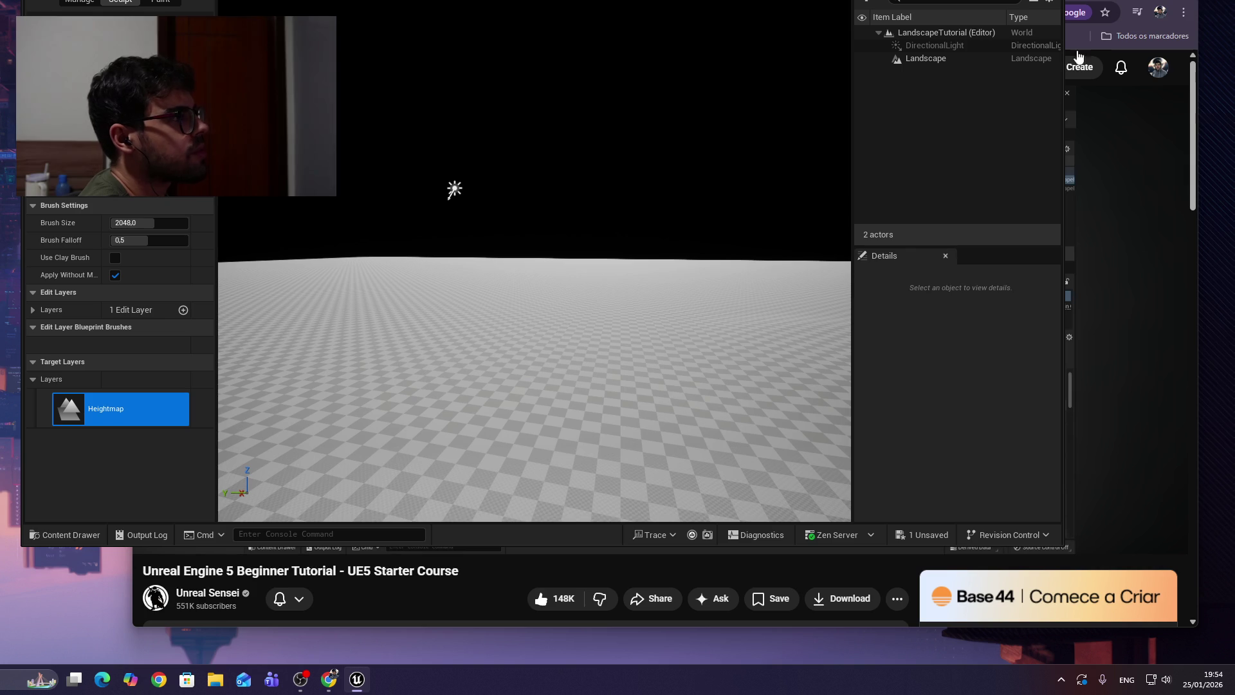
pyautogui.hotkey('alt', 'Tab')
pyautogui.click(678, 320)
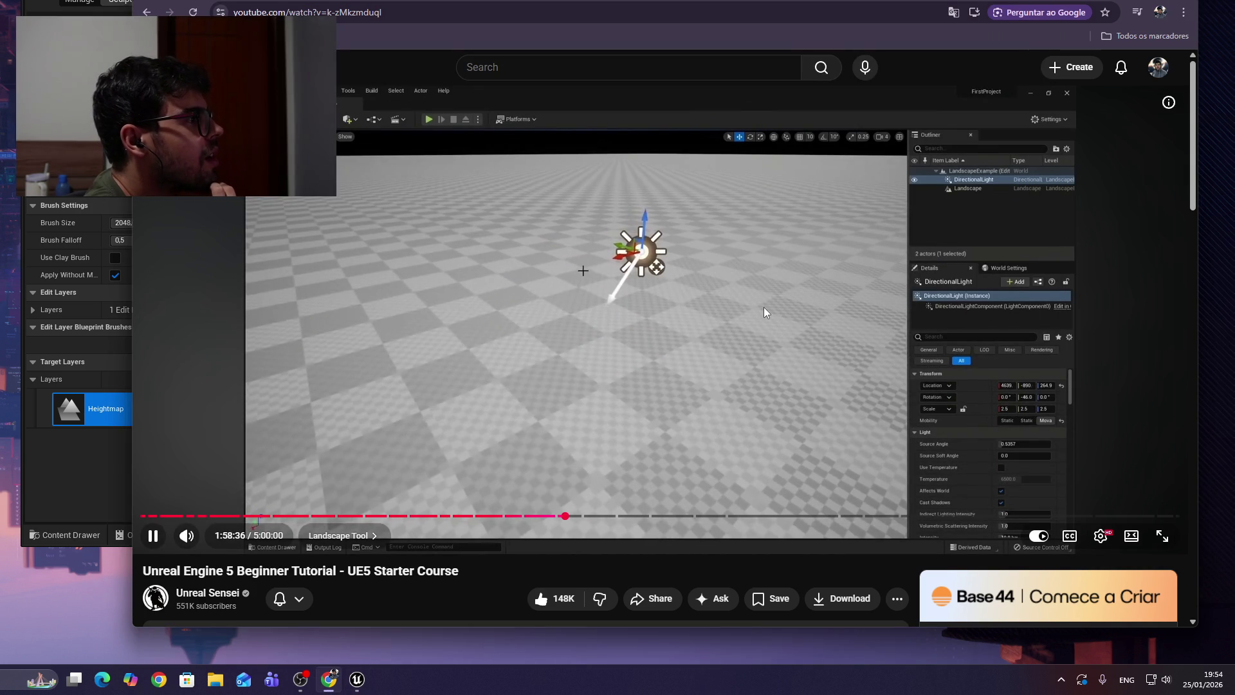
# Rewatch the last five seconds of the tutorial, then pause it and return to the editor.
pyautogui.click(766, 315)
pyautogui.hotkey('alt', 'Tab')
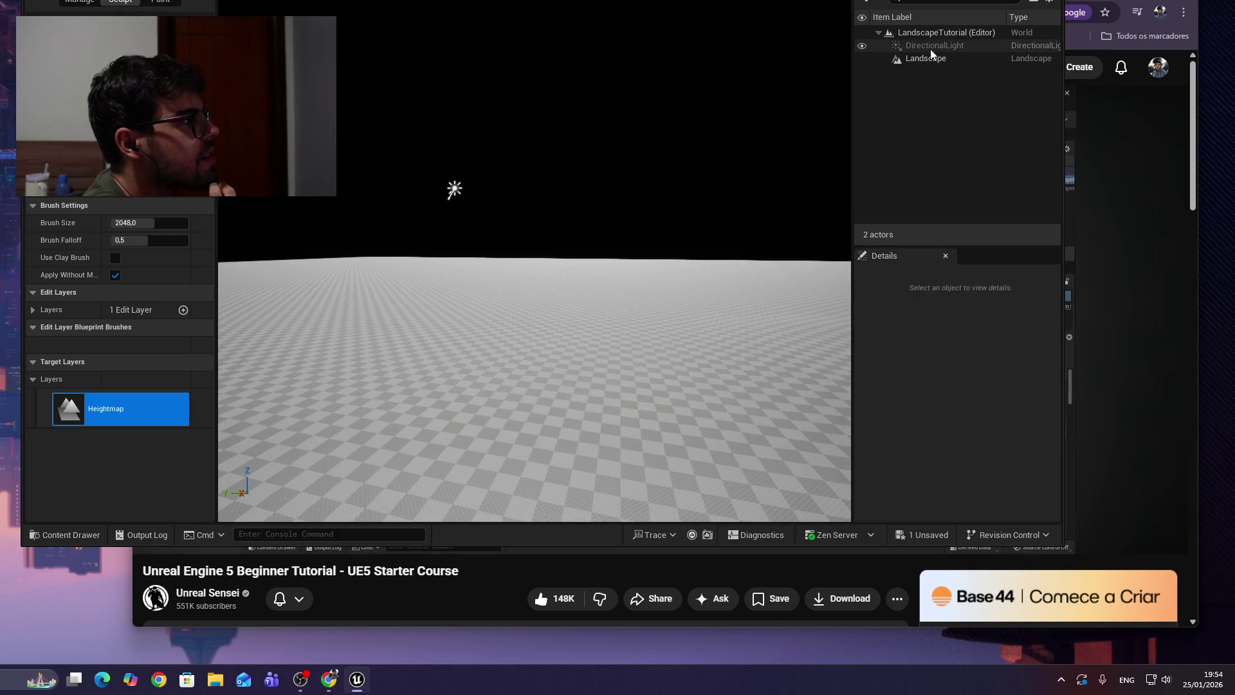
pyautogui.click(1083, 251)
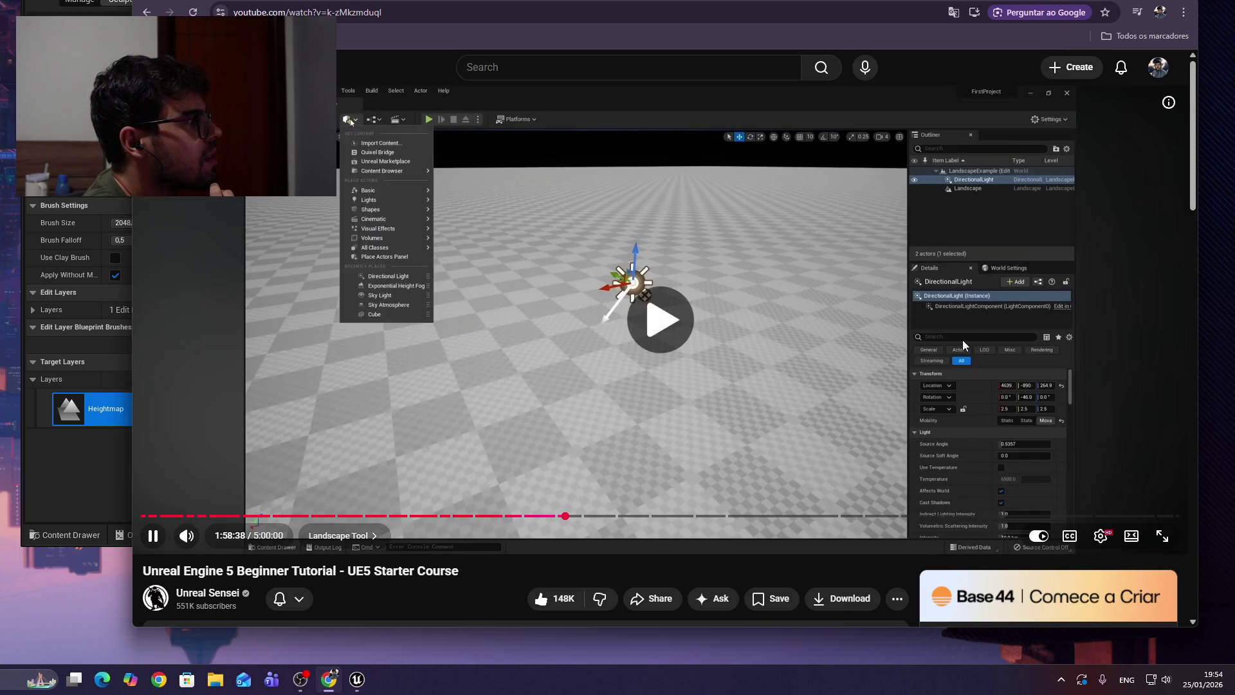
pyautogui.press('Left')
pyautogui.press('Left')
pyautogui.press('Left')
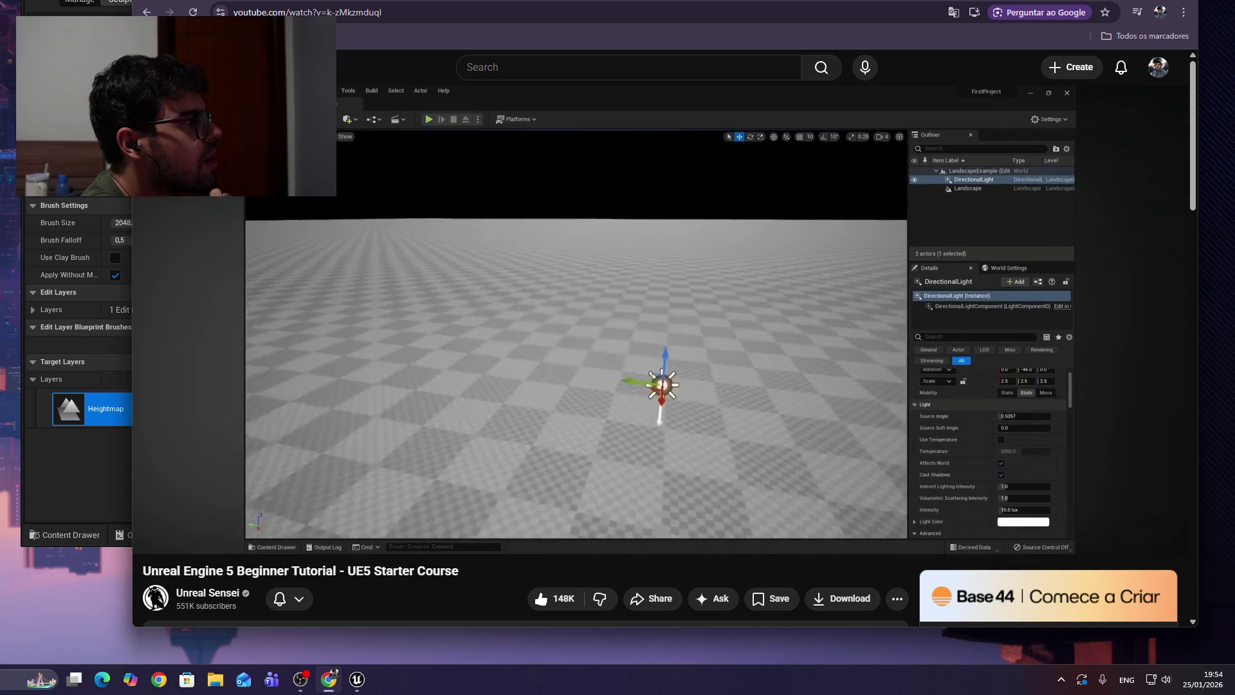
pyautogui.click(975, 369)
pyautogui.hotkey('alt', 'Tab')
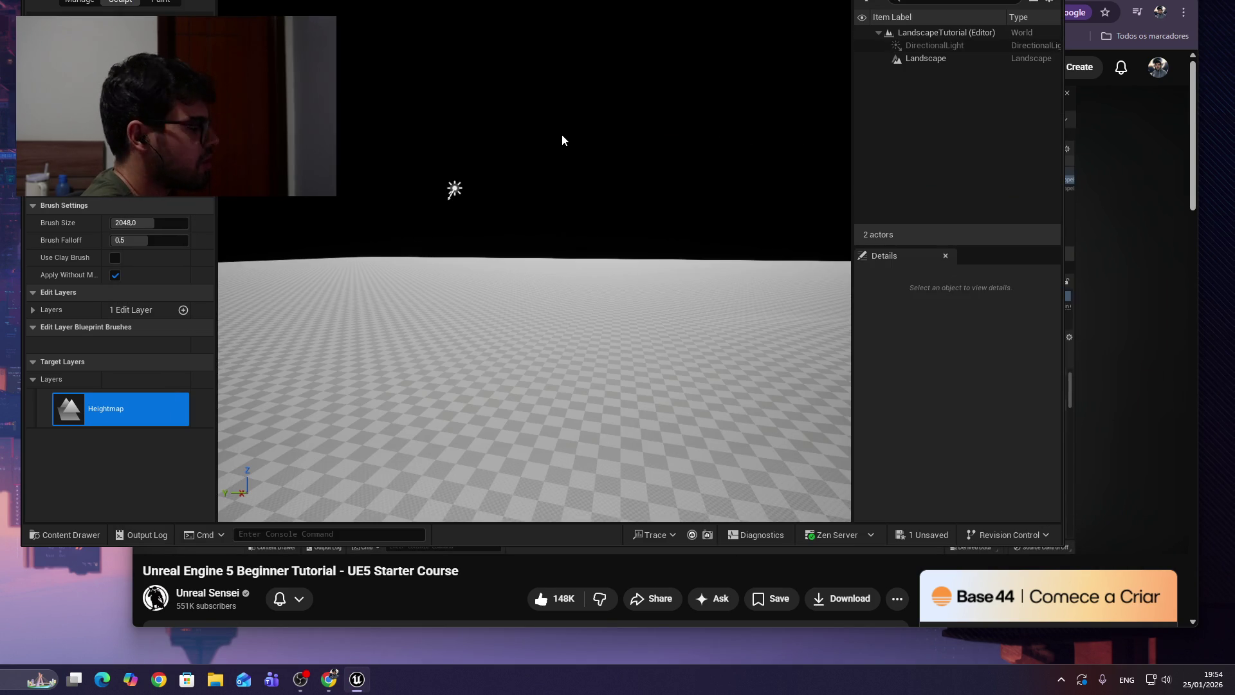
# Select the directional light, scroll its Details, and move the editor window over the browser.
pyautogui.hotkey('shift', '1')
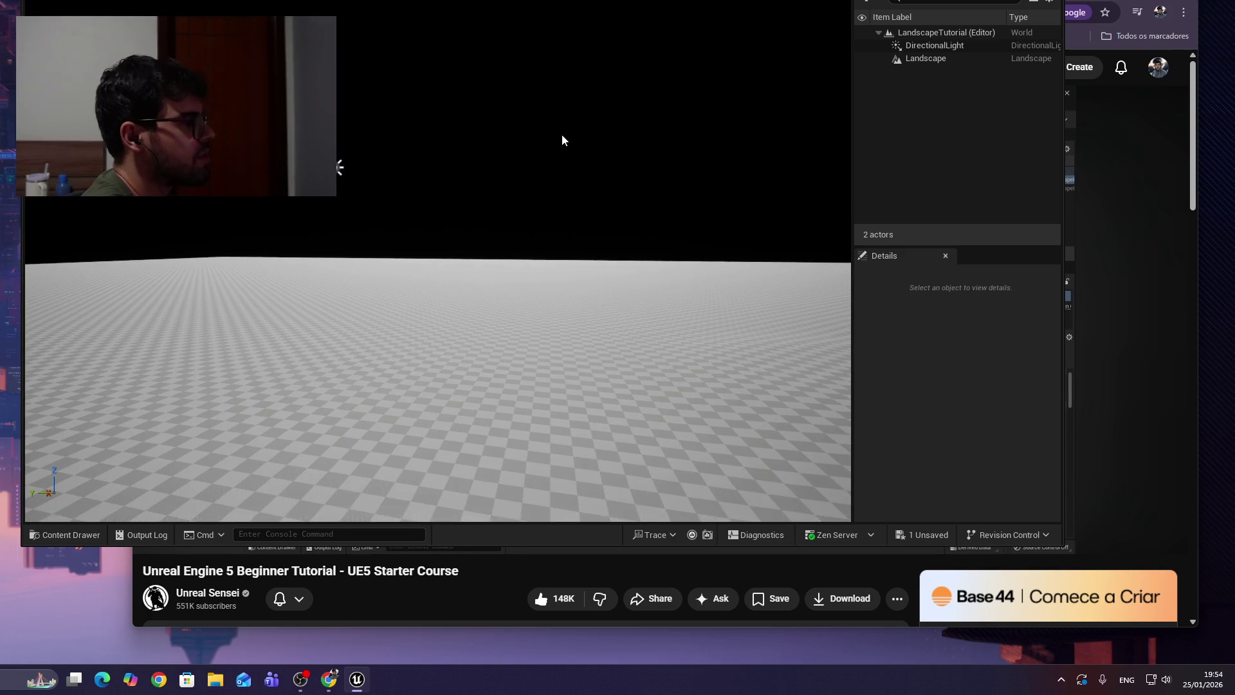
pyautogui.click(339, 168)
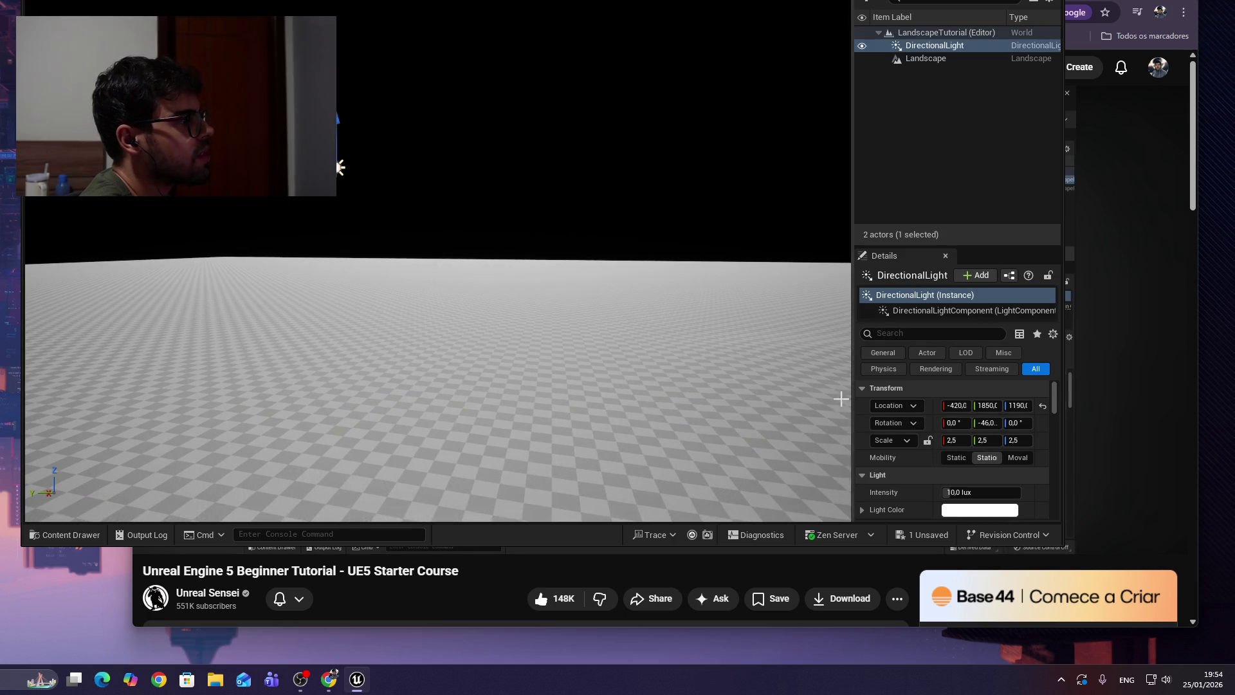
pyautogui.scroll(-8, 995, 462)
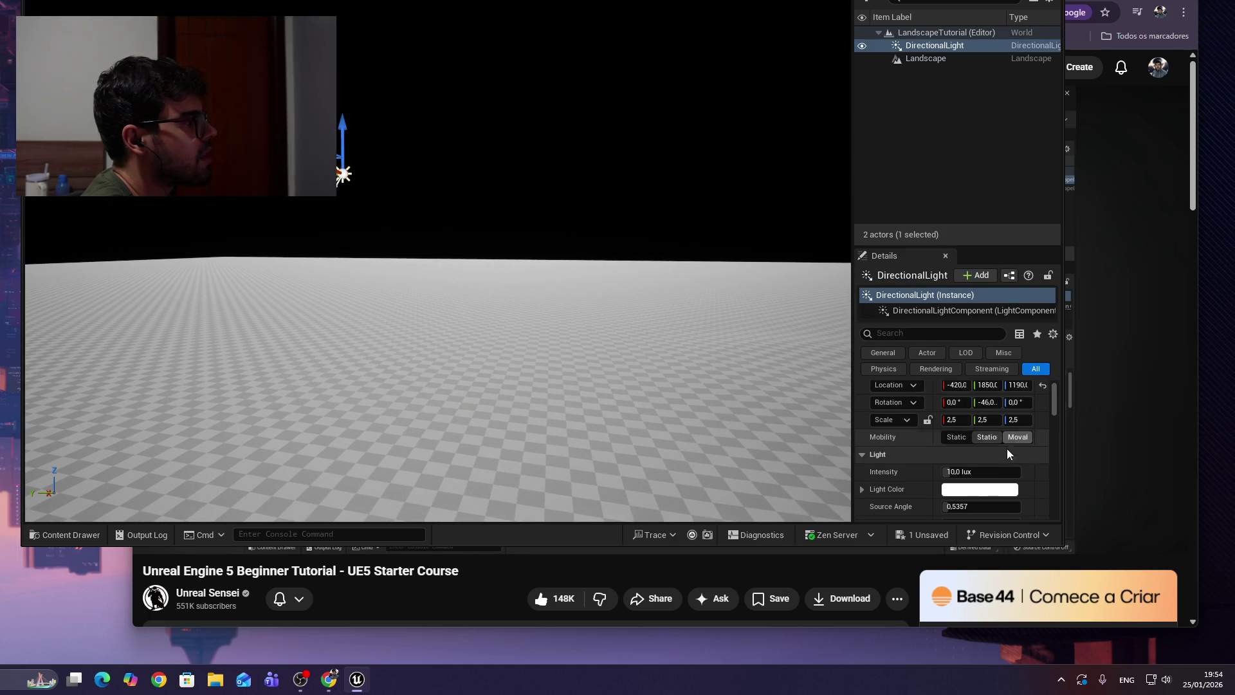
pyautogui.scroll(-2, 995, 462)
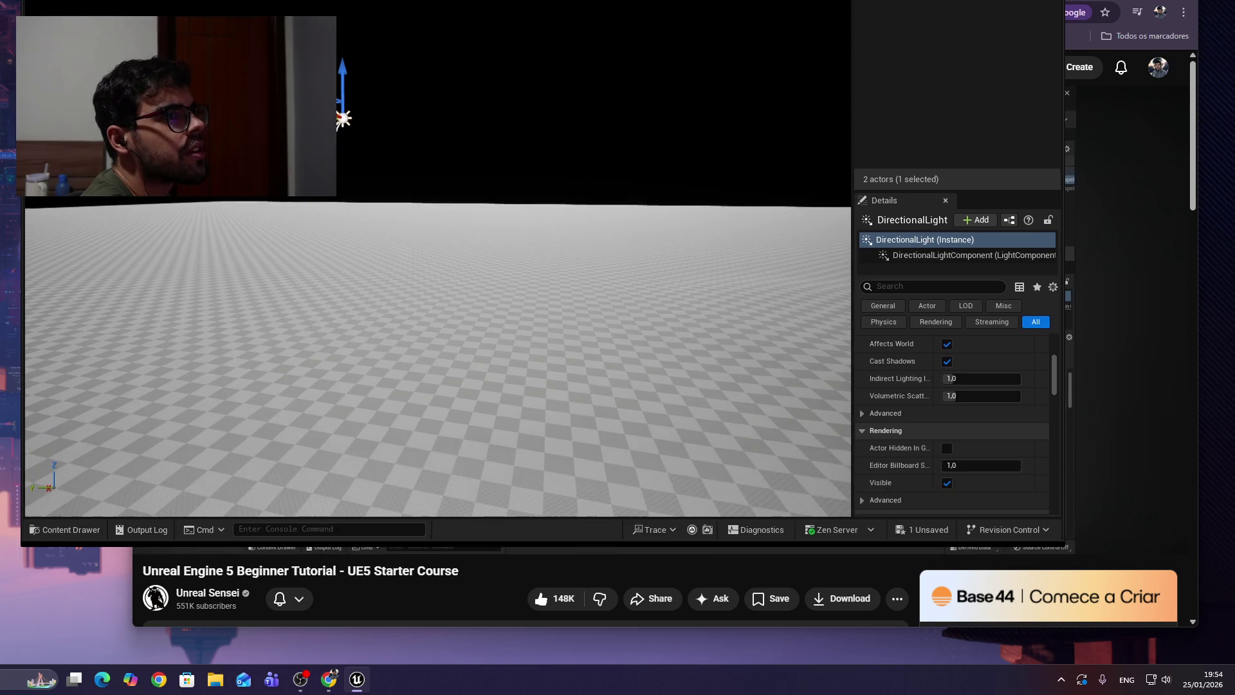
pyautogui.moveTo(795, 3)
pyautogui.mouseDown()
pyautogui.moveTo(905, 13)
pyautogui.moveTo(887, 82)
pyautogui.moveTo(936, 66)
pyautogui.moveTo(922, 59)
pyautogui.mouseUp()
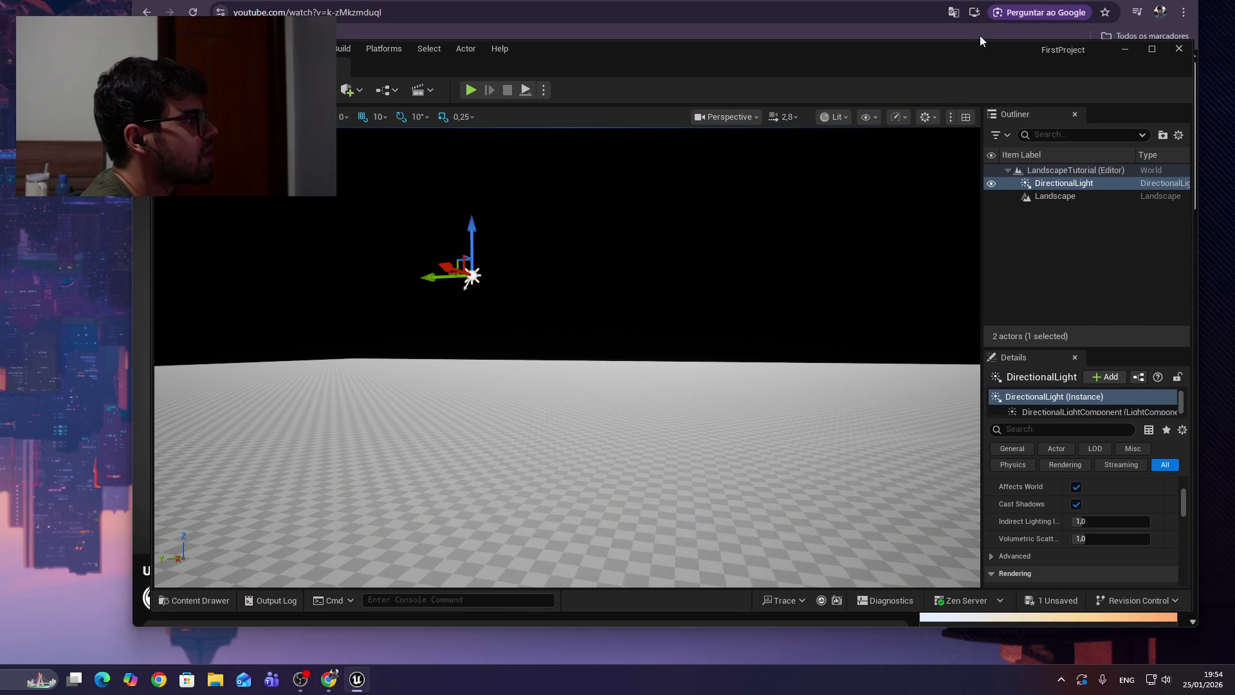
# Snap the editor to full height, enlarge the Details panel, and browse the DirectionalLight properties.
pyautogui.moveTo(978, 40)
pyautogui.mouseDown()
pyautogui.moveTo(955, 1)
pyautogui.moveTo(962, 24)
pyautogui.mouseUp()
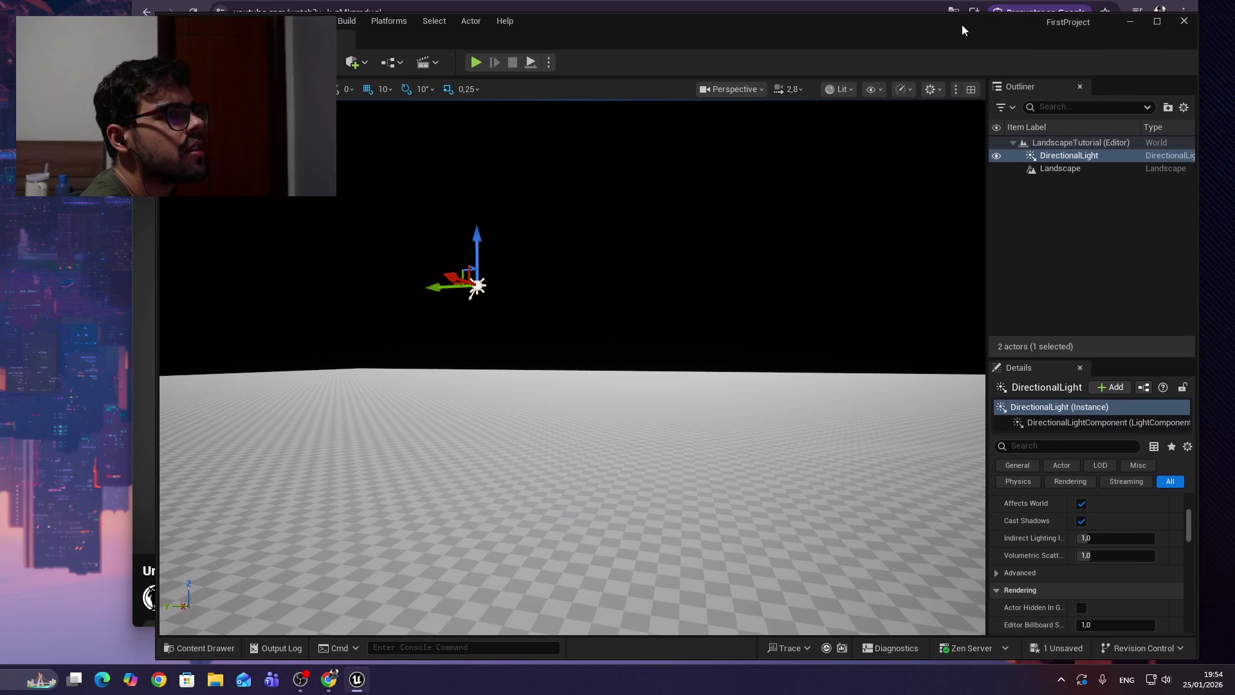
pyautogui.scroll(-3, 1052, 518)
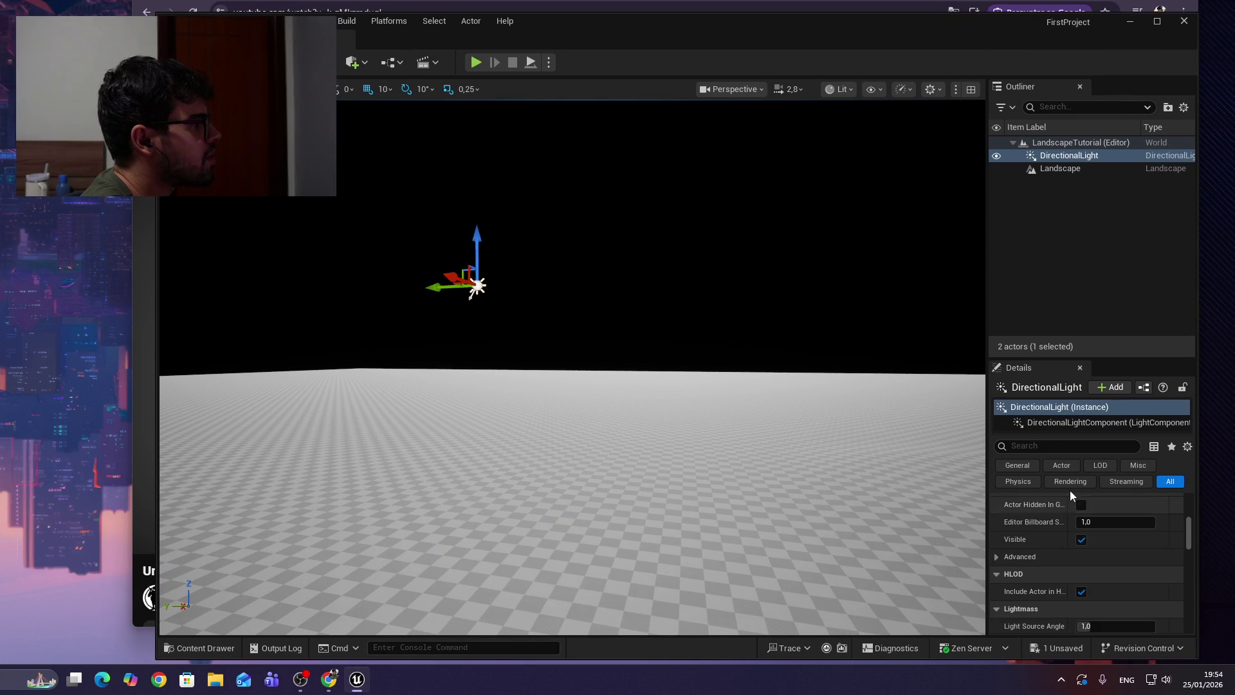
pyautogui.moveTo(1119, 358); pyautogui.dragTo(1109, 256)
pyautogui.scroll(-5, 1094, 499)
pyautogui.scroll(-10, 1083, 512)
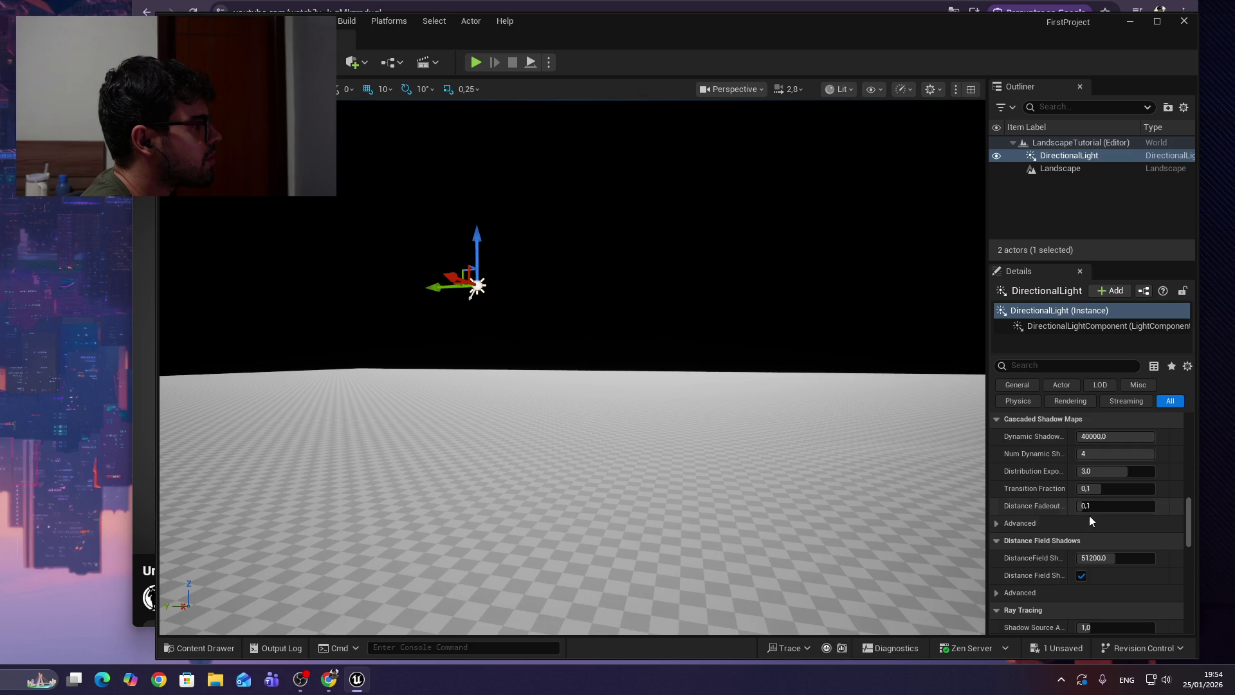
pyautogui.scroll(-5, 1087, 512)
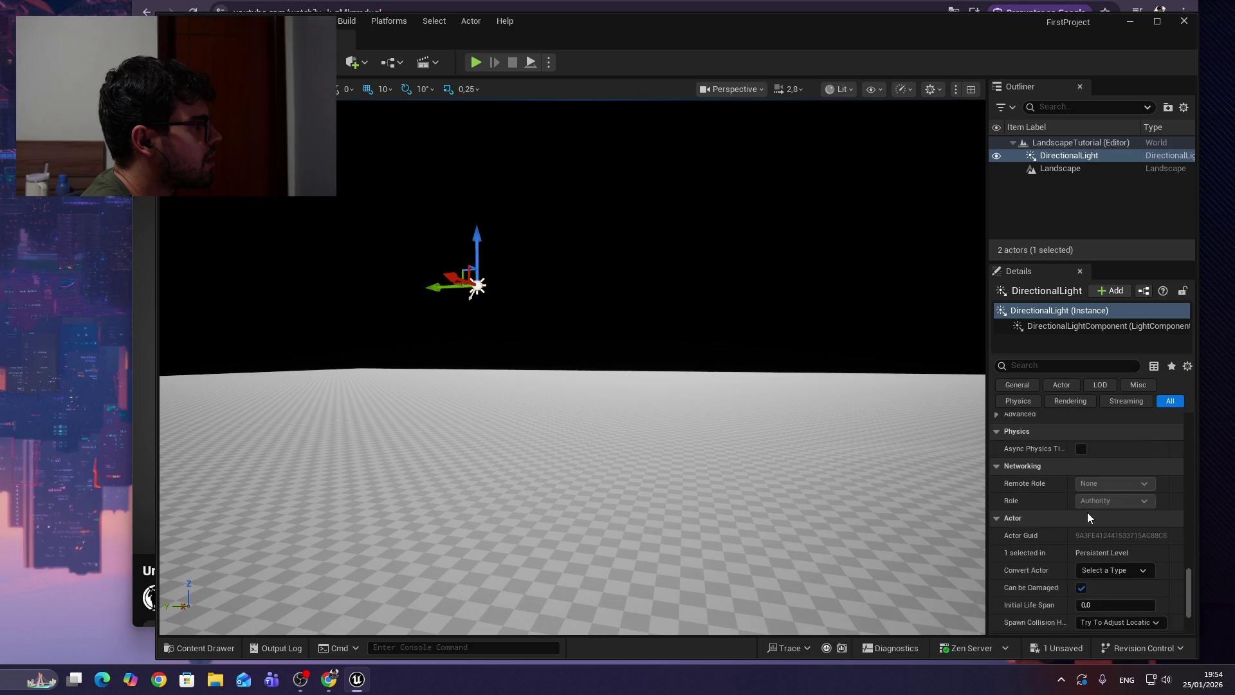
pyautogui.scroll(5, 1087, 511)
pyautogui.scroll(10, 1090, 511)
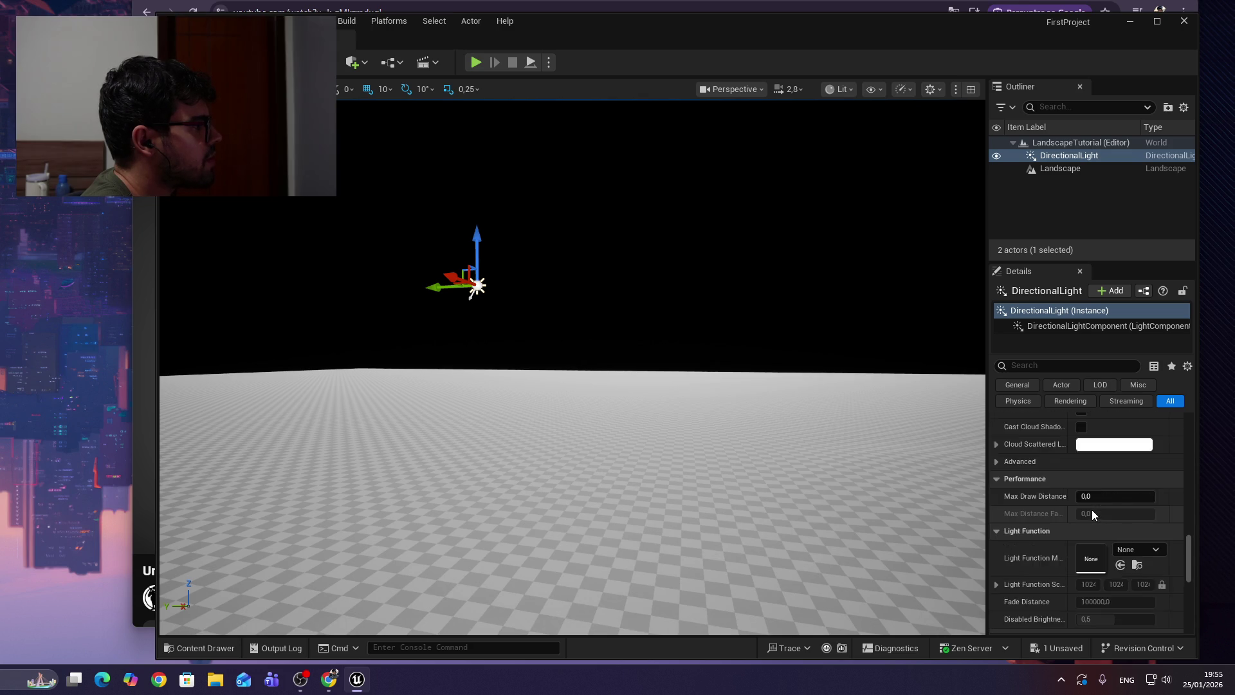
pyautogui.scroll(15, 1110, 513)
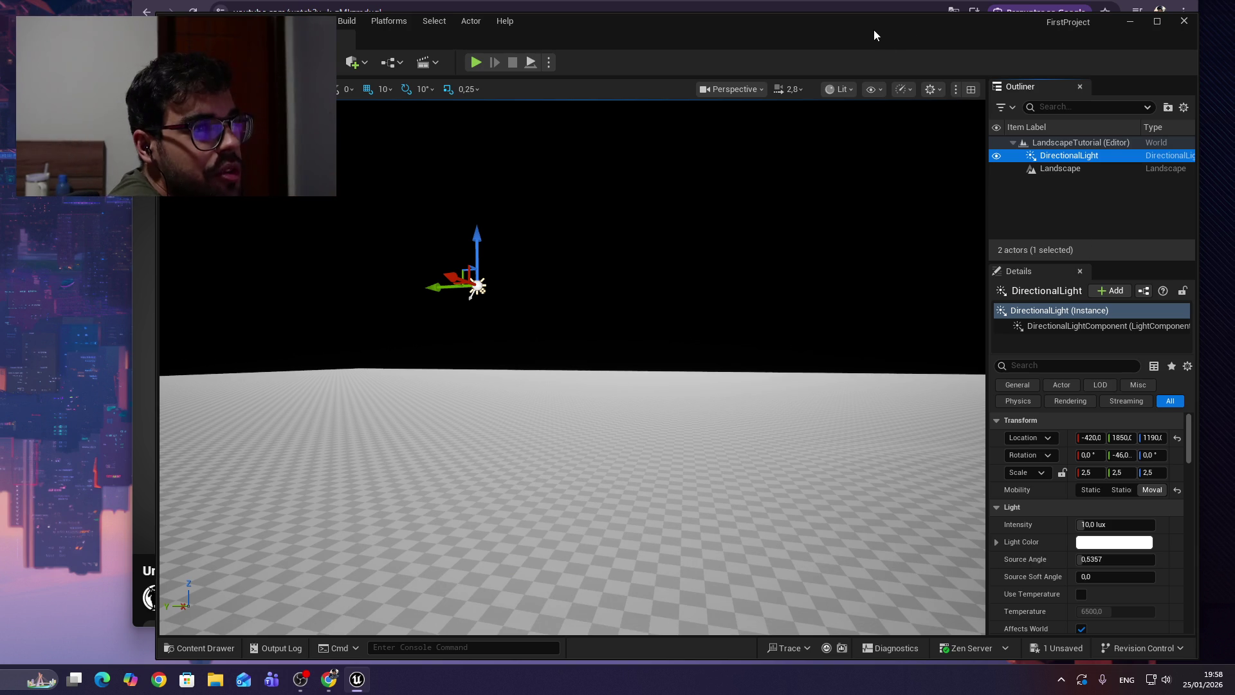
pyautogui.moveTo(909, 42); pyautogui.dragTo(941, 1)
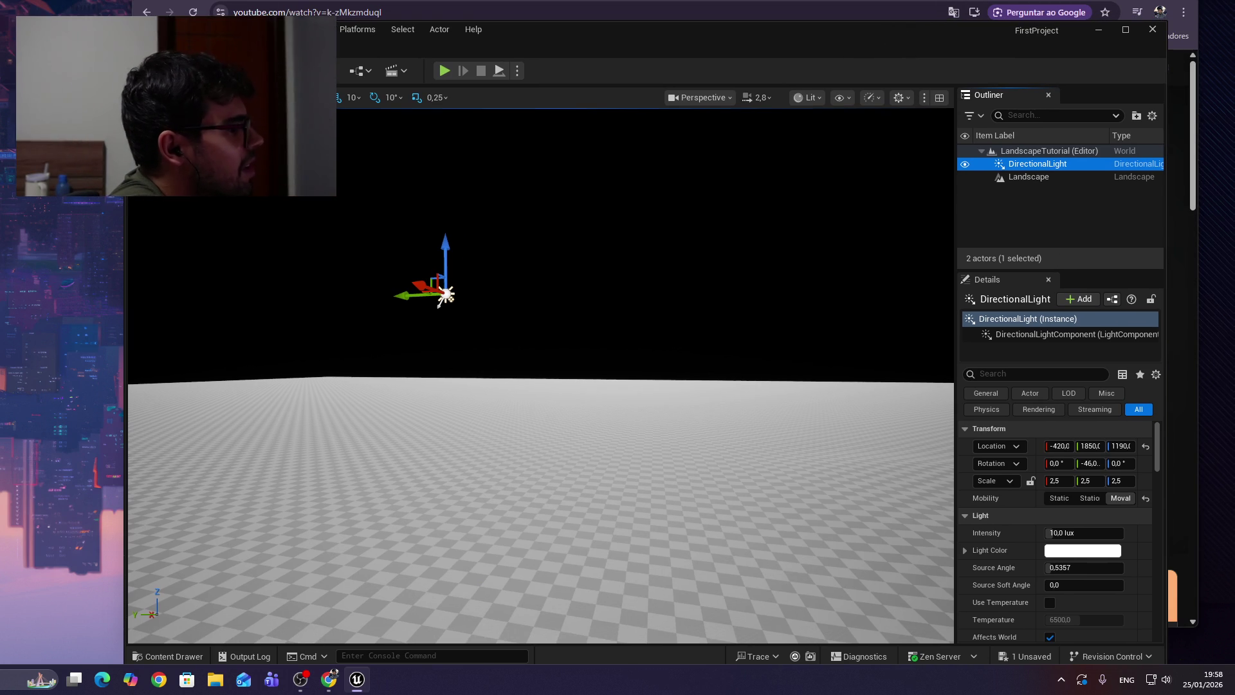
pyautogui.hotkey('alt', 'Tab')
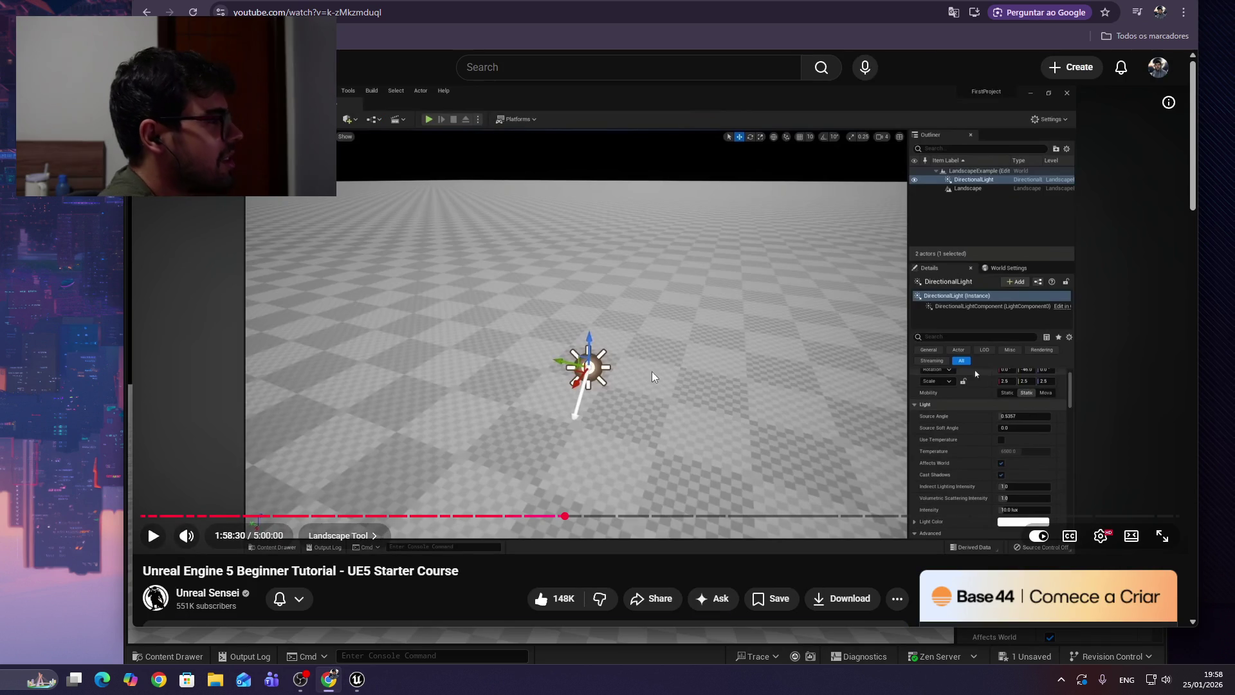
# Play the tutorial to 1:58:44 where a cube is added, then pause it and return to Unreal.
pyautogui.click(651, 362)
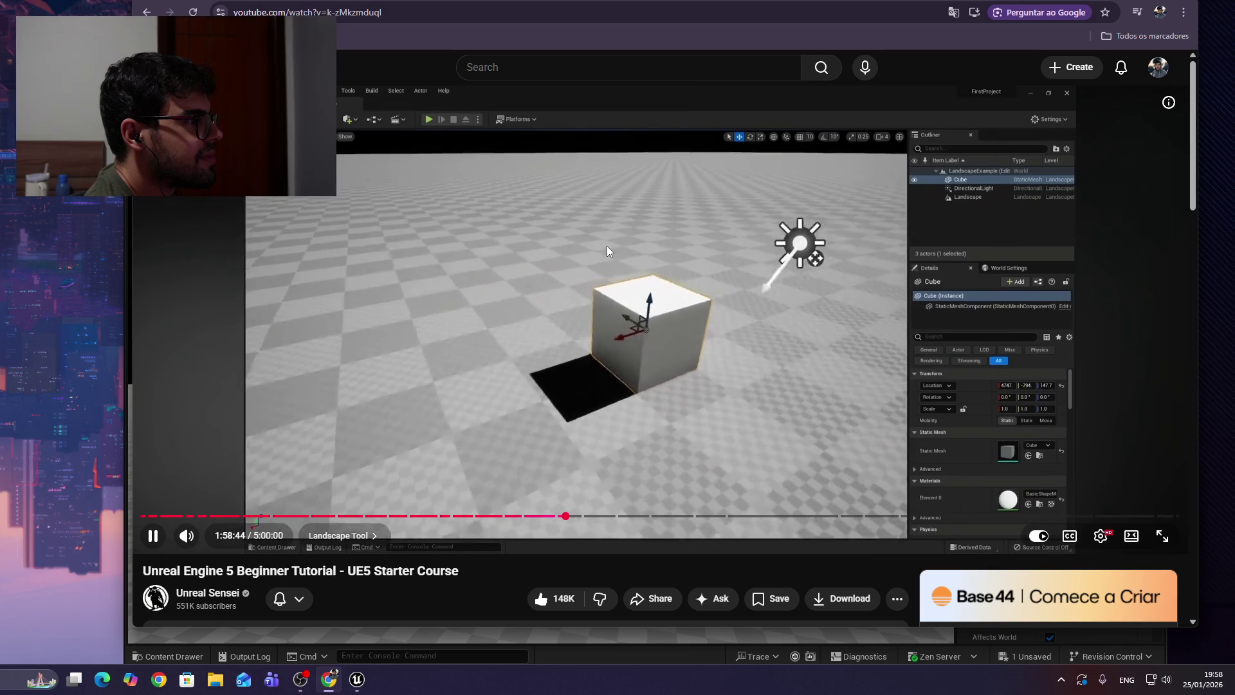
pyautogui.click(631, 272)
pyautogui.moveTo(809, 570)
pyautogui.mouseDown()
pyautogui.moveTo(802, 584)
pyautogui.moveTo(773, 570)
pyautogui.moveTo(764, 482)
pyautogui.mouseUp()
pyautogui.hotkey('alt', 'Tab')
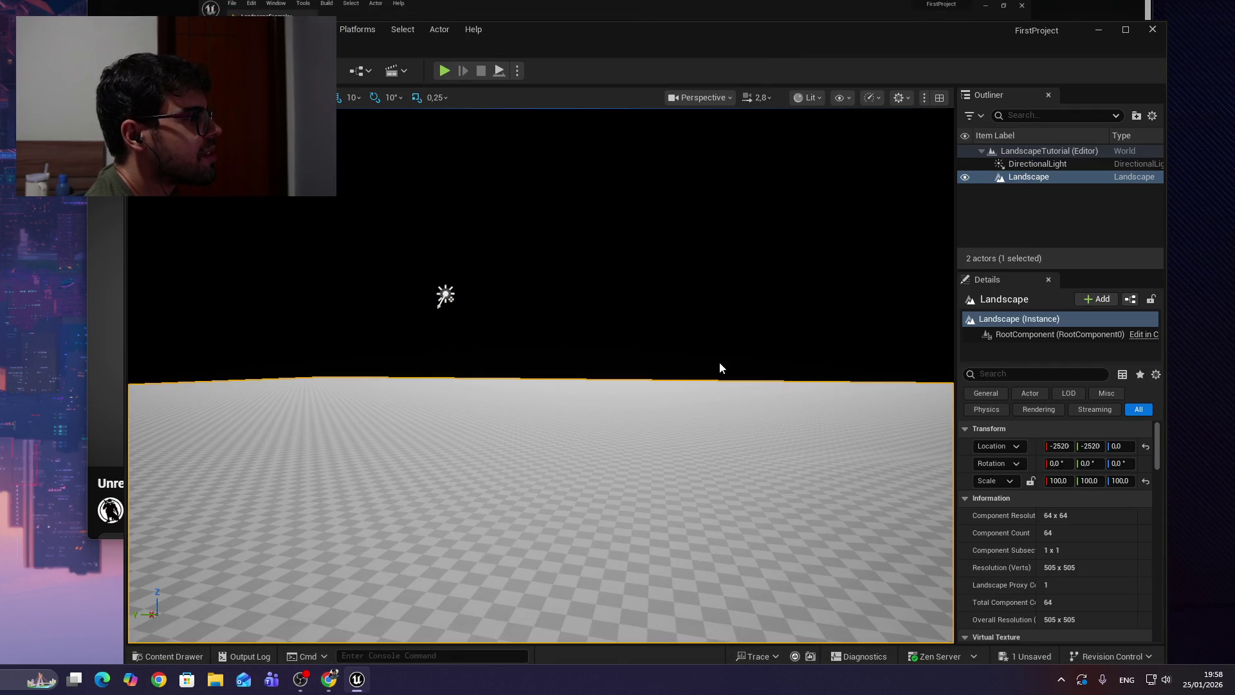
# Place a Cylinder from Quick Add > Shapes, making it the level's third actor.
pyautogui.click(506, 313)
pyautogui.click(446, 295)
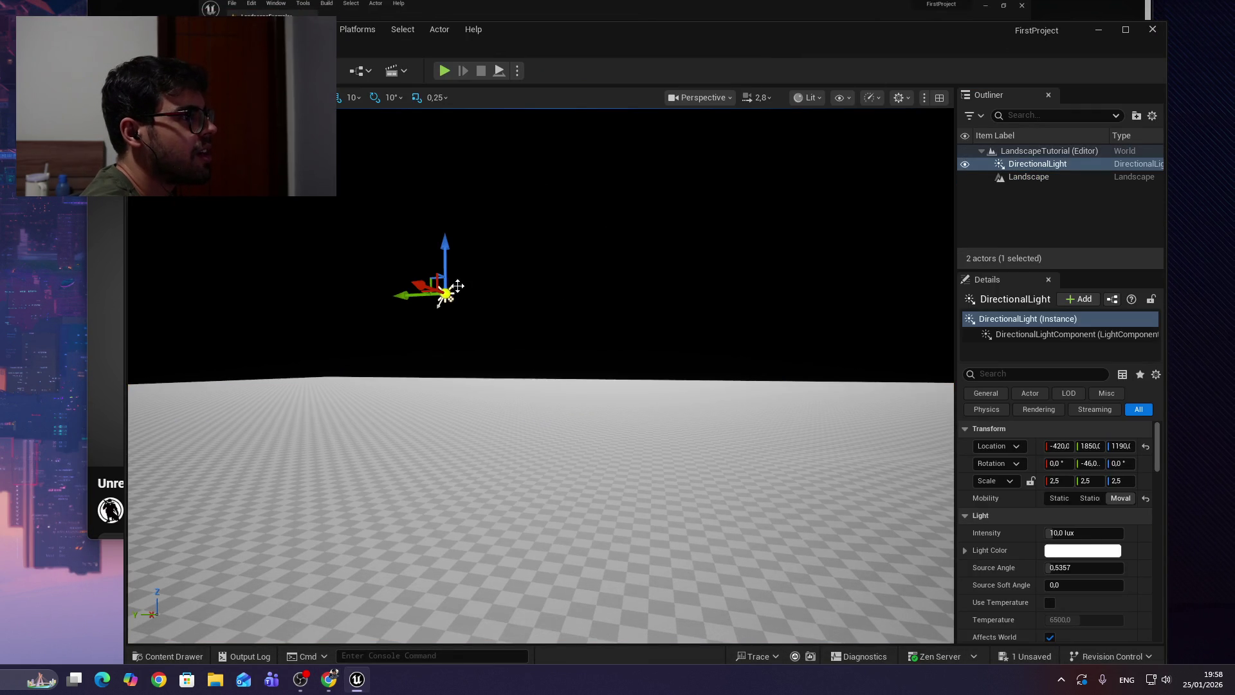
pyautogui.moveTo(780, 51); pyautogui.dragTo(765, 29)
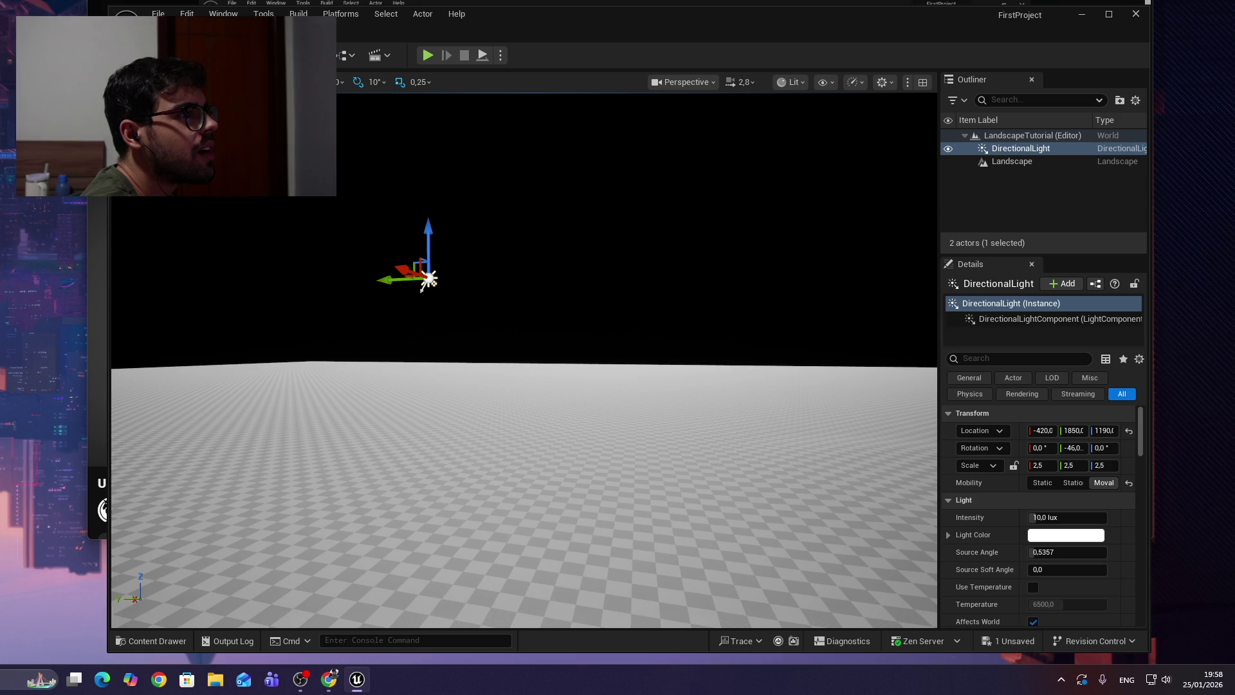
pyautogui.click(316, 55)
pyautogui.moveTo(382, 208)
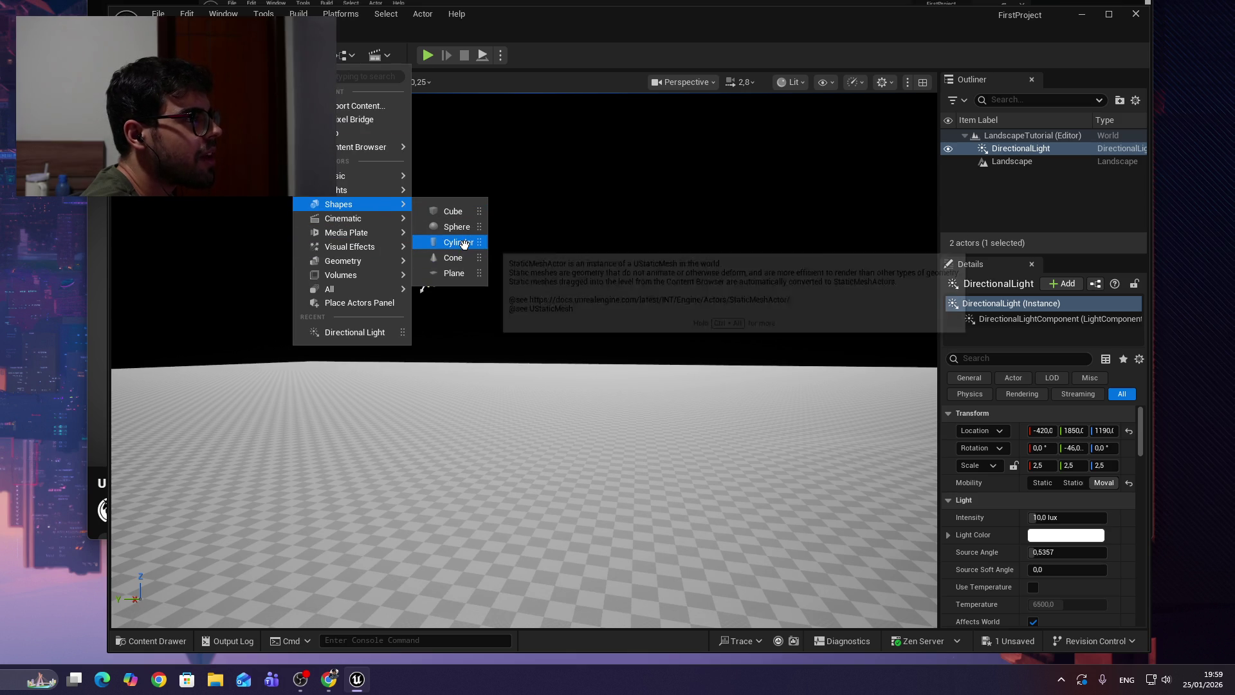
pyautogui.click(464, 244)
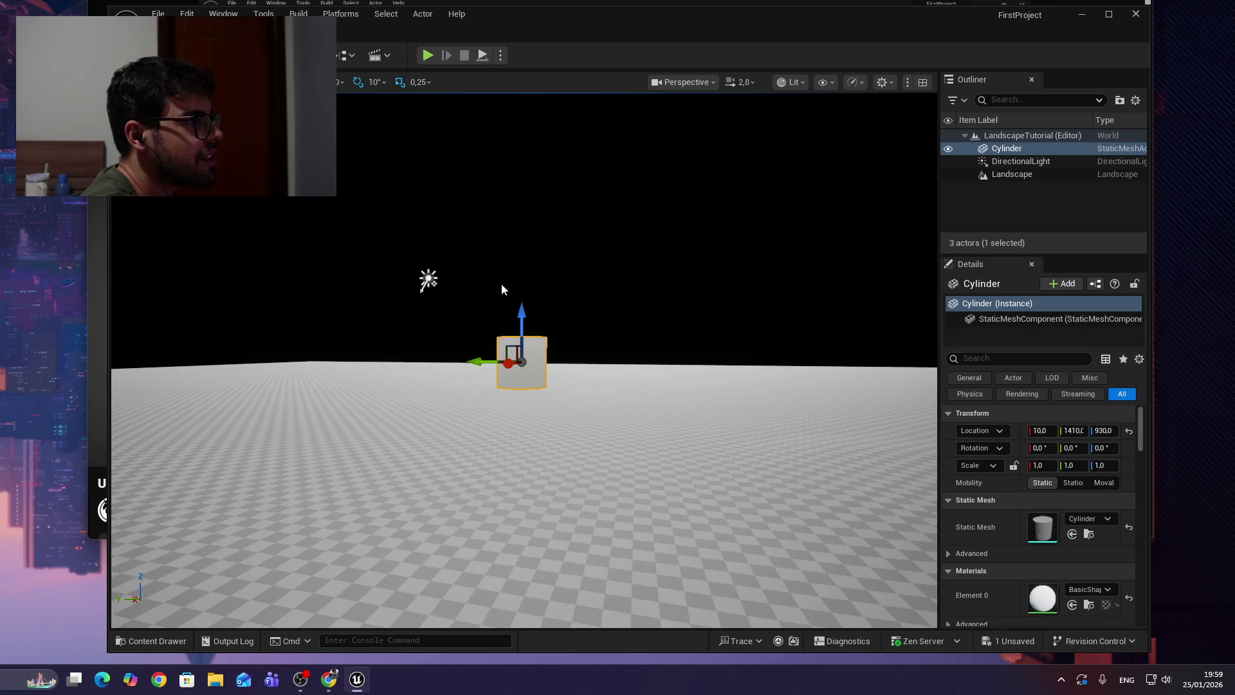
# Focus the cylinder, lower it and snap it to the floor with End, then orbit around it.
pyautogui.moveTo(554, 295)
pyautogui.mouseDown()
pyautogui.moveTo(554, 193)
pyautogui.moveTo(538, 433)
pyautogui.moveTo(538, 360)
pyautogui.moveTo(521, 352)
pyautogui.moveTo(611, 352)
pyautogui.moveTo(643, 322)
pyautogui.moveTo(628, 347)
pyautogui.mouseUp()
pyautogui.press('f')
pyautogui.moveTo(570, 309)
pyautogui.mouseDown()
pyautogui.moveTo(570, 339)
pyautogui.moveTo(570, 314)
pyautogui.moveTo(566, 338)
pyautogui.moveTo(564, 322)
pyautogui.mouseUp()
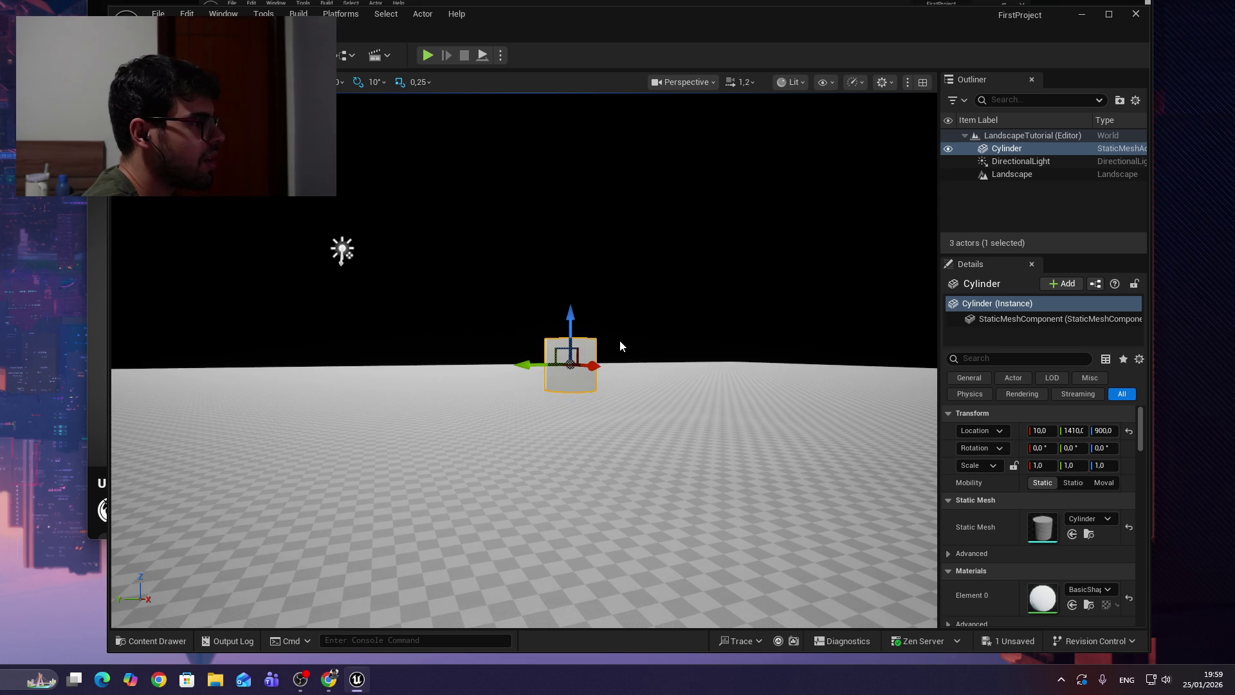
pyautogui.press('End')
pyautogui.scroll(-5, 457, 296)
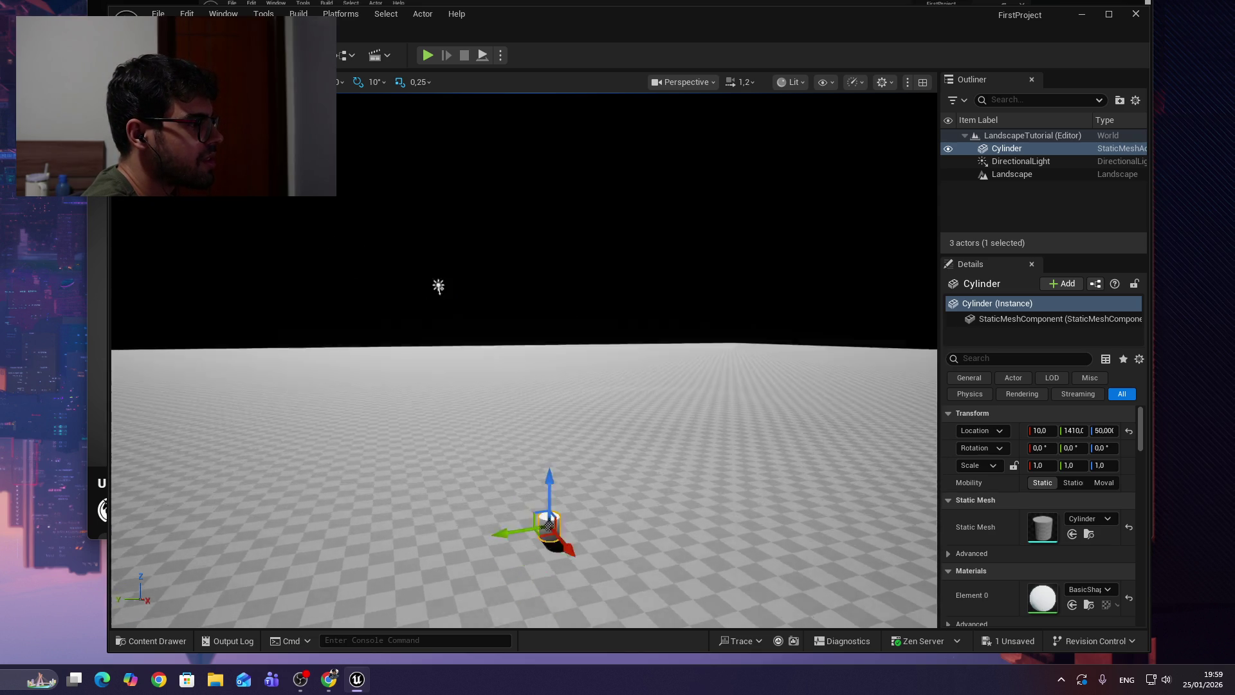
pyautogui.press('f')
pyautogui.moveTo(421, 386); pyautogui.dragTo(421, 627)
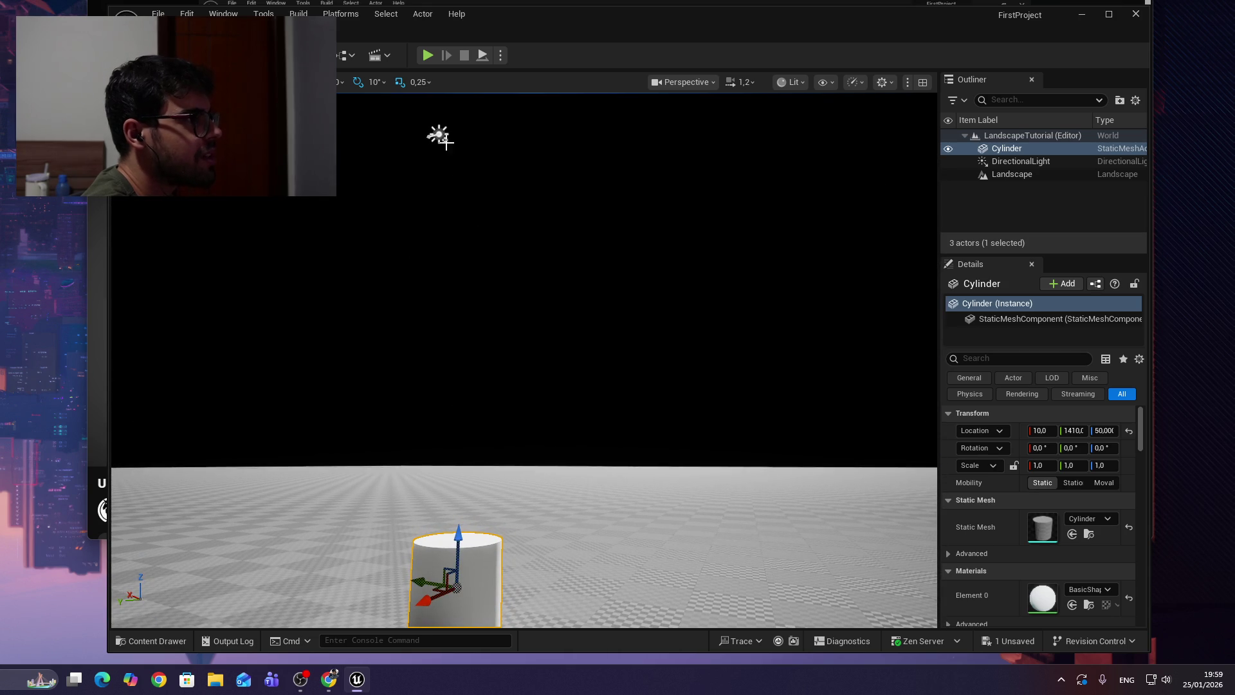
pyautogui.moveTo(524, 386)
pyautogui.mouseDown()
pyautogui.moveTo(524, 309)
pyautogui.moveTo(524, 386)
pyautogui.moveTo(553, 360)
pyautogui.moveTo(514, 309)
pyautogui.mouseUp()
pyautogui.moveTo(442, 94)
pyautogui.mouseDown()
pyautogui.moveTo(442, 148)
pyautogui.moveTo(442, 94)
pyautogui.mouseUp()
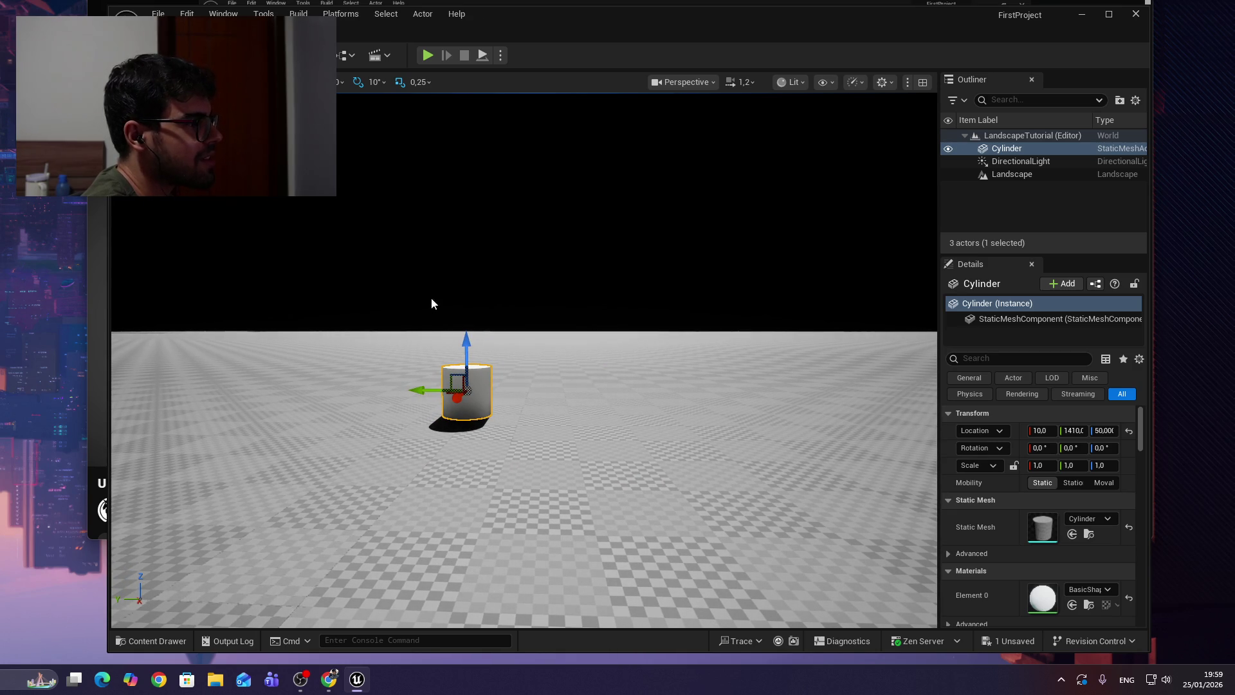
pyautogui.moveTo(395, 431)
pyautogui.mouseDown()
pyautogui.moveTo(466, 359)
pyautogui.moveTo(463, 418)
pyautogui.moveTo(466, 318)
pyautogui.moveTo(470, 399)
pyautogui.moveTo(495, 309)
pyautogui.moveTo(477, 321)
pyautogui.moveTo(482, 469)
pyautogui.moveTo(496, 298)
pyautogui.moveTo(366, 258)
pyautogui.moveTo(391, 312)
pyautogui.moveTo(444, 360)
pyautogui.mouseUp()
pyautogui.click(493, 312)
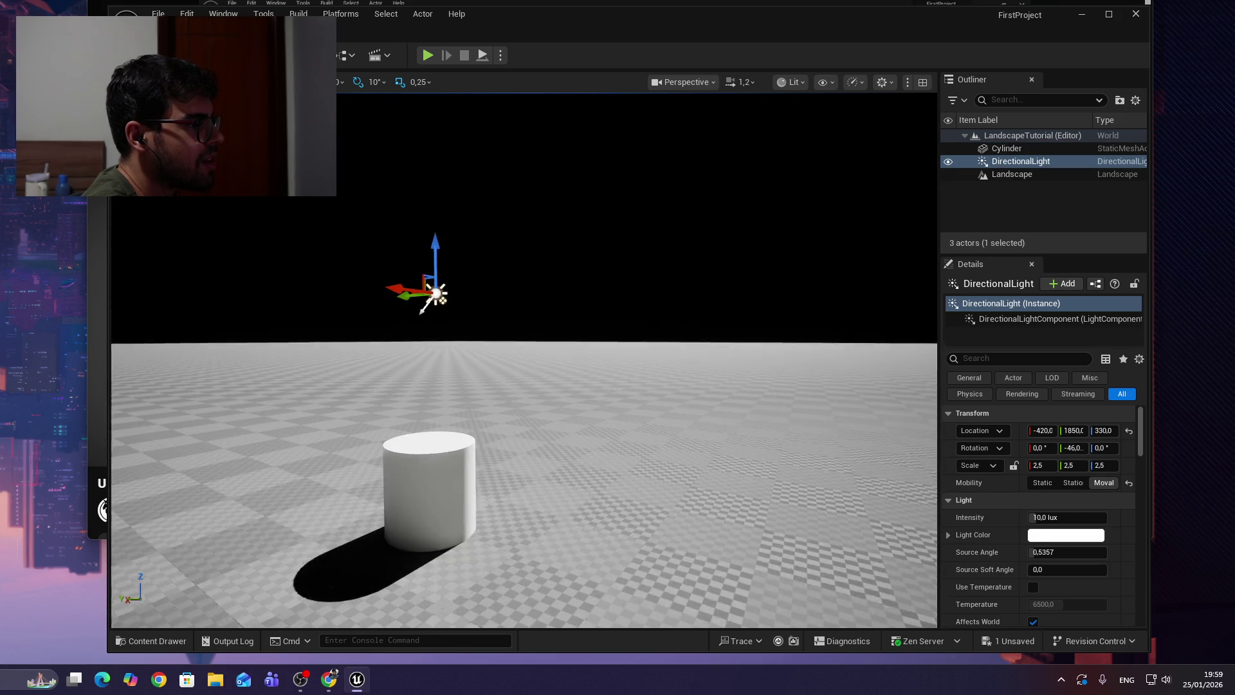
# Drag the directional light along X and Y around the cylinder to reshape its shadow.
pyautogui.moveTo(417, 225)
pyautogui.mouseDown()
pyautogui.moveTo(147, 250)
pyautogui.moveTo(387, 232)
pyautogui.moveTo(406, 291)
pyautogui.mouseUp()
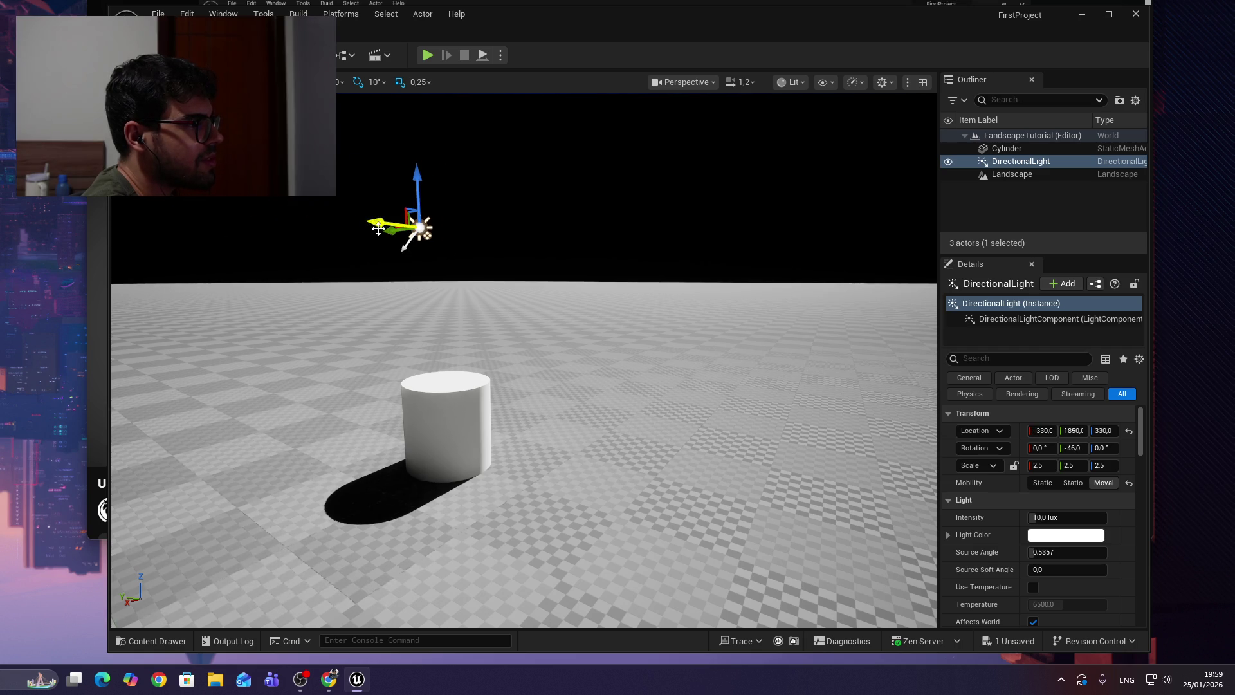
pyautogui.moveTo(391, 233)
pyautogui.mouseDown()
pyautogui.moveTo(910, 325)
pyautogui.moveTo(154, 282)
pyautogui.moveTo(398, 286)
pyautogui.mouseUp()
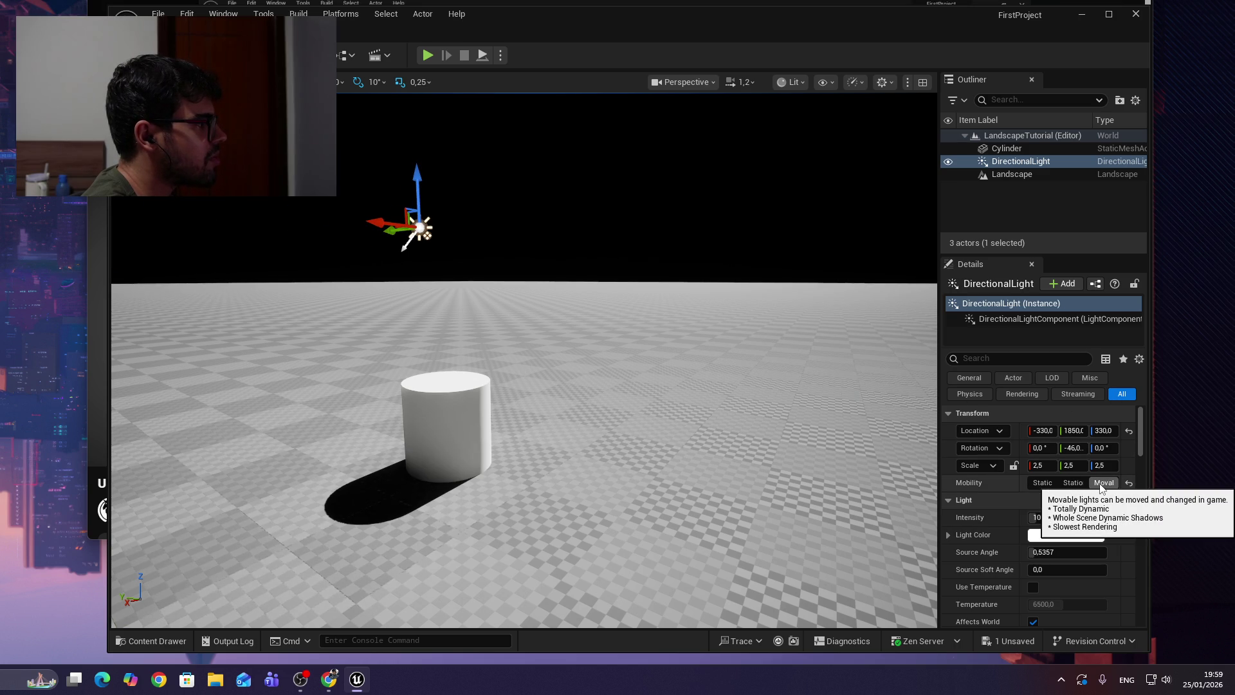
pyautogui.scroll(-1, 1068, 530)
pyautogui.moveTo(515, 450)
pyautogui.mouseDown()
pyautogui.moveTo(502, 515)
pyautogui.moveTo(616, 382)
pyautogui.mouseUp()
pyautogui.moveTo(681, 312)
pyautogui.mouseDown()
pyautogui.moveTo(245, 328)
pyautogui.moveTo(293, 349)
pyautogui.moveTo(291, 329)
pyautogui.moveTo(161, 328)
pyautogui.moveTo(193, 327)
pyautogui.mouseUp()
pyautogui.moveTo(334, 347)
pyautogui.mouseDown()
pyautogui.moveTo(257, 360)
pyautogui.moveTo(257, 386)
pyautogui.moveTo(270, 348)
pyautogui.moveTo(283, 386)
pyautogui.mouseUp()
pyautogui.moveTo(385, 329); pyautogui.dragTo(409, 331)
pyautogui.moveTo(716, 368); pyautogui.dragTo(807, 373)
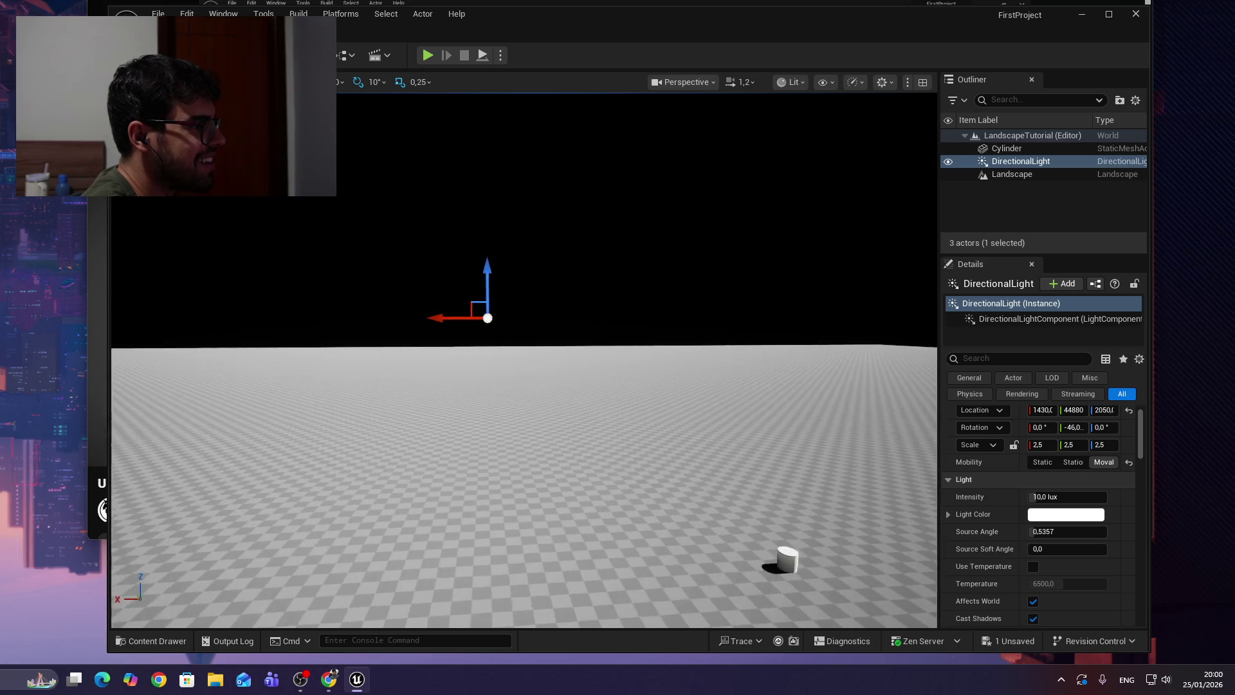
pyautogui.press('f')
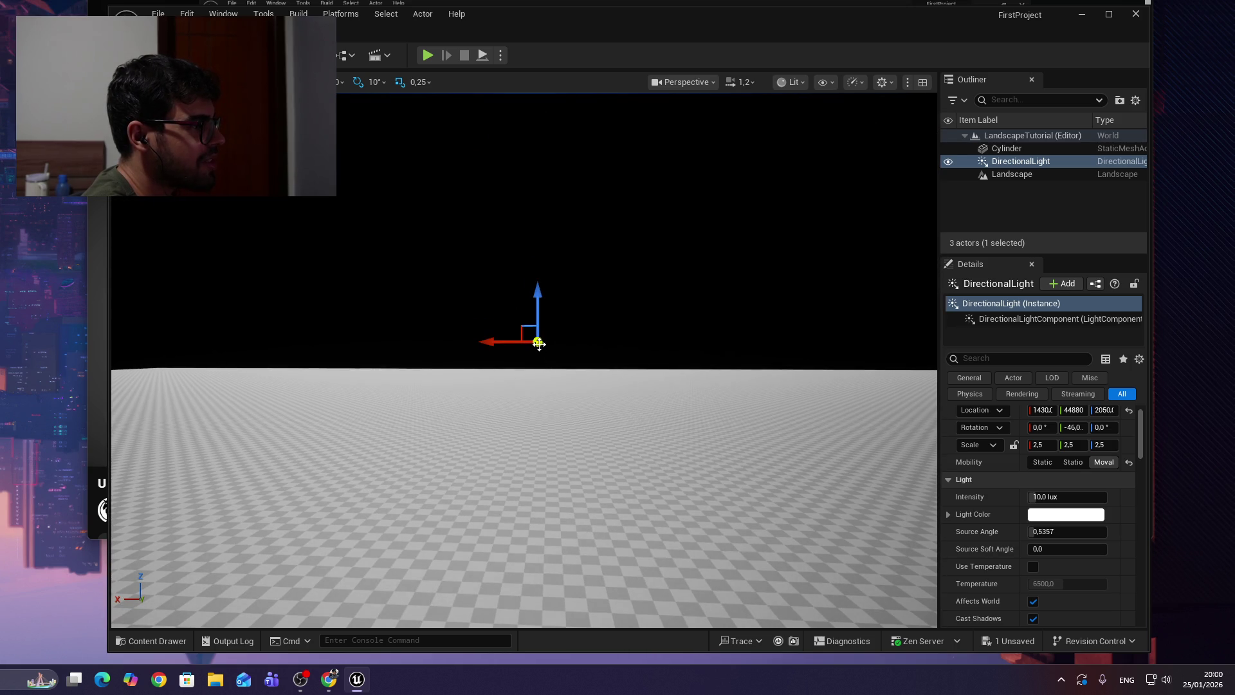
# Raise the light beside the cylinder, then reset its location to 0, 0, 0.
pyautogui.moveTo(669, 599); pyautogui.dragTo(566, 578)
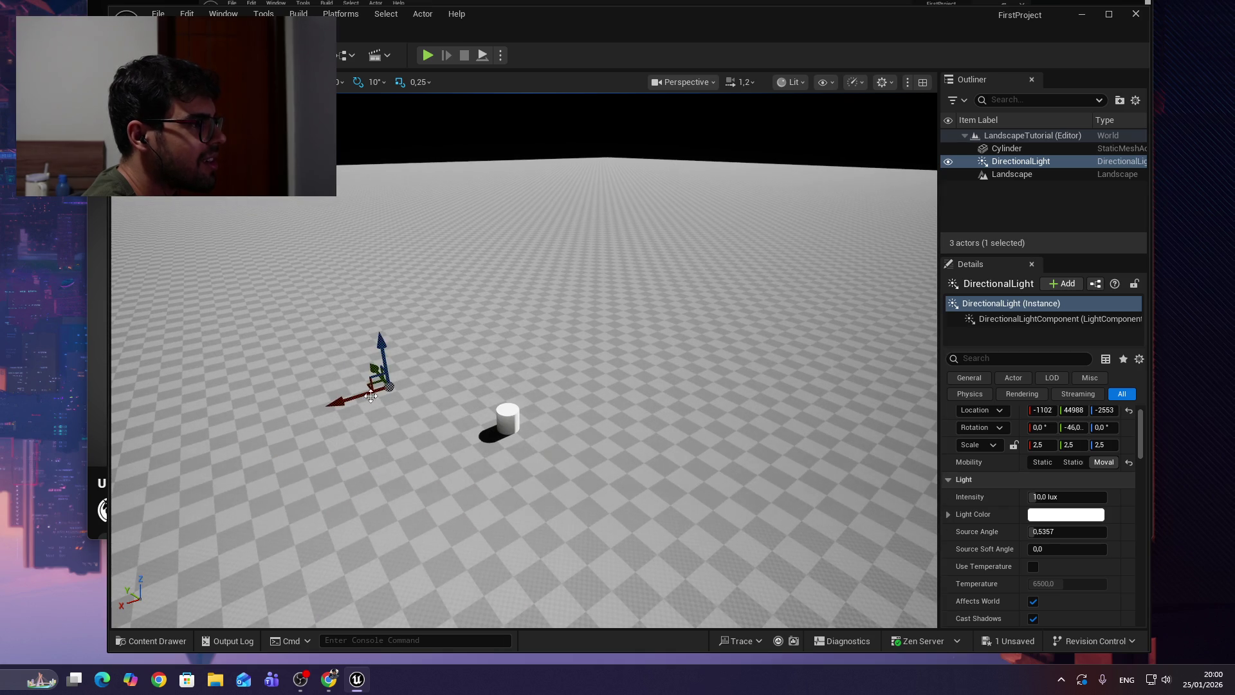
pyautogui.moveTo(390, 388); pyautogui.dragTo(422, 337)
pyautogui.moveTo(540, 442); pyautogui.dragTo(538, 314)
pyautogui.scroll(10, 553, 350)
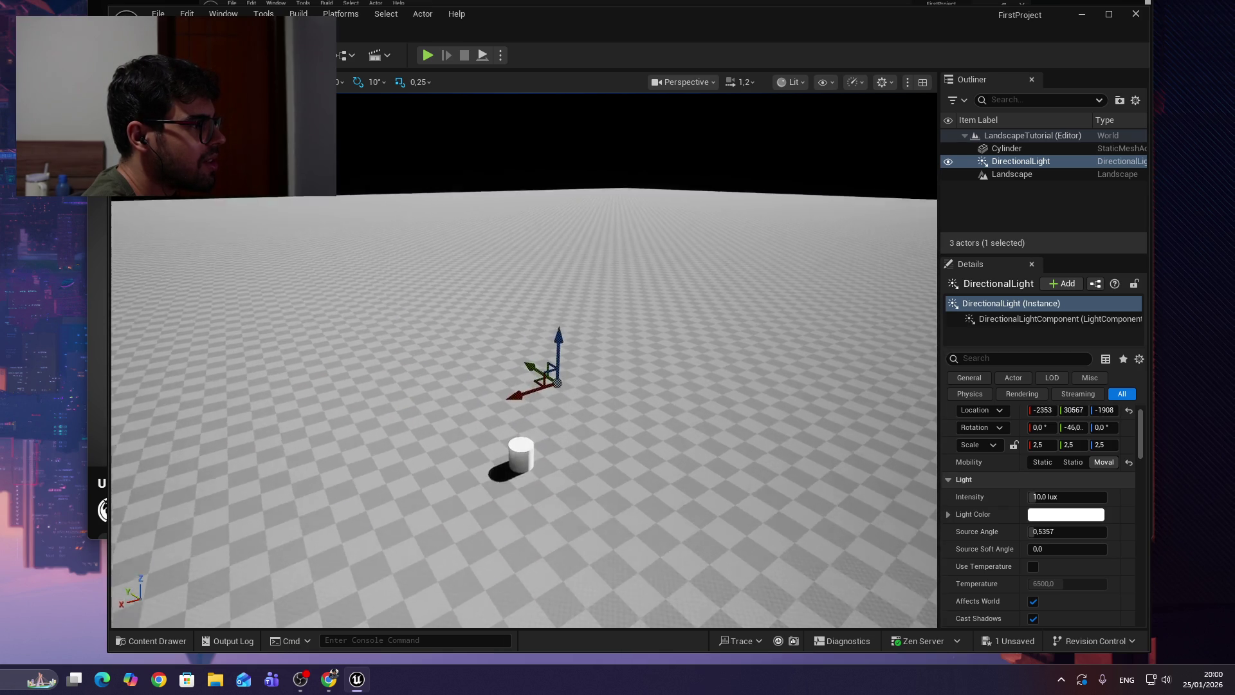
pyautogui.scroll(-10, 539, 368)
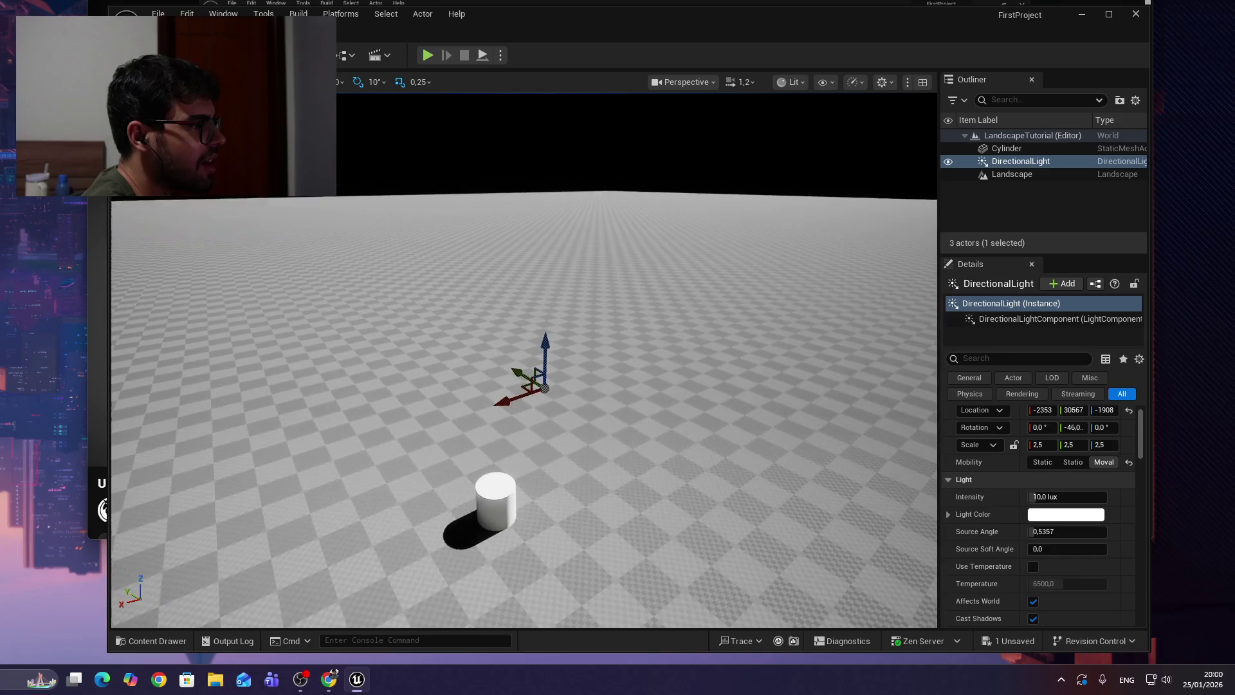
pyautogui.moveTo(547, 395)
pyautogui.mouseDown()
pyautogui.moveTo(479, 534)
pyautogui.moveTo(505, 579)
pyautogui.moveTo(589, 411)
pyautogui.moveTo(537, 527)
pyautogui.moveTo(495, 508)
pyautogui.moveTo(464, 438)
pyautogui.moveTo(495, 507)
pyautogui.moveTo(479, 502)
pyautogui.moveTo(502, 349)
pyautogui.moveTo(492, 263)
pyautogui.moveTo(493, 496)
pyautogui.moveTo(485, 373)
pyautogui.moveTo(447, 171)
pyautogui.moveTo(408, 311)
pyautogui.mouseUp()
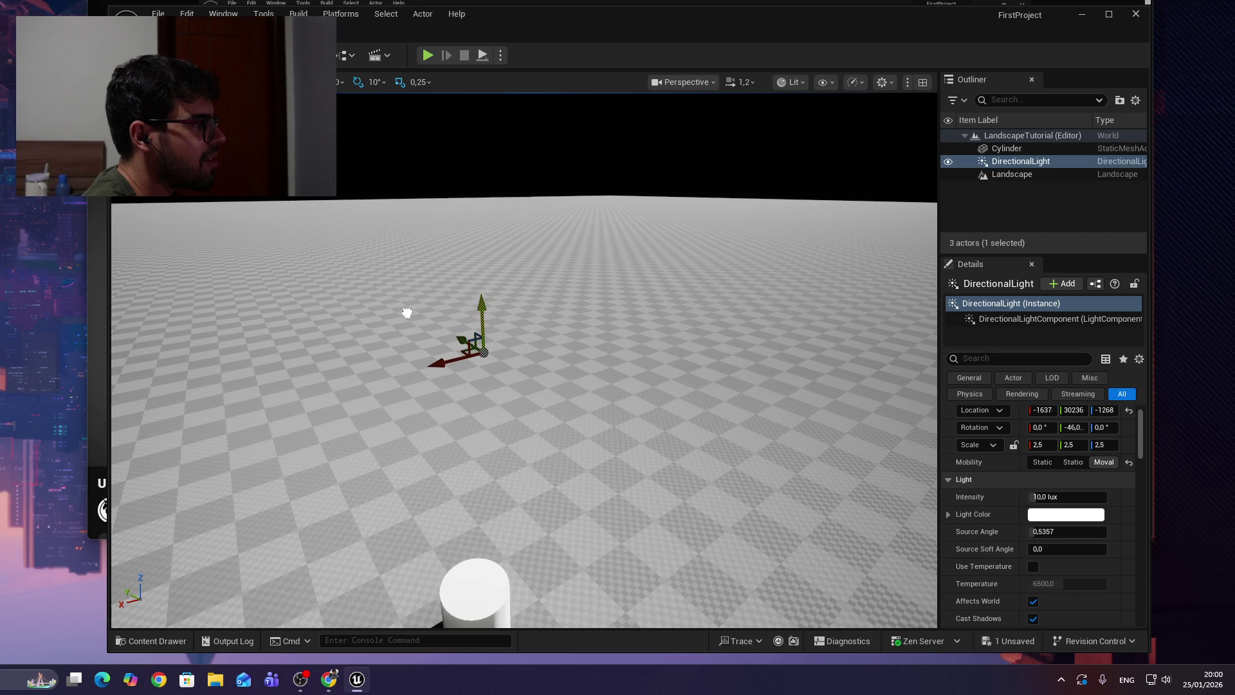
pyautogui.click(1129, 411)
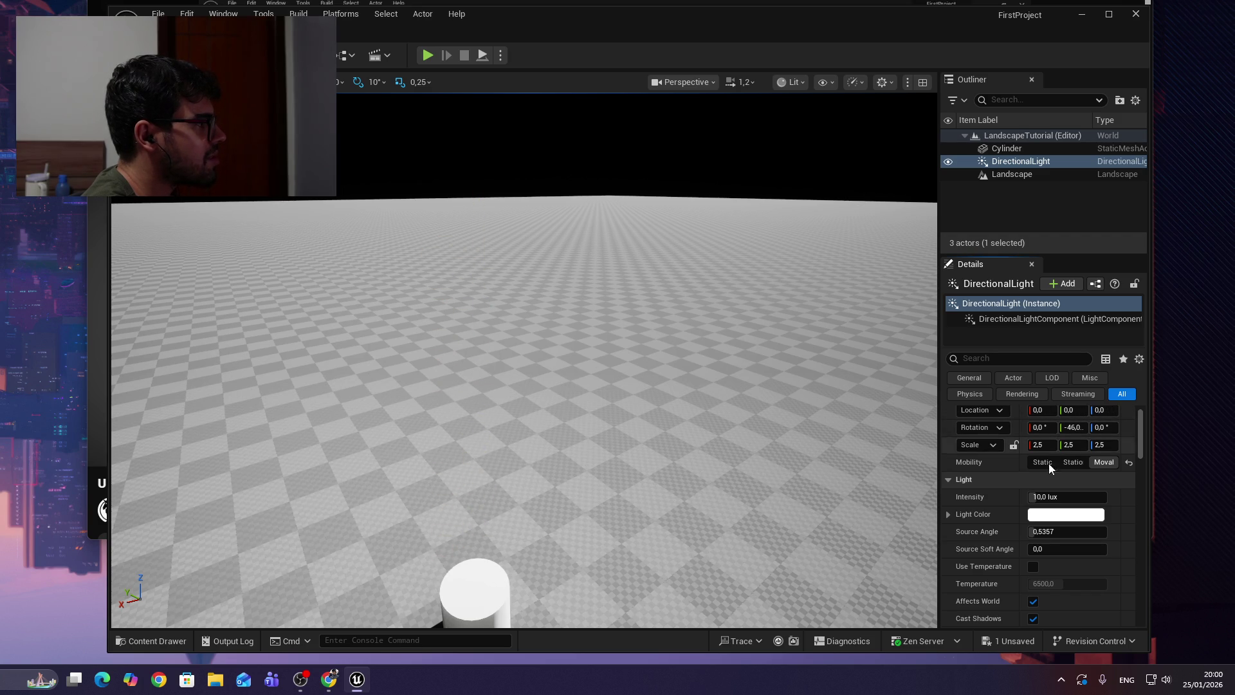
# Move the light along Y and up to about 150, 1320, 370, checking the cylinder's shadow.
pyautogui.moveTo(610, 426); pyautogui.dragTo(594, 484)
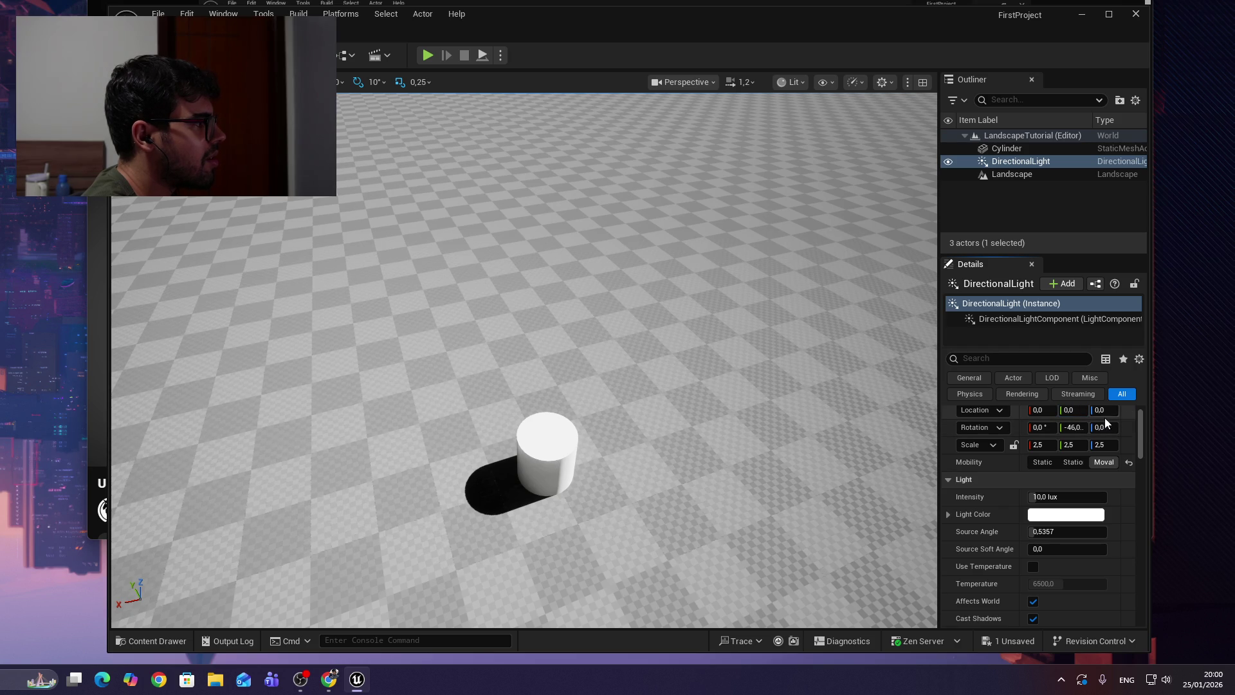
pyautogui.scroll(-5, 554, 380)
pyautogui.scroll(2, 553, 379)
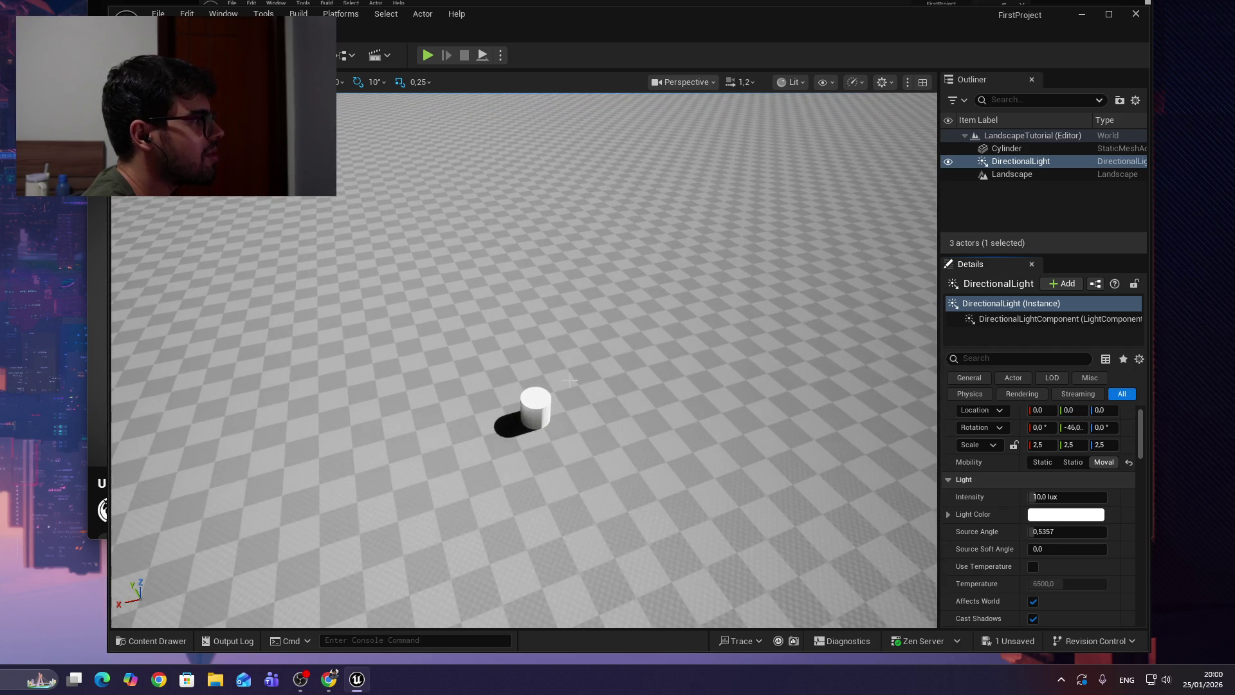
pyautogui.scroll(1, 553, 380)
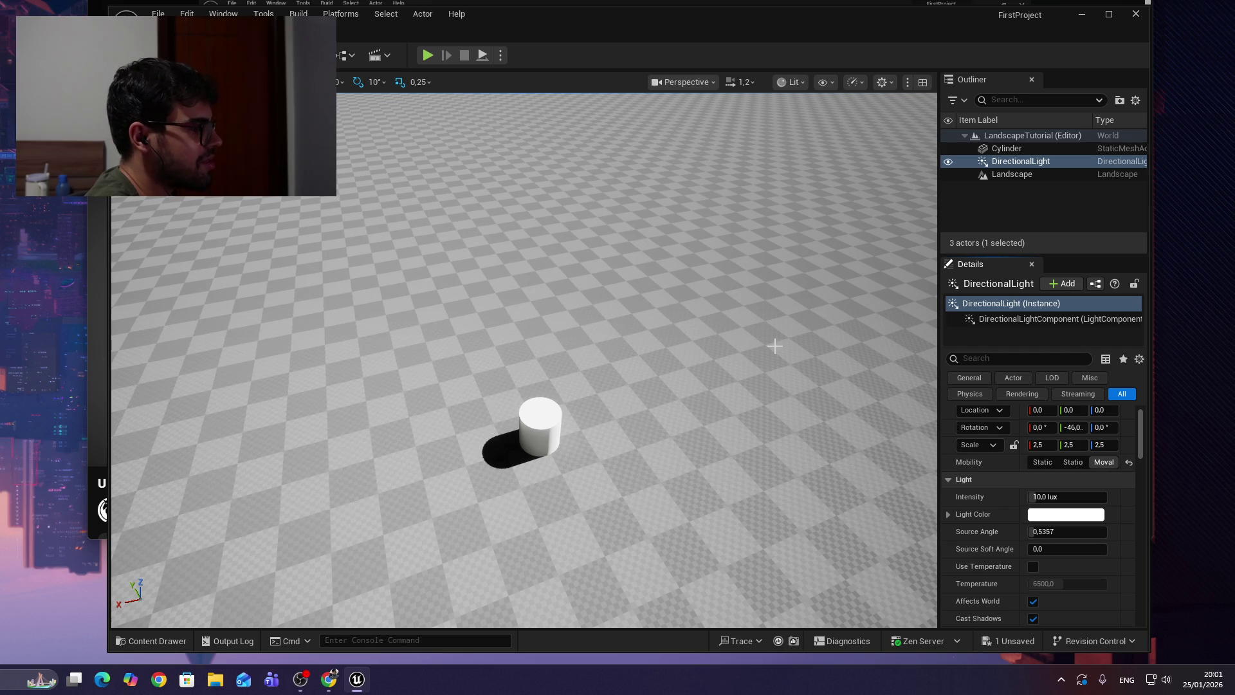
pyautogui.moveTo(1073, 427); pyautogui.dragTo(1075, 427)
pyautogui.moveTo(579, 360)
pyautogui.mouseDown()
pyautogui.moveTo(846, 379)
pyautogui.moveTo(675, 458)
pyautogui.mouseUp()
pyautogui.moveTo(440, 430)
pyautogui.mouseDown()
pyautogui.moveTo(135, 588)
pyautogui.moveTo(704, 442)
pyautogui.mouseUp()
pyautogui.moveTo(755, 519)
pyautogui.mouseDown()
pyautogui.moveTo(676, 491)
pyautogui.moveTo(186, 508)
pyautogui.moveTo(338, 515)
pyautogui.mouseUp()
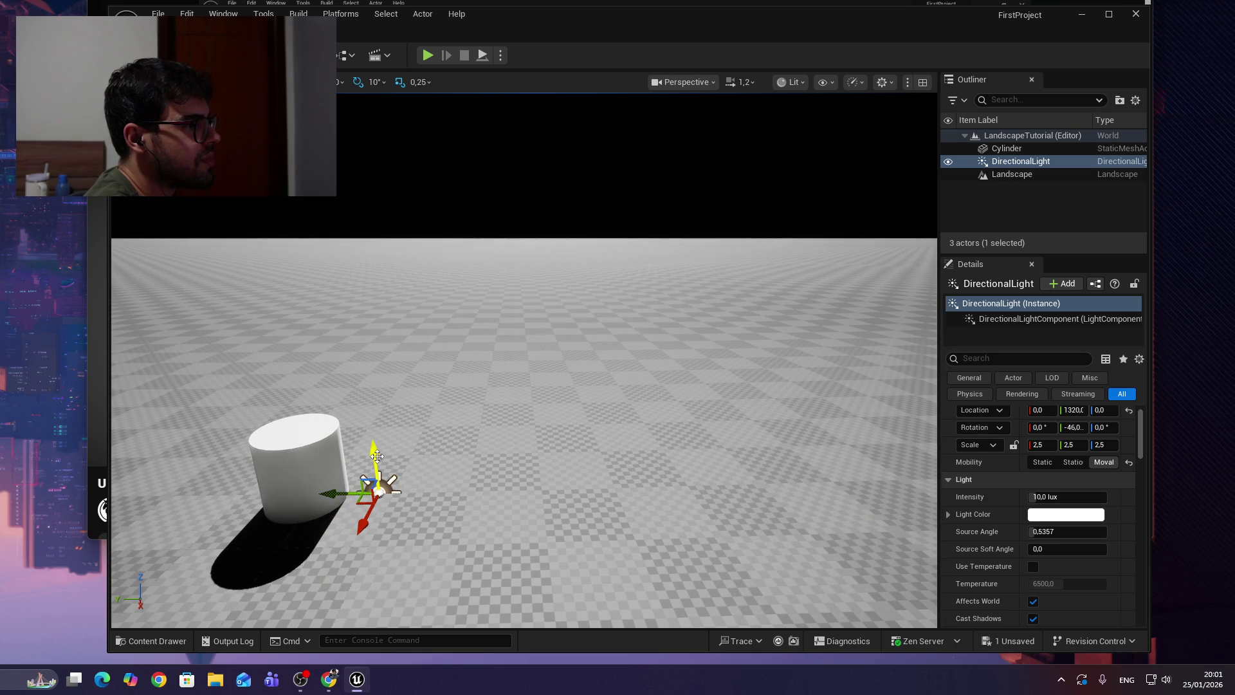
pyautogui.moveTo(371, 453)
pyautogui.mouseDown()
pyautogui.moveTo(401, 534)
pyautogui.moveTo(360, 543)
pyautogui.moveTo(356, 560)
pyautogui.moveTo(386, 522)
pyautogui.moveTo(373, 512)
pyautogui.mouseUp()
pyautogui.moveTo(564, 571); pyautogui.dragTo(540, 571)
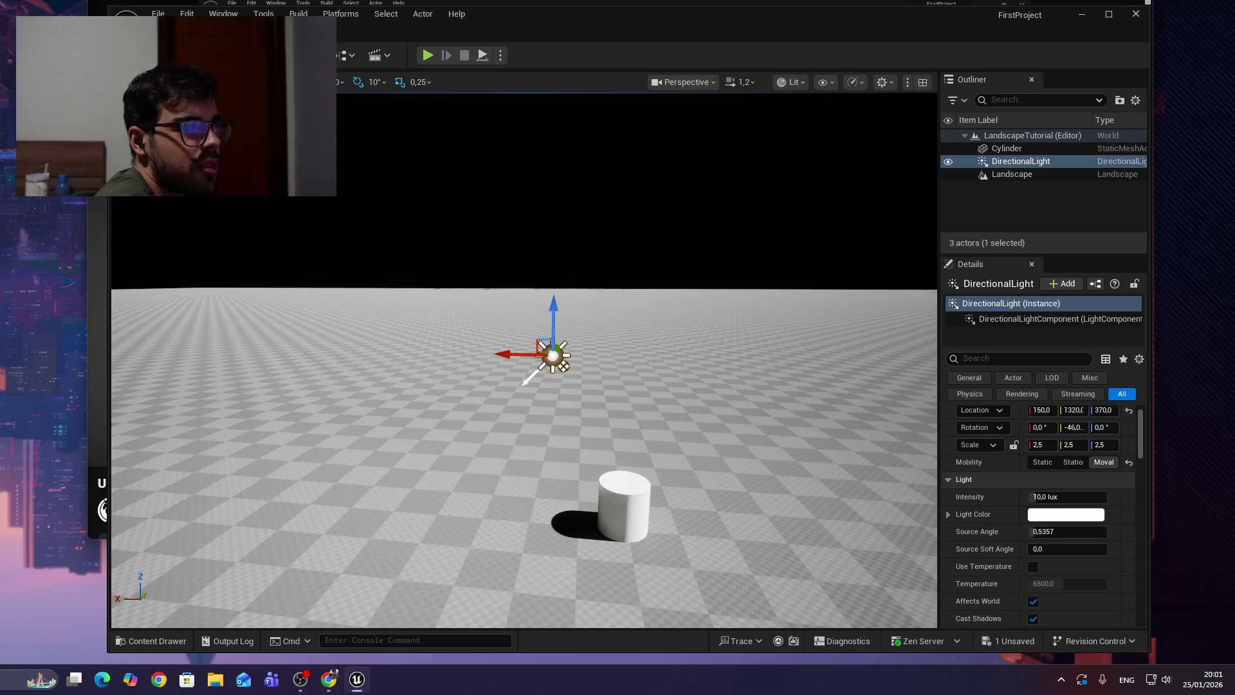
pyautogui.hotkey('alt', 'Tab')
# Play the tutorial past its Sky Atmosphere part, pause it, and return to Unreal.
pyautogui.click(773, 225)
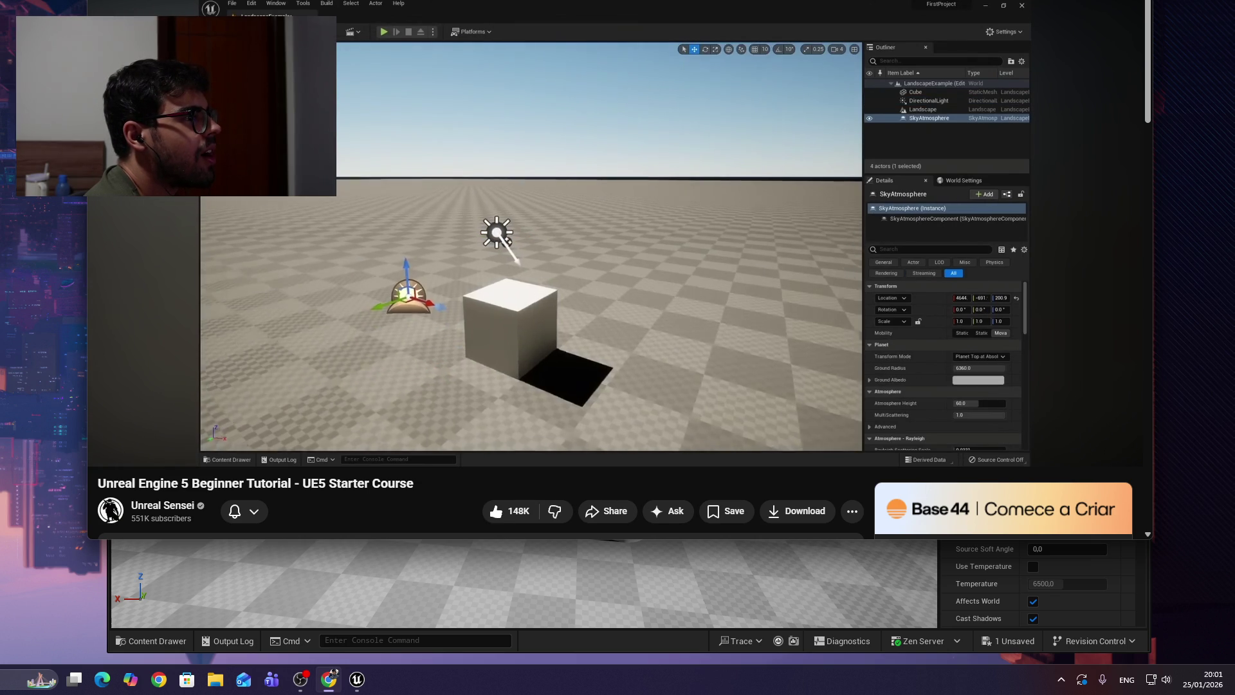
pyautogui.click(521, 386)
pyautogui.click(613, 599)
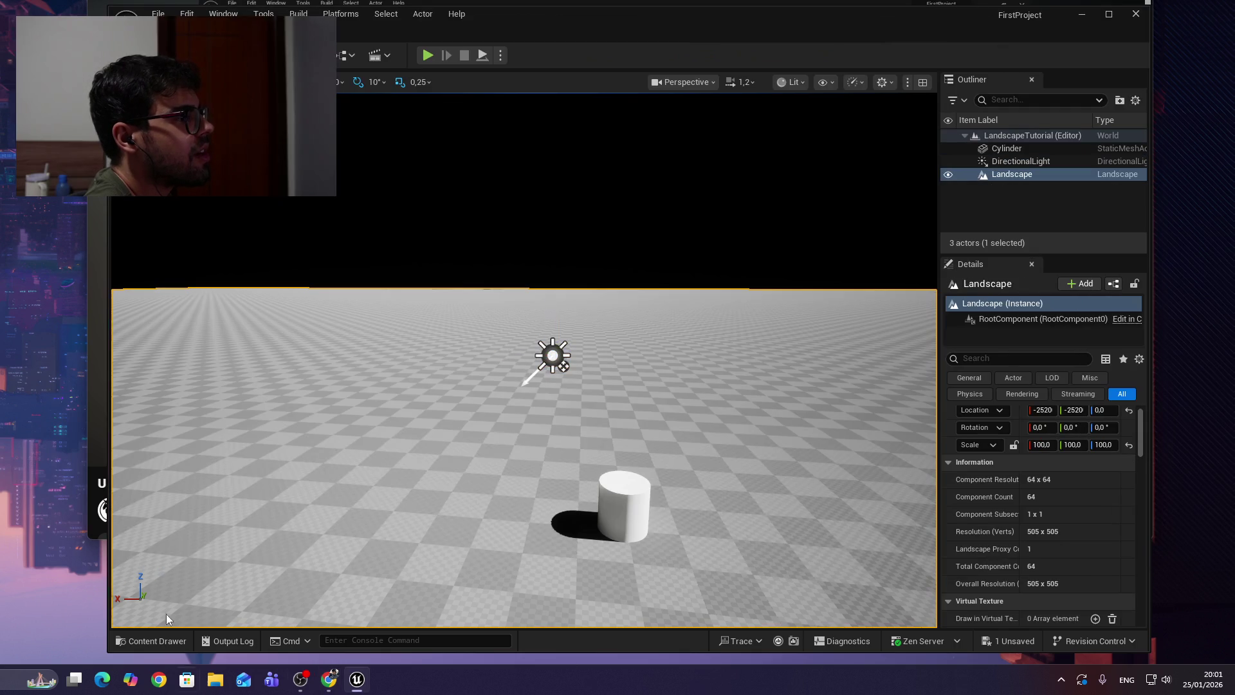
# Add a Sky Atmosphere from Quick Add > Visual Effects so the sky turns blue.
pyautogui.click(312, 56)
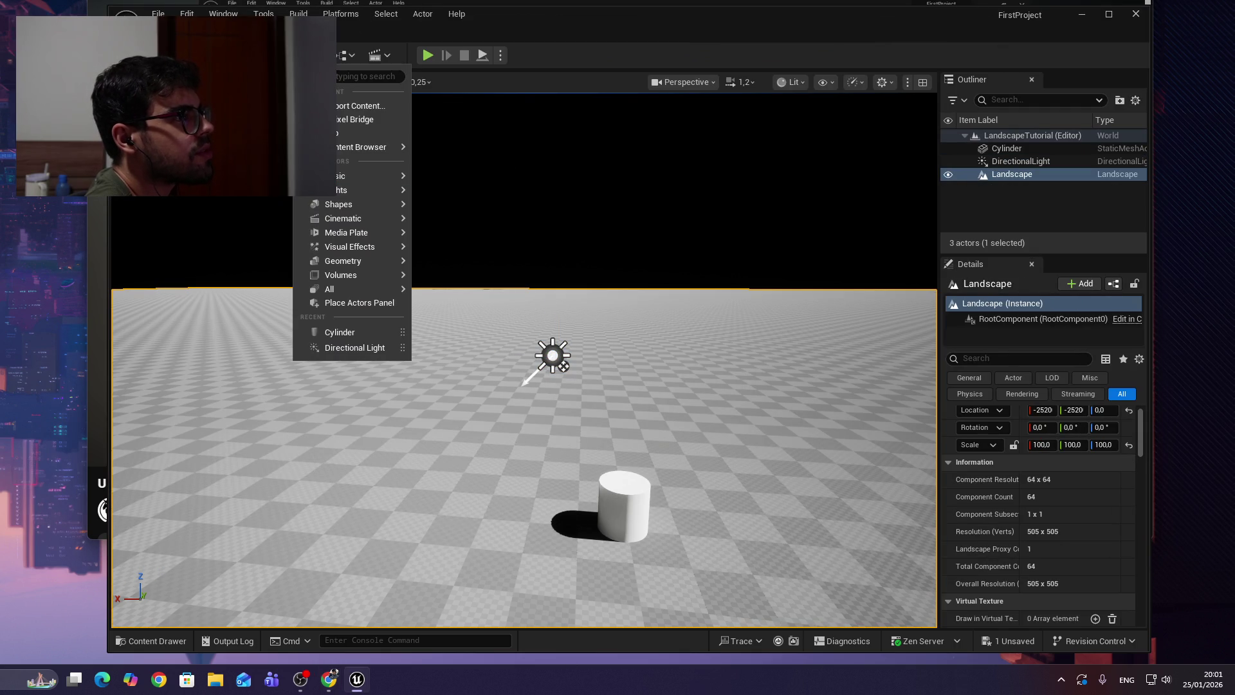
pyautogui.moveTo(367, 195)
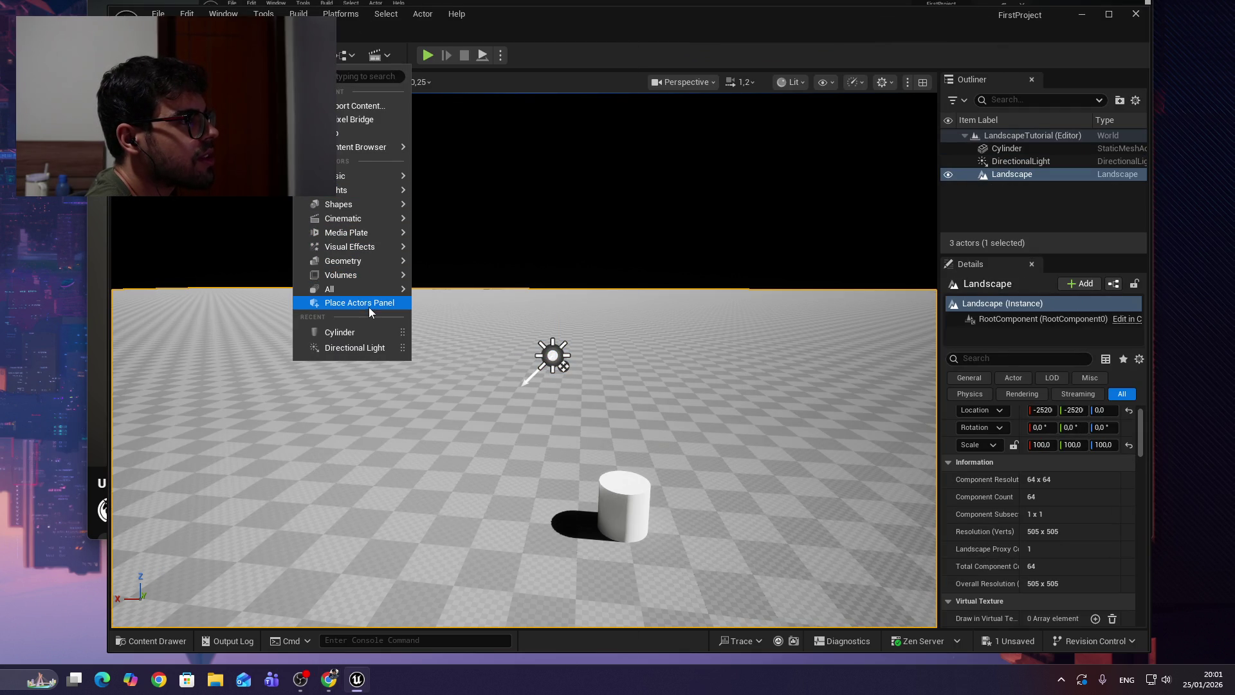
pyautogui.moveTo(359, 276)
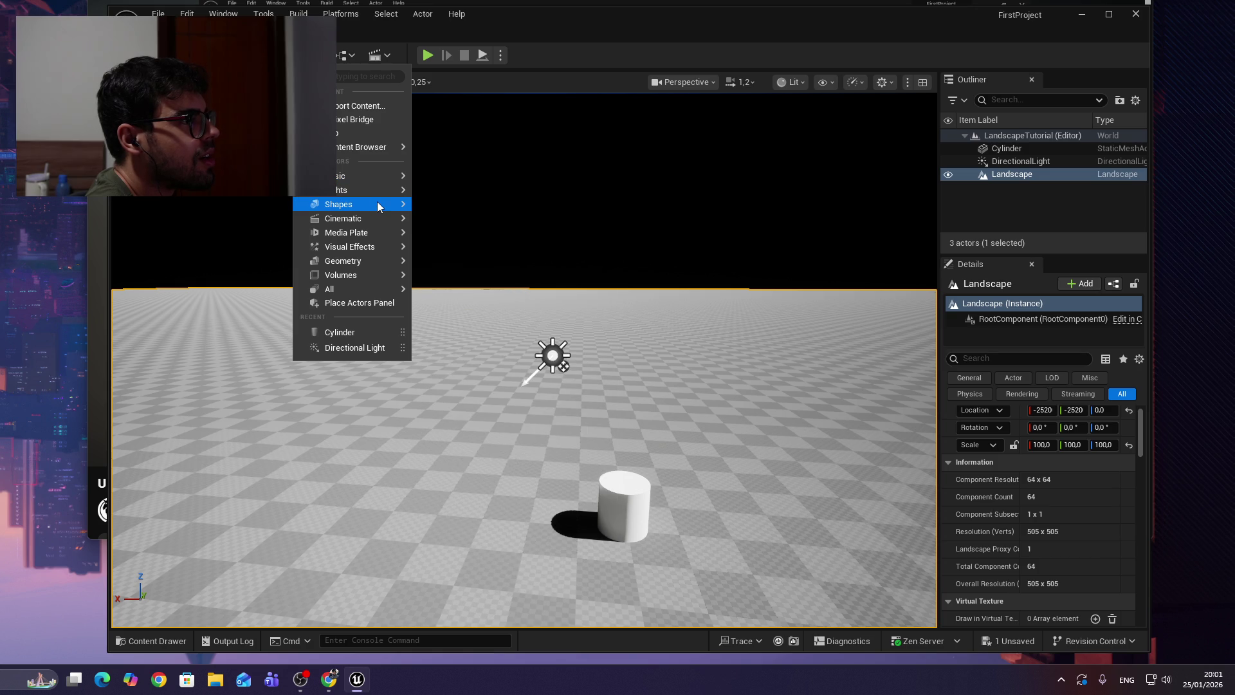
pyautogui.moveTo(376, 218)
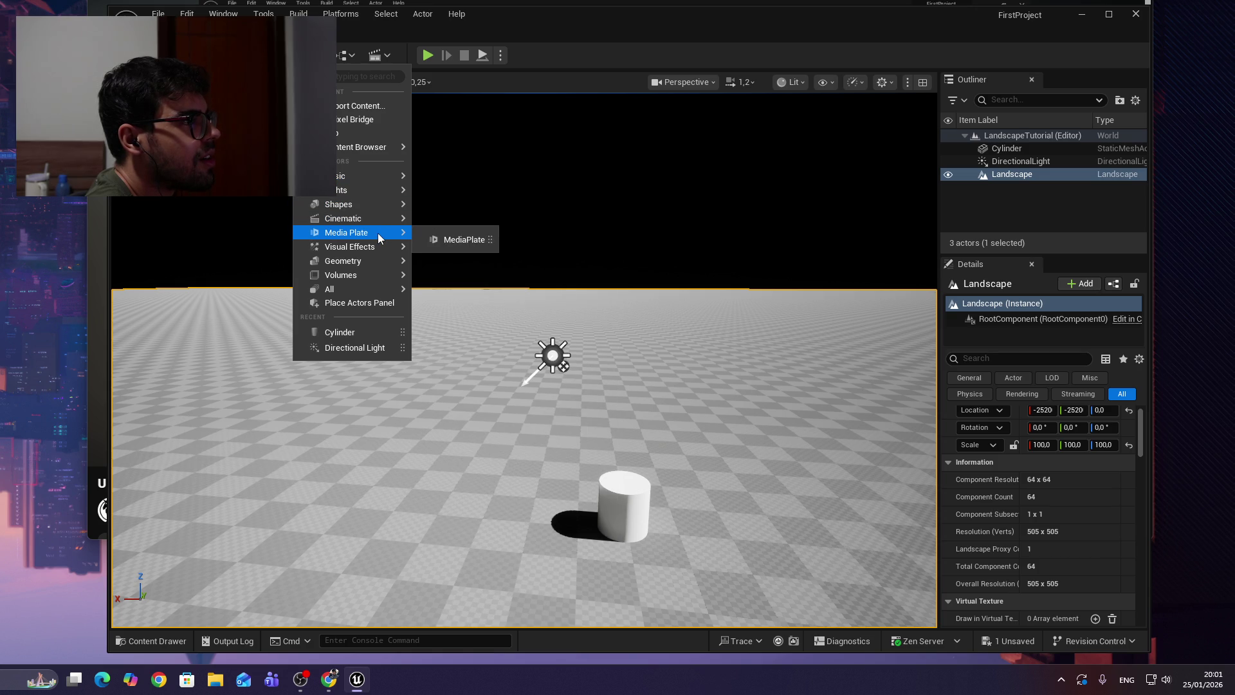
pyautogui.moveTo(377, 247)
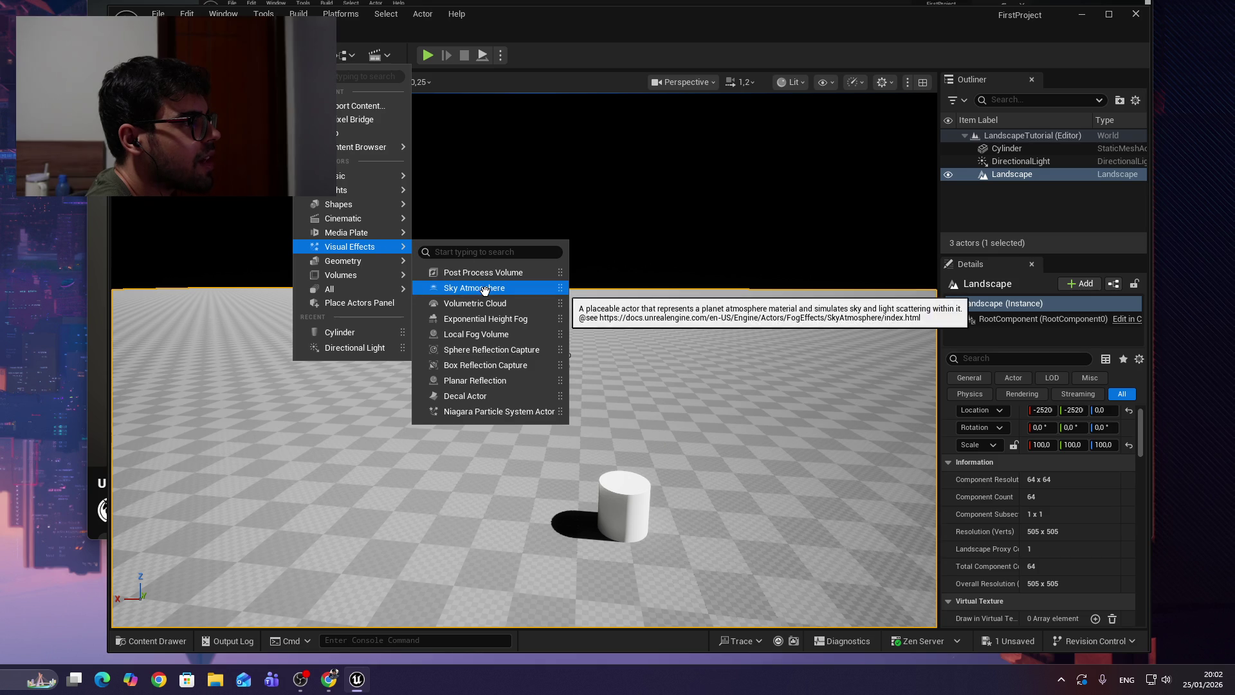
pyautogui.click(485, 291)
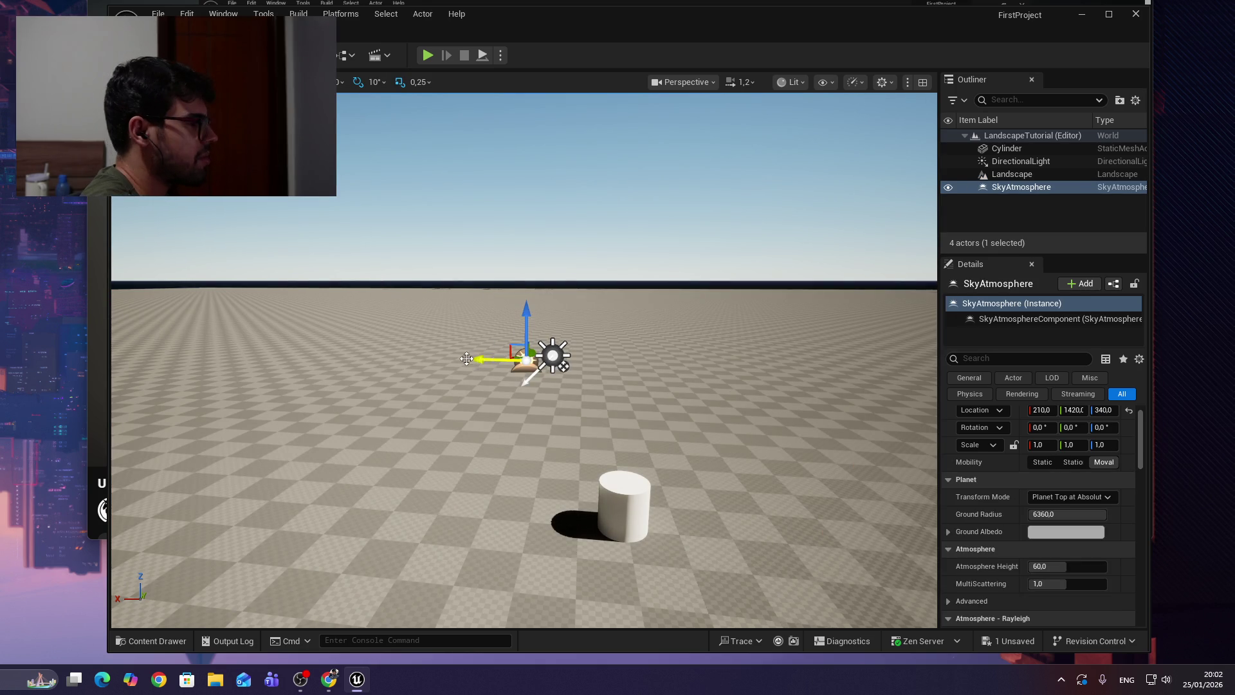
pyautogui.moveTo(629, 326); pyautogui.dragTo(595, 319)
# Nudge the Sky Atmosphere along Y so it sits at 210, 1490, 340.
pyautogui.moveTo(558, 391); pyautogui.dragTo(465, 366)
pyautogui.moveTo(663, 359)
pyautogui.mouseDown()
pyautogui.moveTo(720, 359)
pyautogui.moveTo(582, 358)
pyautogui.moveTo(624, 358)
pyautogui.mouseUp()
pyautogui.moveTo(695, 463)
pyautogui.mouseDown()
pyautogui.moveTo(657, 444)
pyautogui.moveTo(676, 431)
pyautogui.mouseUp()
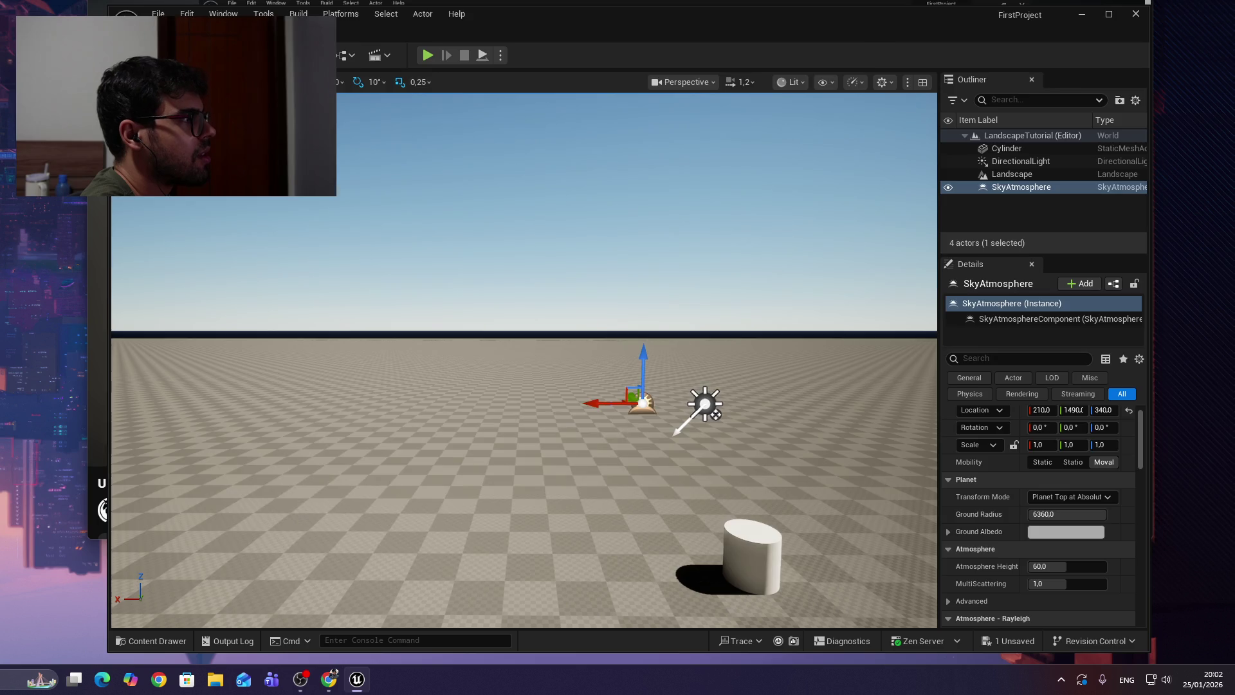
# Rewind the tutorial a few seconds and pause it, then reselect the Sky Atmosphere in the viewport.
pyautogui.hotkey('alt', 'Tab')
pyautogui.press('Left')
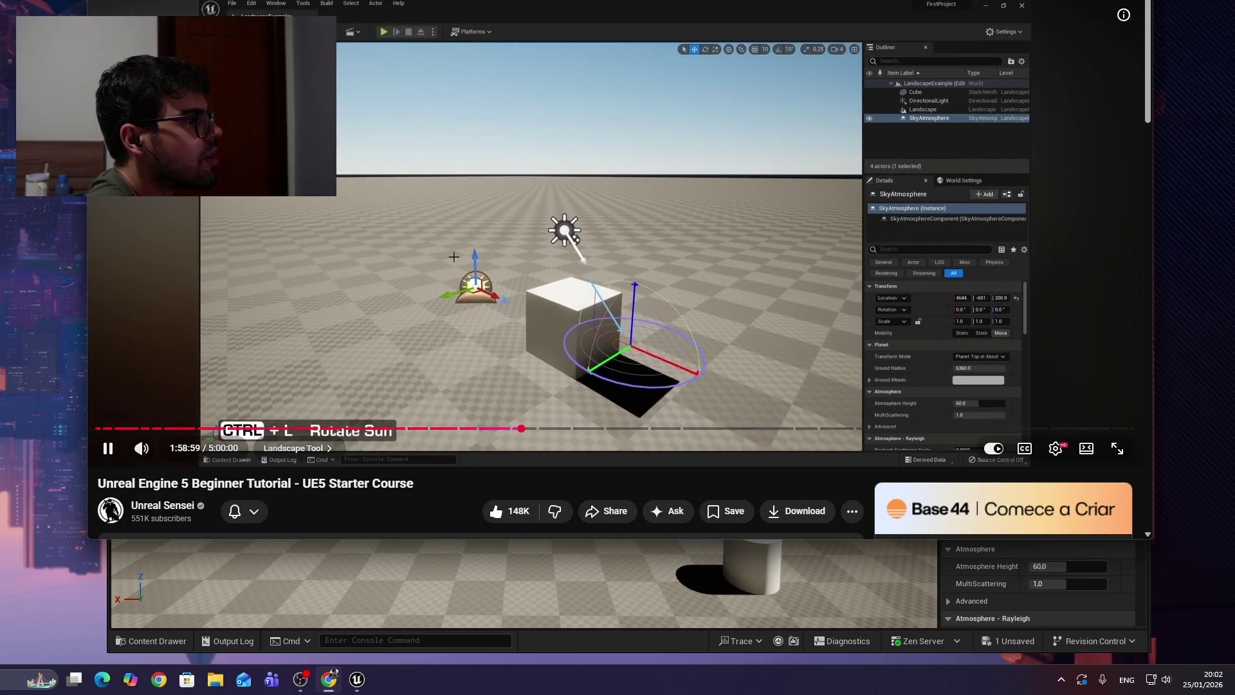
pyautogui.click(546, 294)
pyautogui.hotkey('alt', 'Tab')
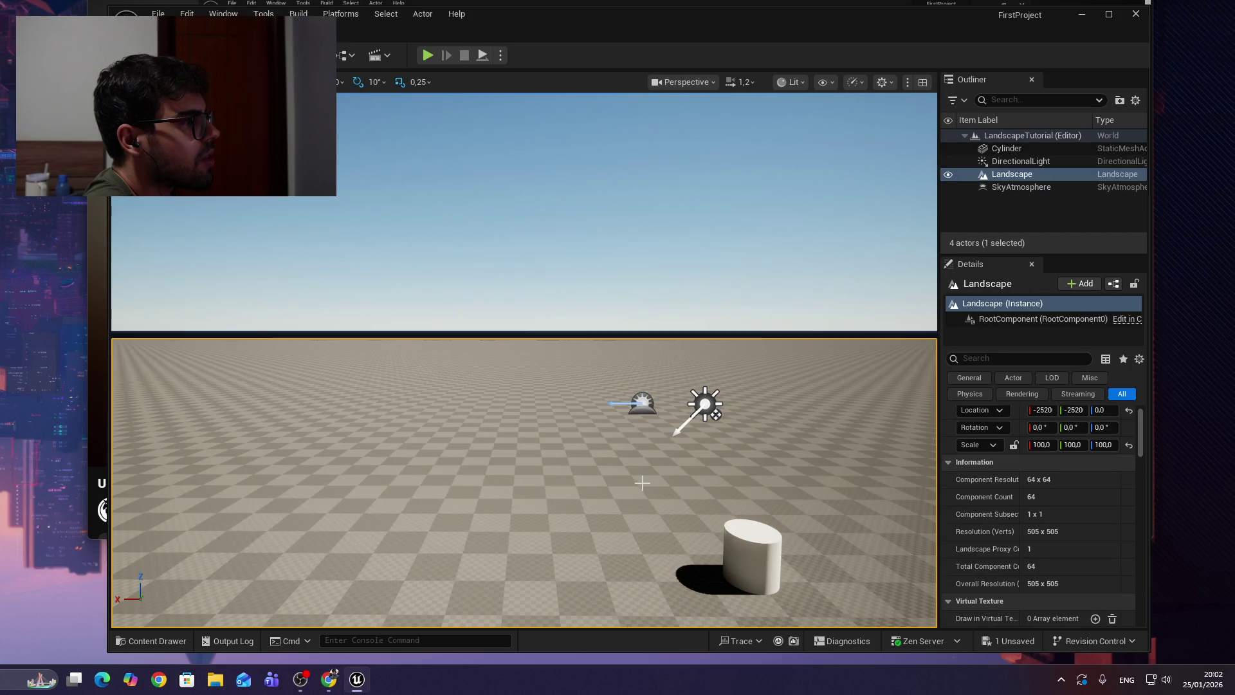
pyautogui.click(641, 403)
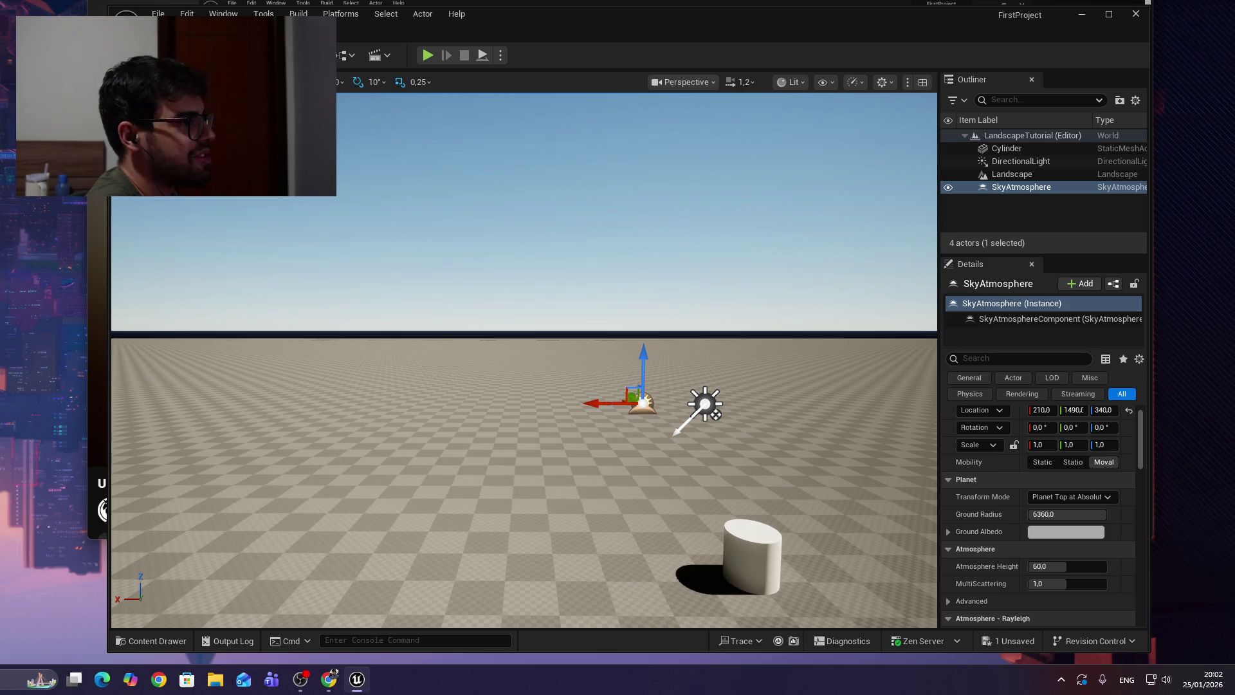
pyautogui.hotkey('ctrl', 'l')
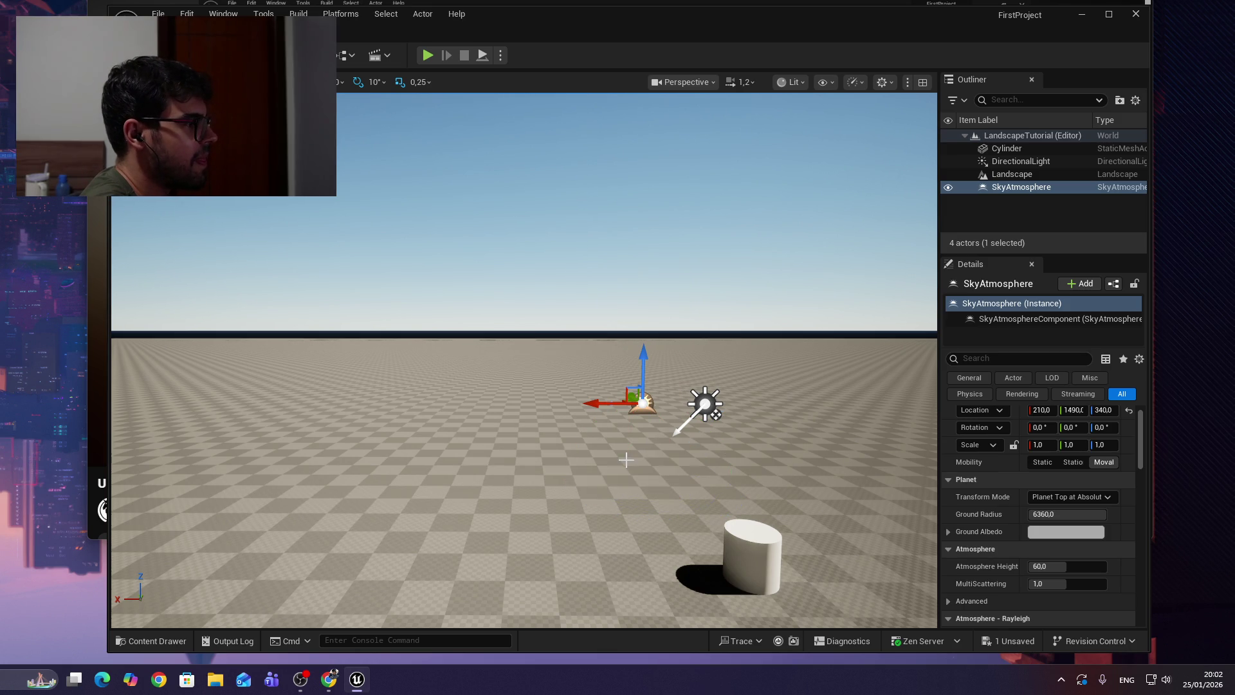
pyautogui.hotkey('ctrl', 'l')
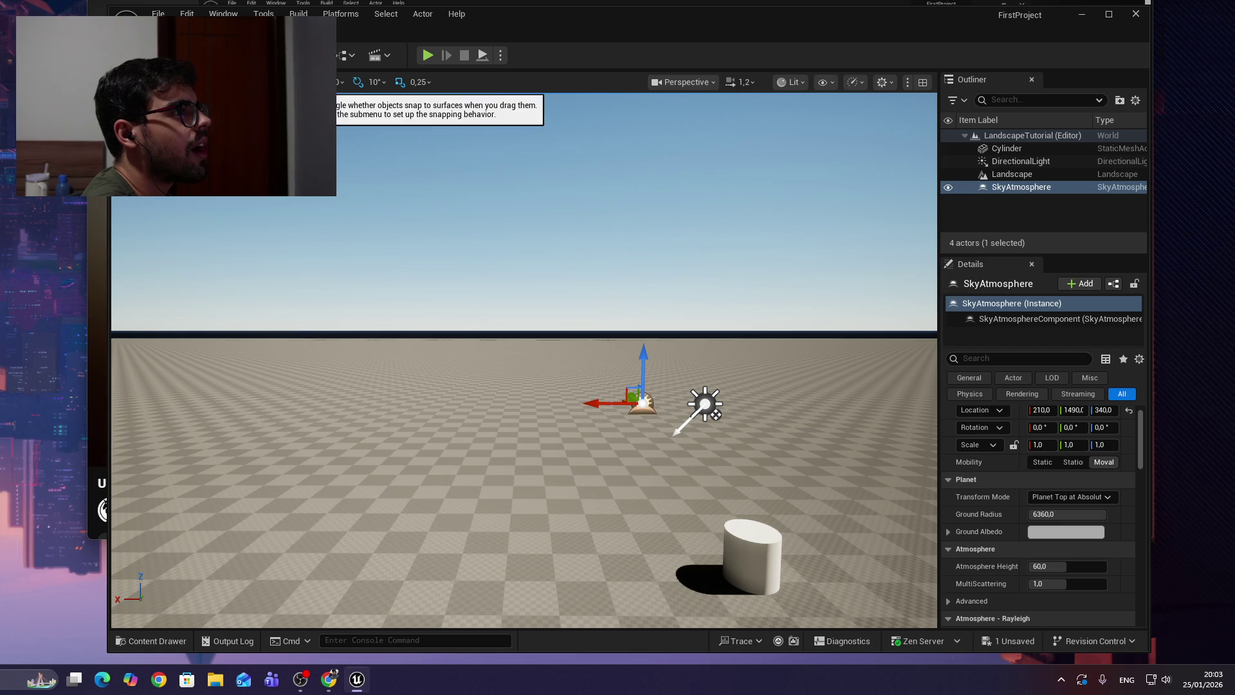
pyautogui.scroll(1, 1065, 482)
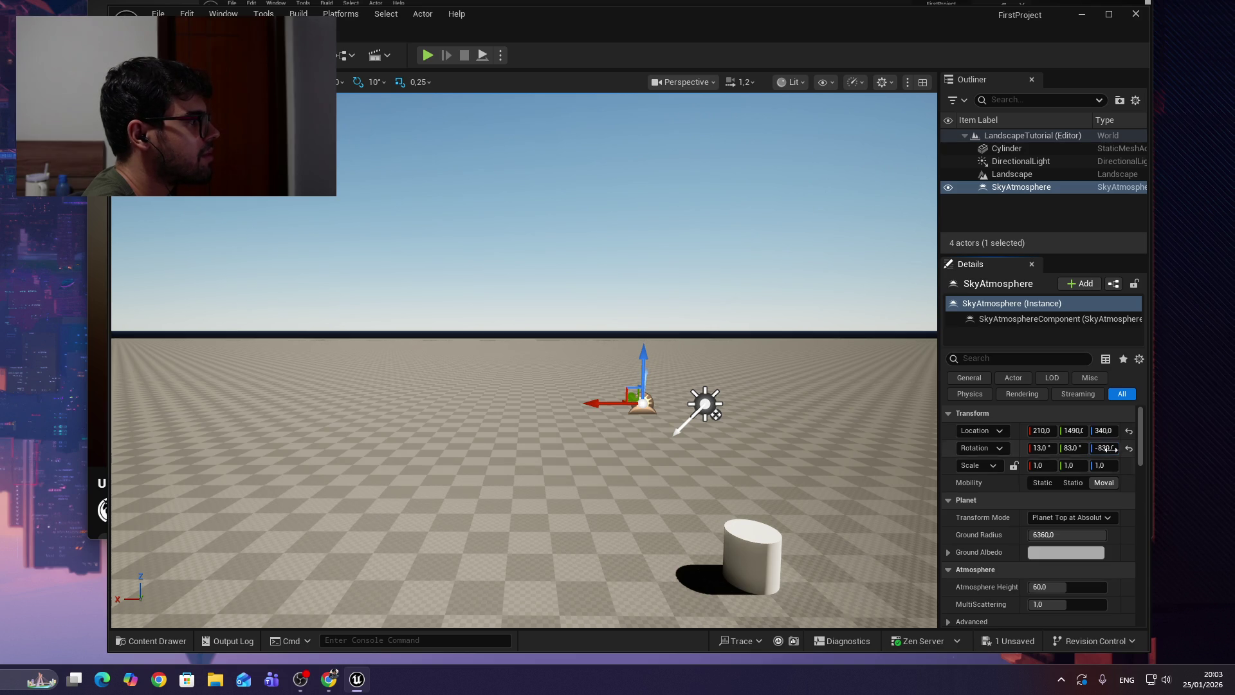
pyautogui.click(1129, 449)
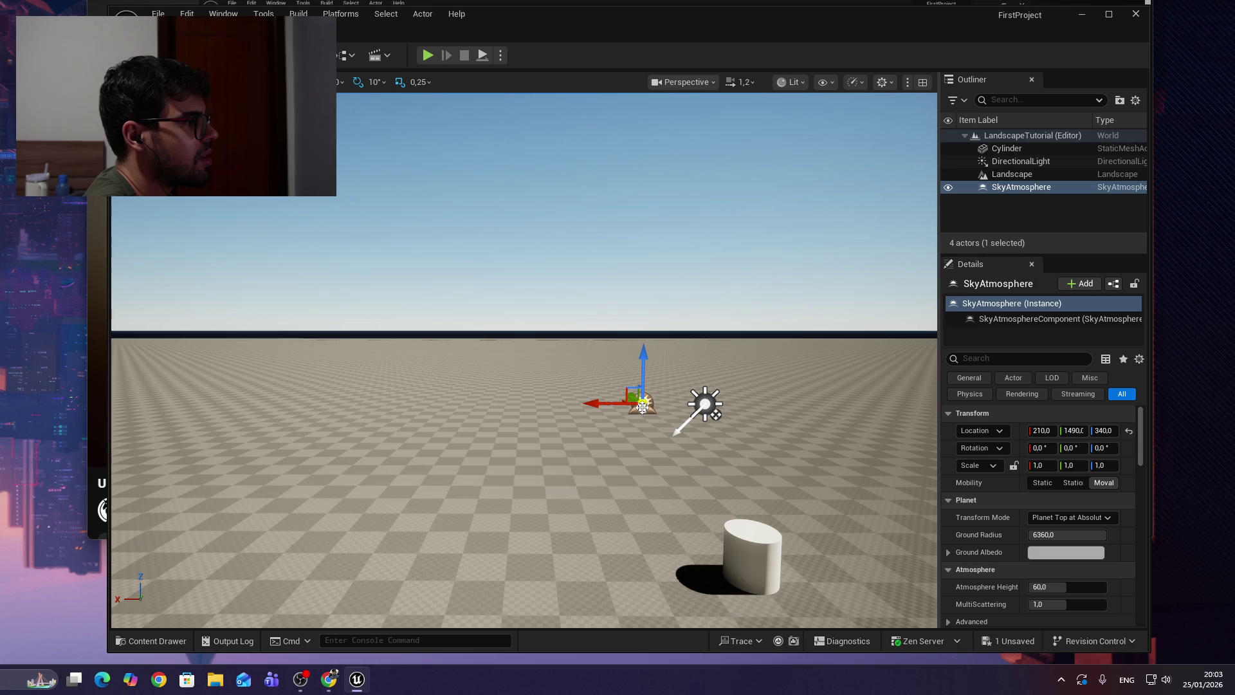
# Rotate the sun with Ctrl+L through night and dusk until it gives neutral daylight.
pyautogui.click(643, 417)
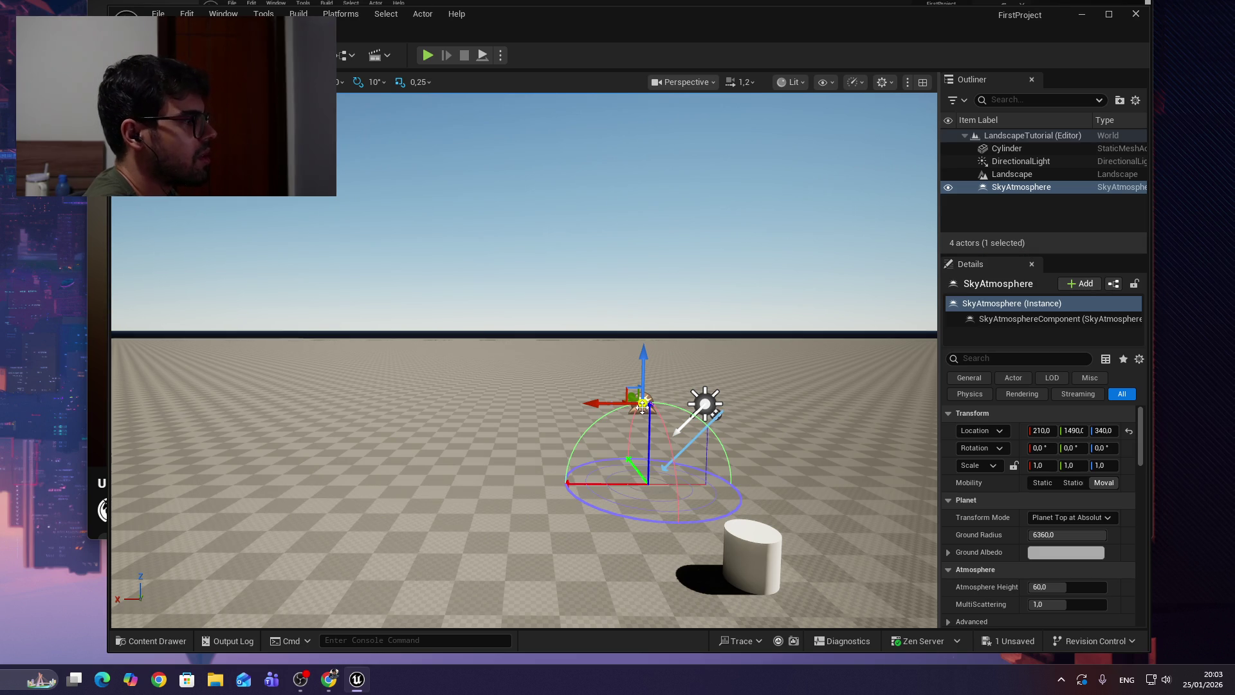
pyautogui.hotkey('ctrl', 'l')
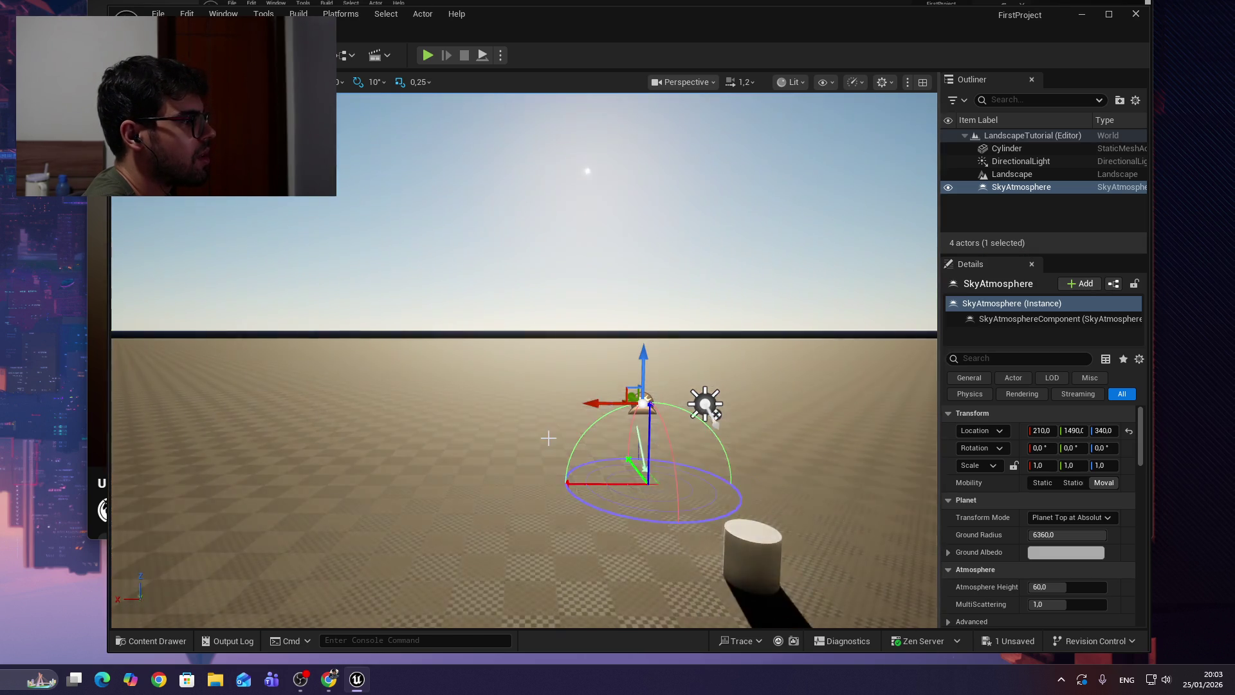
pyautogui.hotkey('ctrl', 'l')
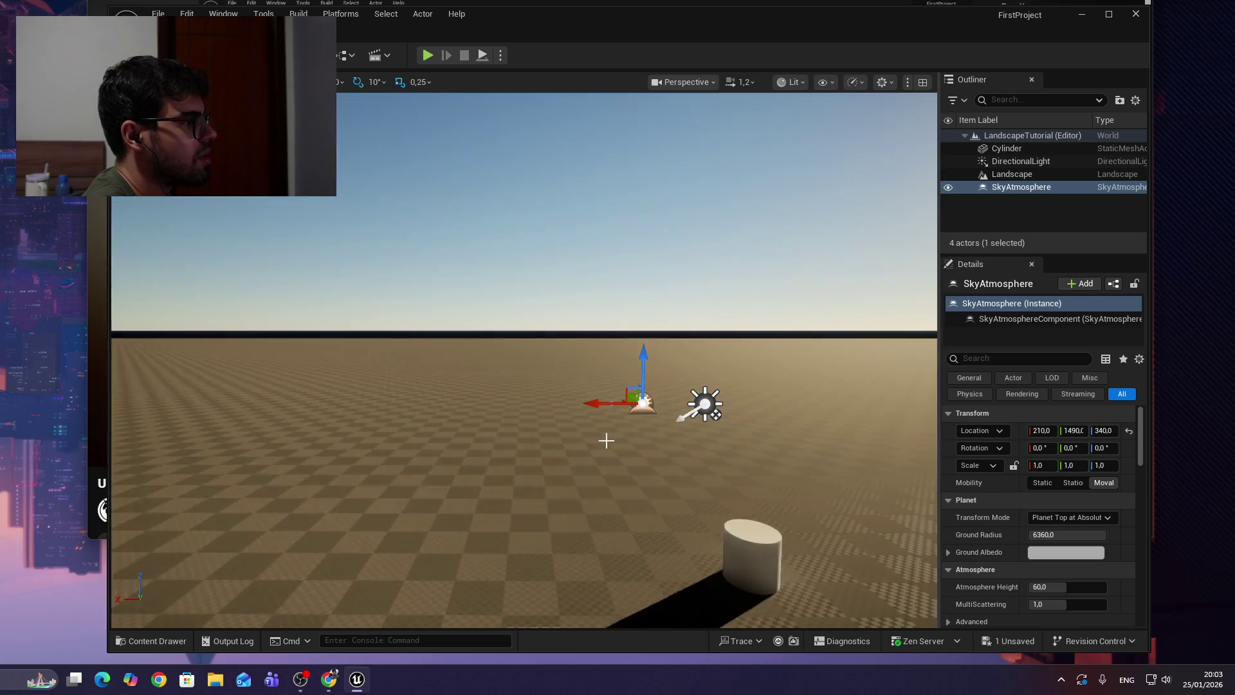
pyautogui.hotkey('ctrl', 'l')
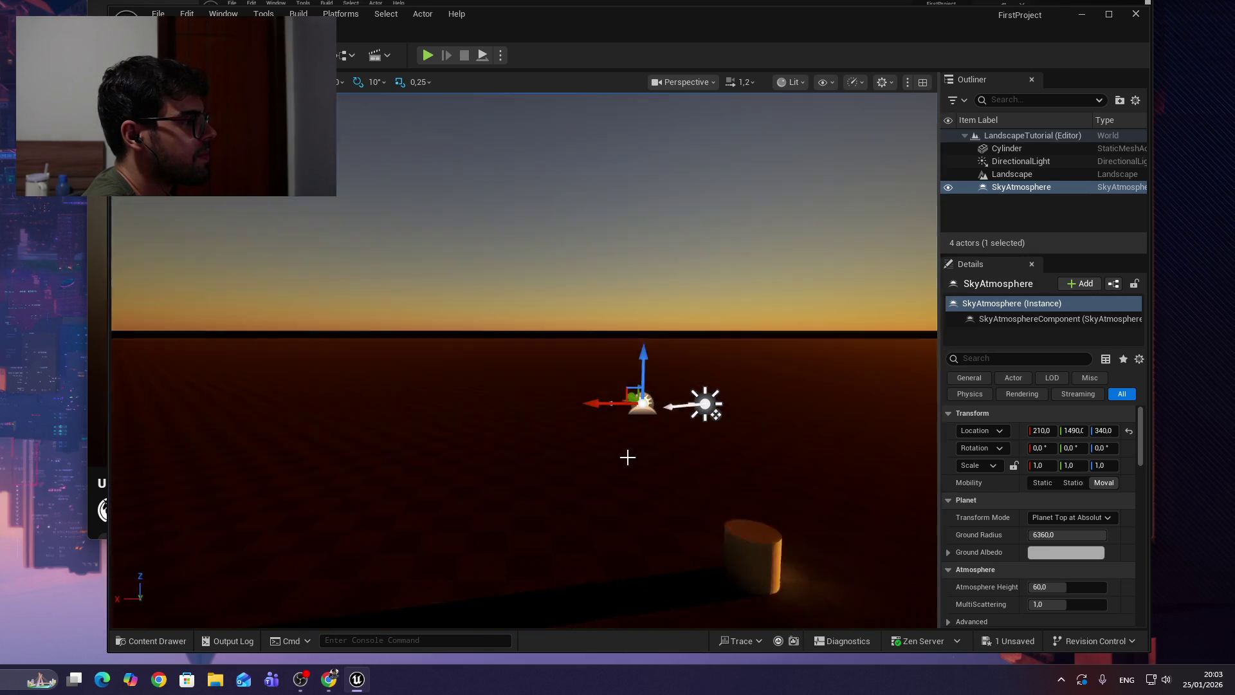
pyautogui.hotkey('ctrl', 'l')
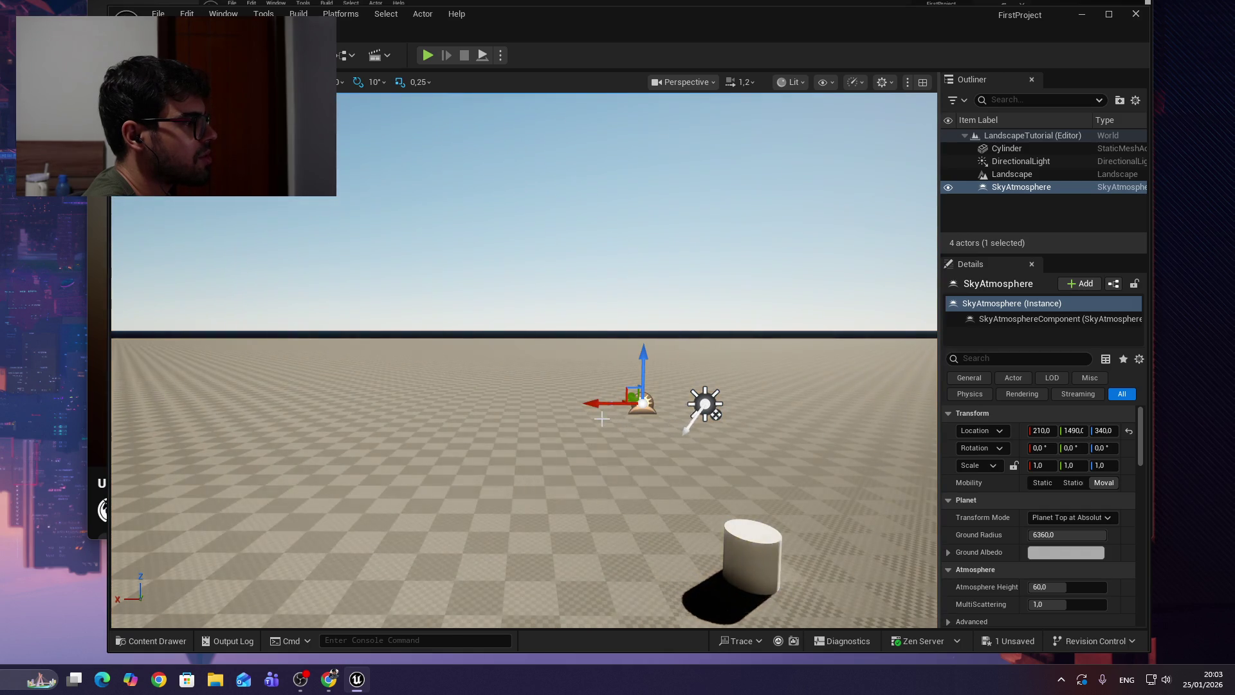
pyautogui.hotkey('ctrl', 'l')
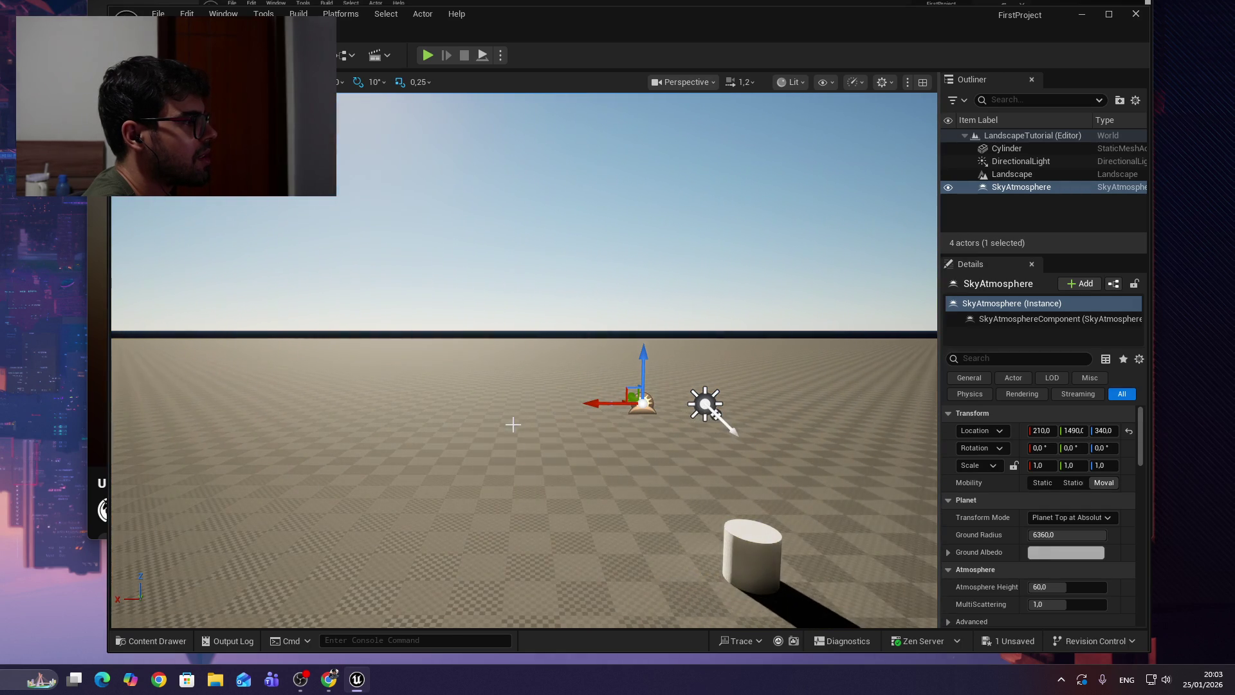
pyautogui.hotkey('ctrl', 'l')
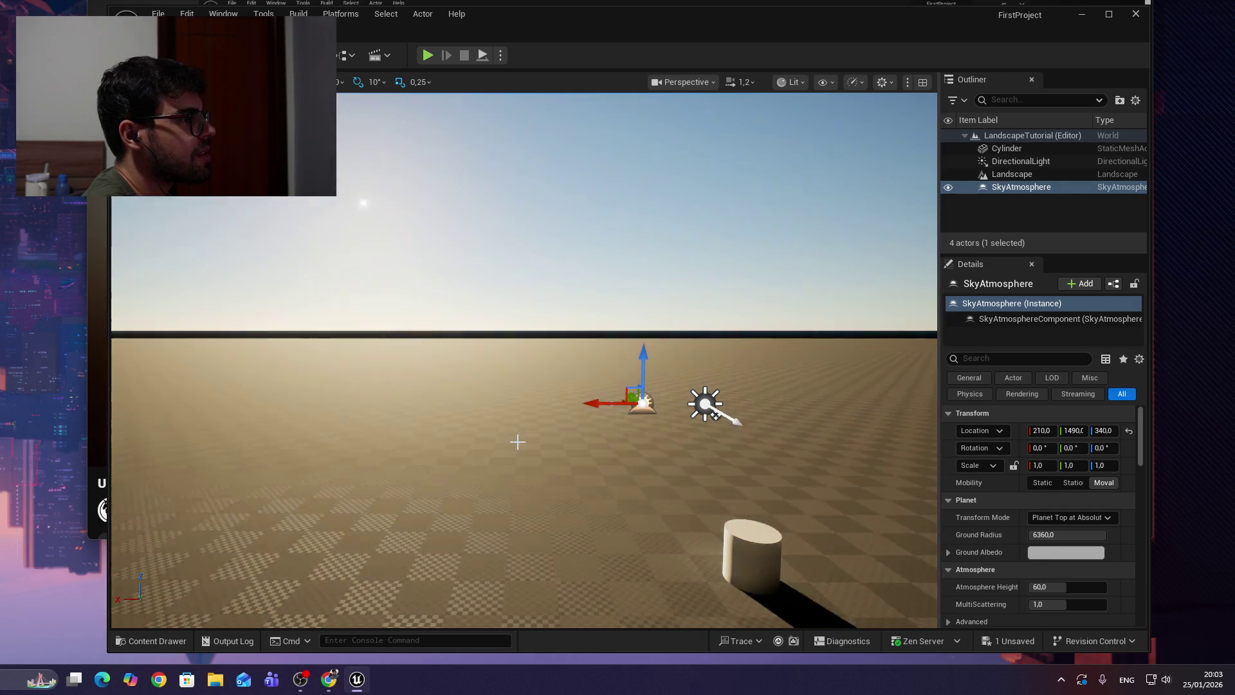
pyautogui.hotkey('ctrl', 'l')
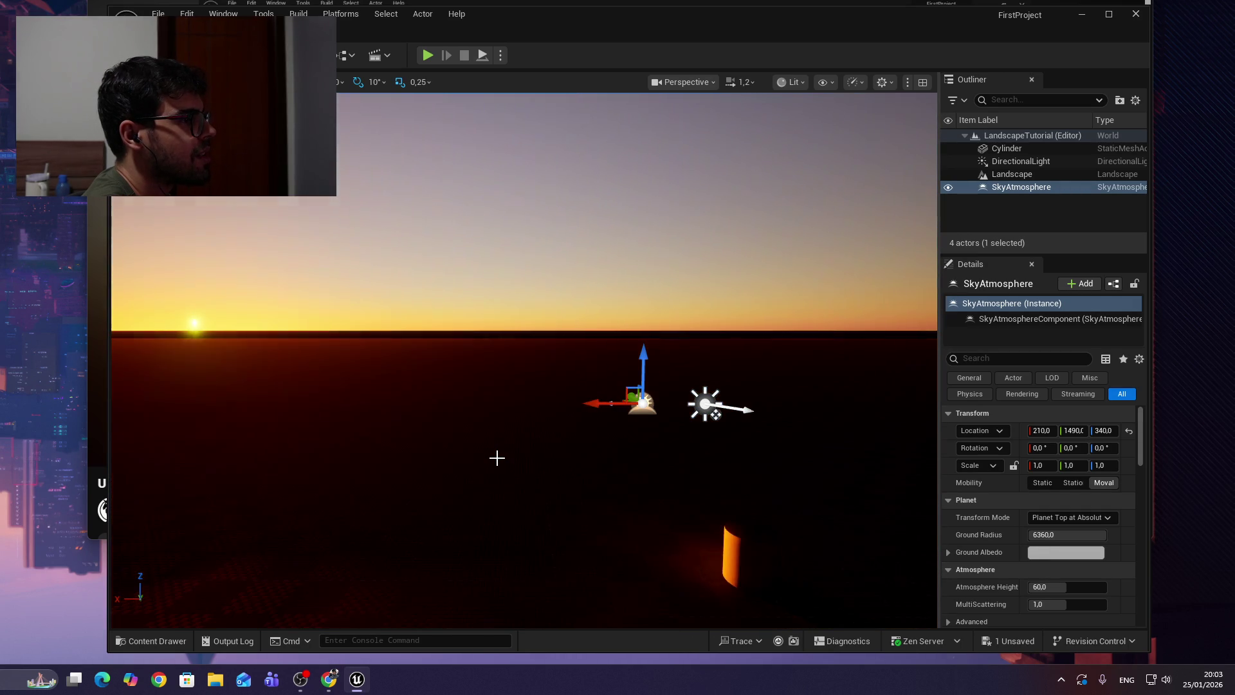
pyautogui.hotkey('ctrl', 'l')
pyautogui.hotkey('ctrl', 'l')
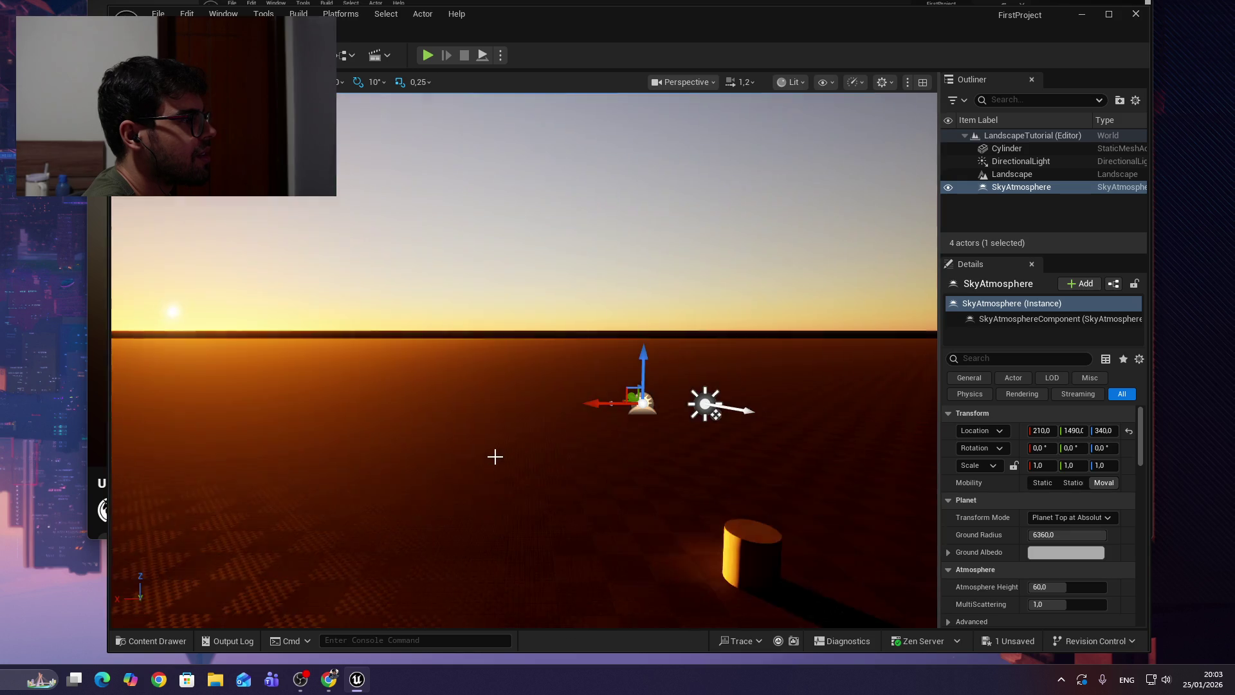
pyautogui.hotkey('ctrl', 'l')
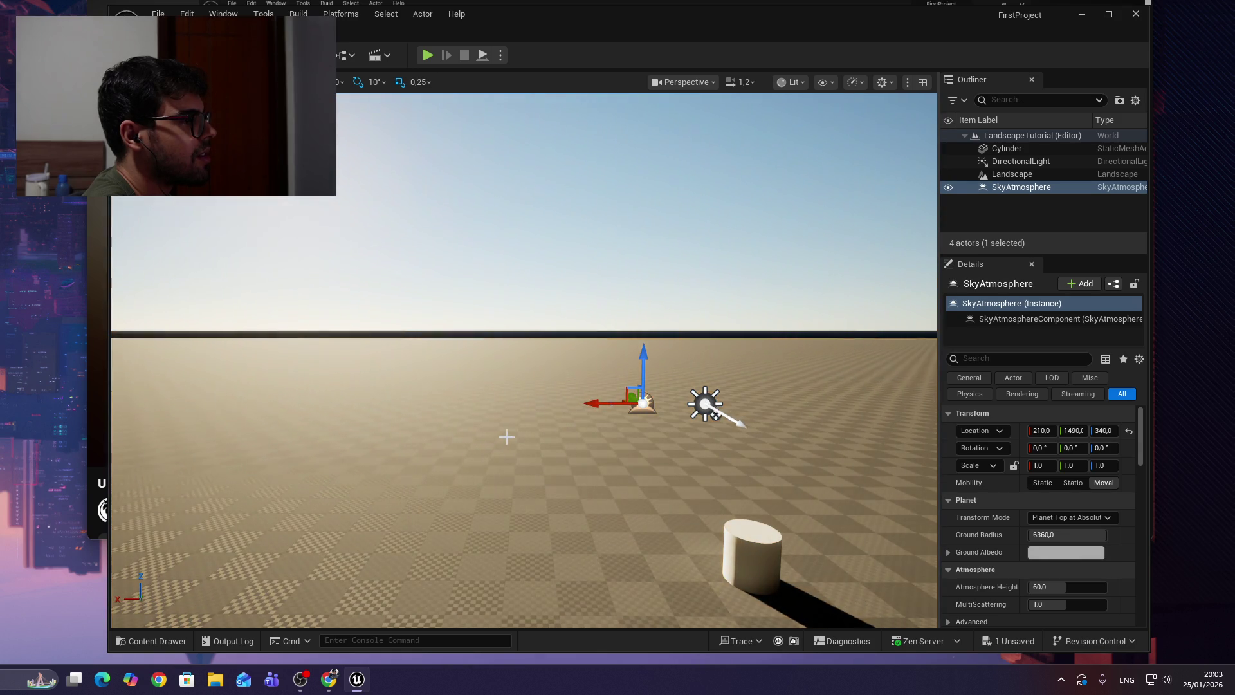
pyautogui.hotkey('ctrl', 'l')
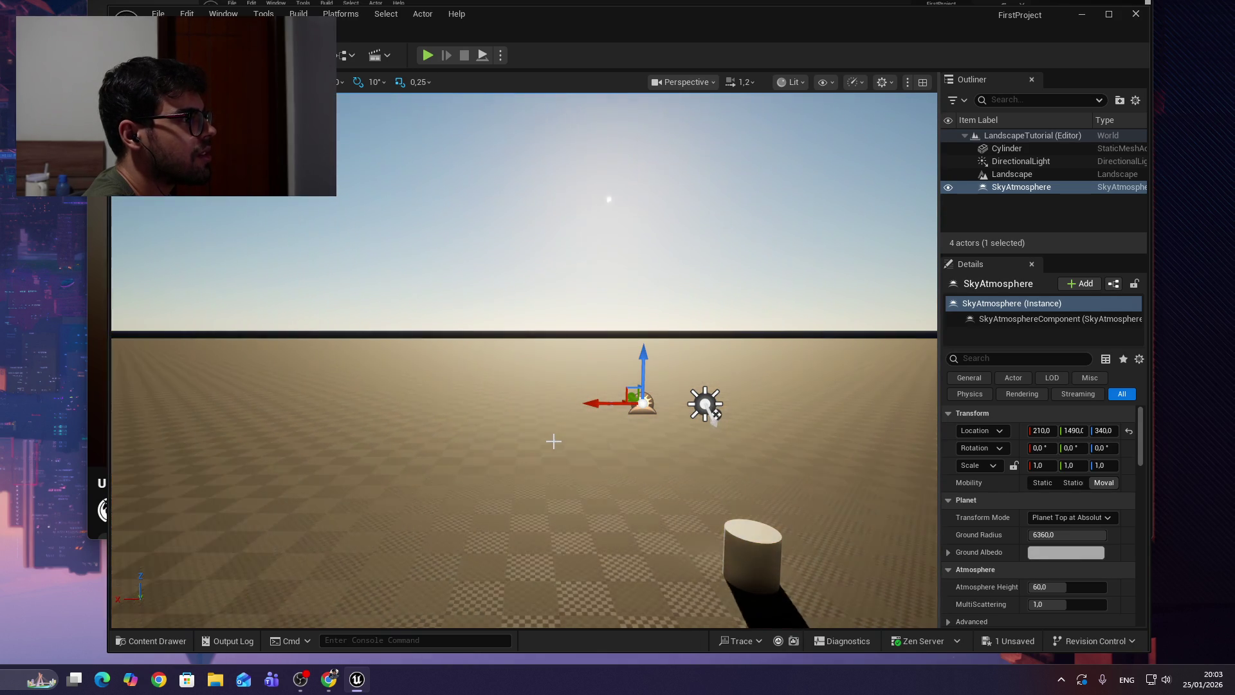
pyautogui.hotkey('ctrl', 'l')
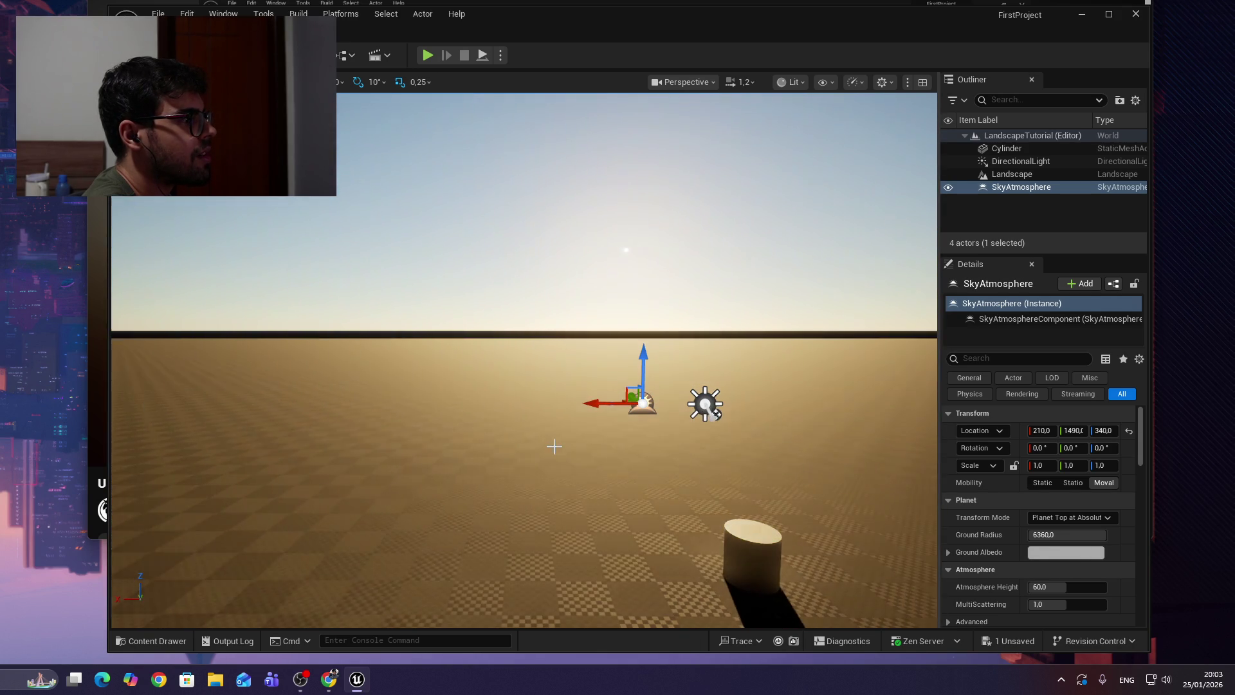
pyautogui.hotkey('ctrl', 'l')
# Add Landscape to the selection and look up at the sky and back to the cylinder.
pyautogui.keyDown('ctrl'); pyautogui.click(551, 425); pyautogui.keyUp('ctrl')
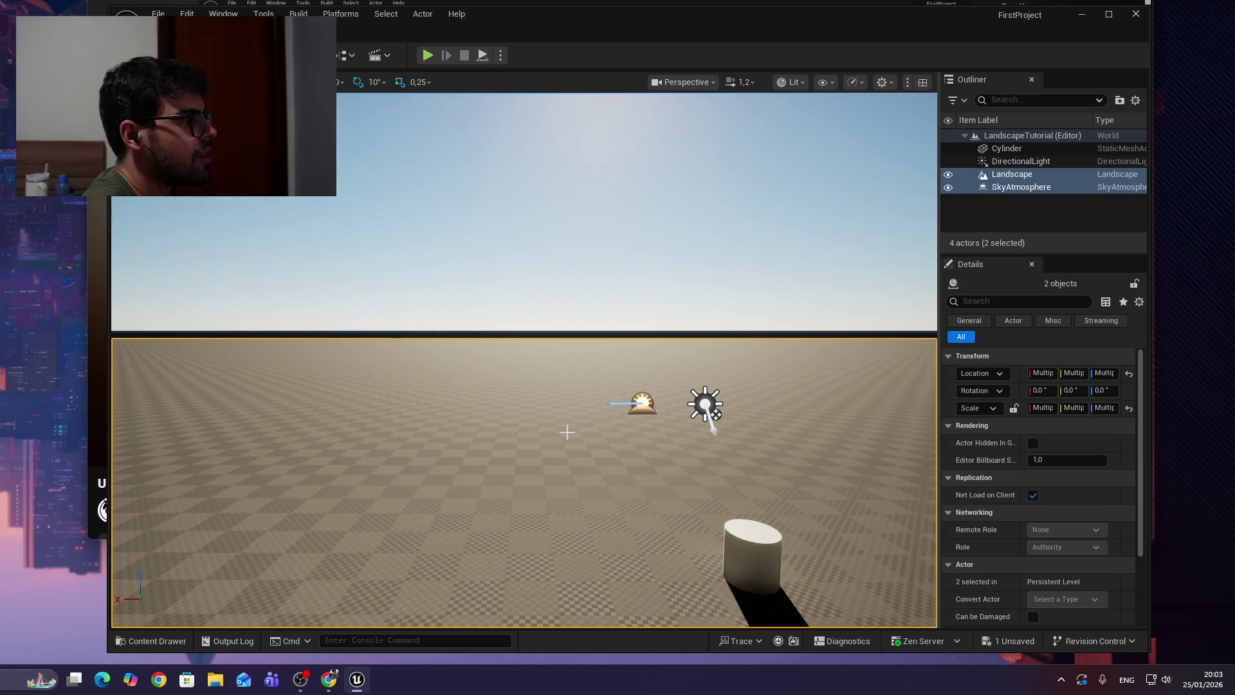
pyautogui.moveTo(658, 278)
pyautogui.mouseDown()
pyautogui.moveTo(647, 219)
pyautogui.moveTo(682, 302)
pyautogui.moveTo(669, 322)
pyautogui.moveTo(695, 303)
pyautogui.moveTo(676, 296)
pyautogui.moveTo(727, 293)
pyautogui.moveTo(643, 341)
pyautogui.mouseUp()
pyautogui.hotkey('alt', 'Tab')
# Watch the tutorial's Sky Light step, pause at 1:59:53, and return to Unreal.
pyautogui.click(677, 179)
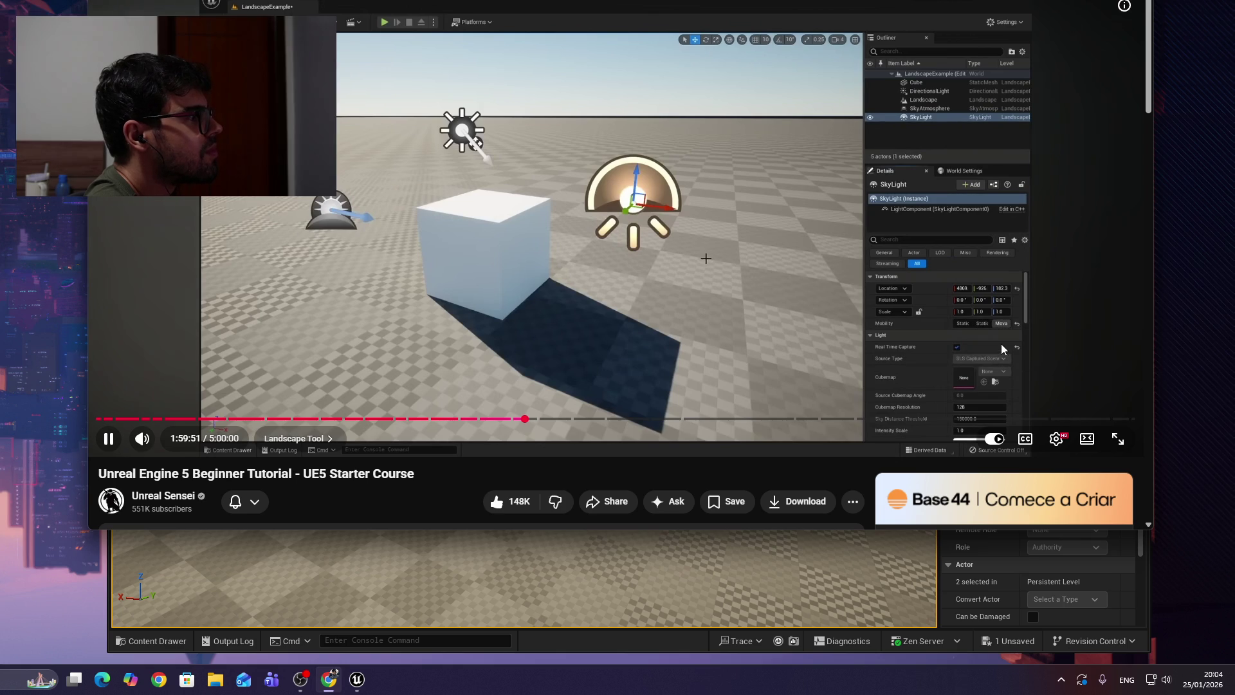
pyautogui.click(983, 319)
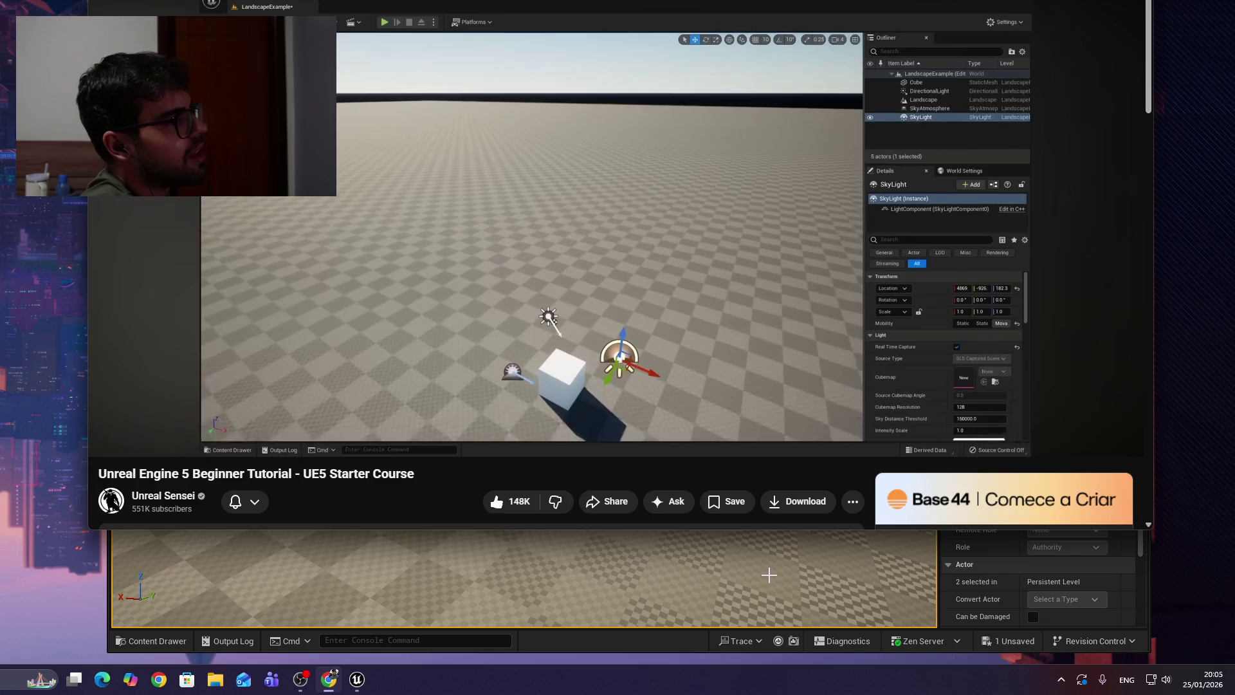
pyautogui.hotkey('alt', 'Tab')
pyautogui.click(319, 55)
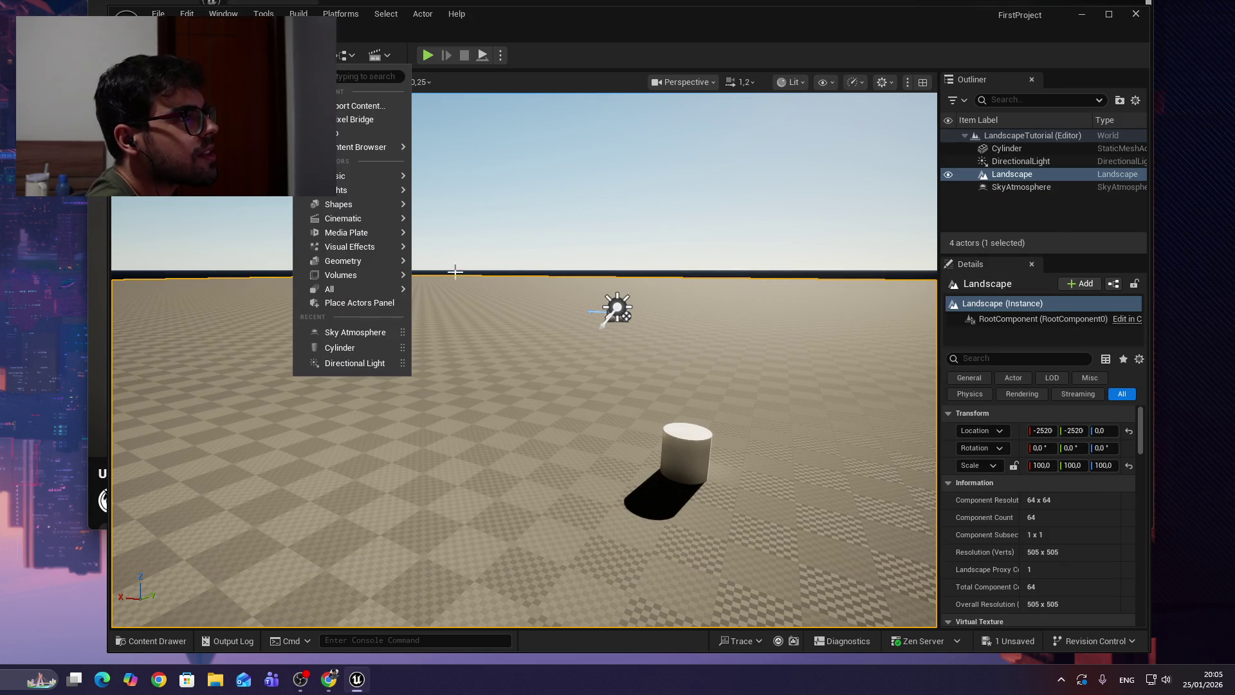
# Add a Sky Light, raise it, enable Real Time Capture, and place it at 320, 1100, 370.
pyautogui.moveTo(368, 245)
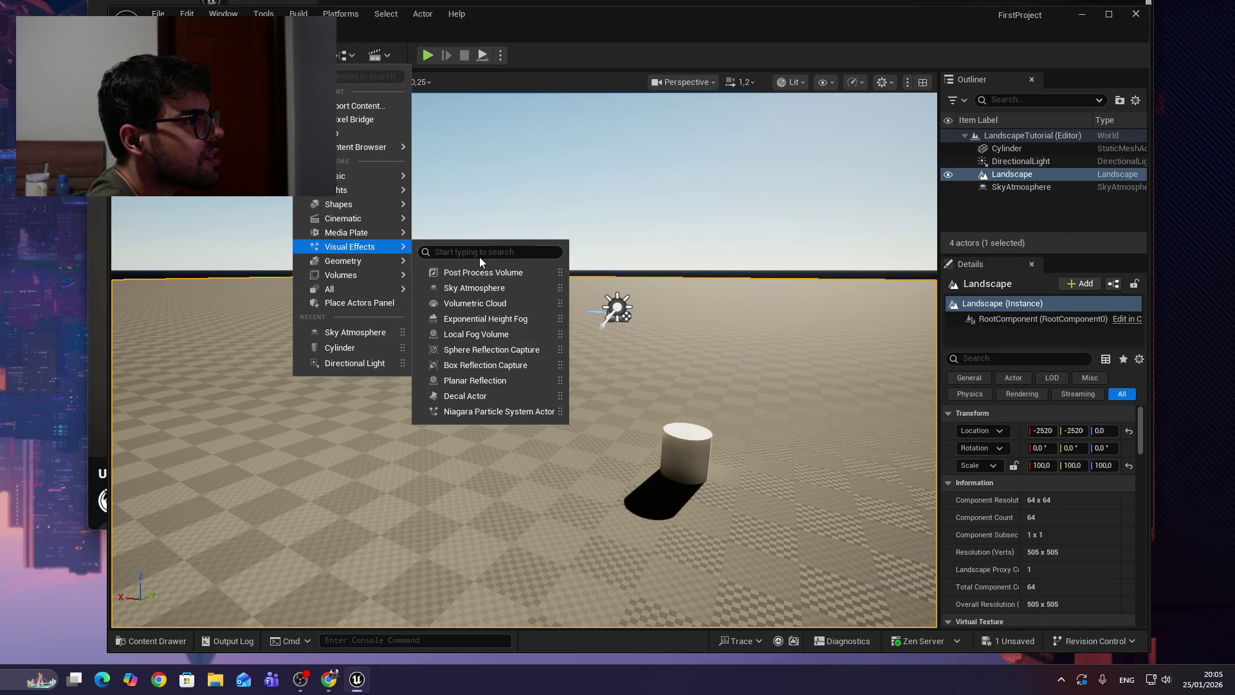
pyautogui.moveTo(378, 188)
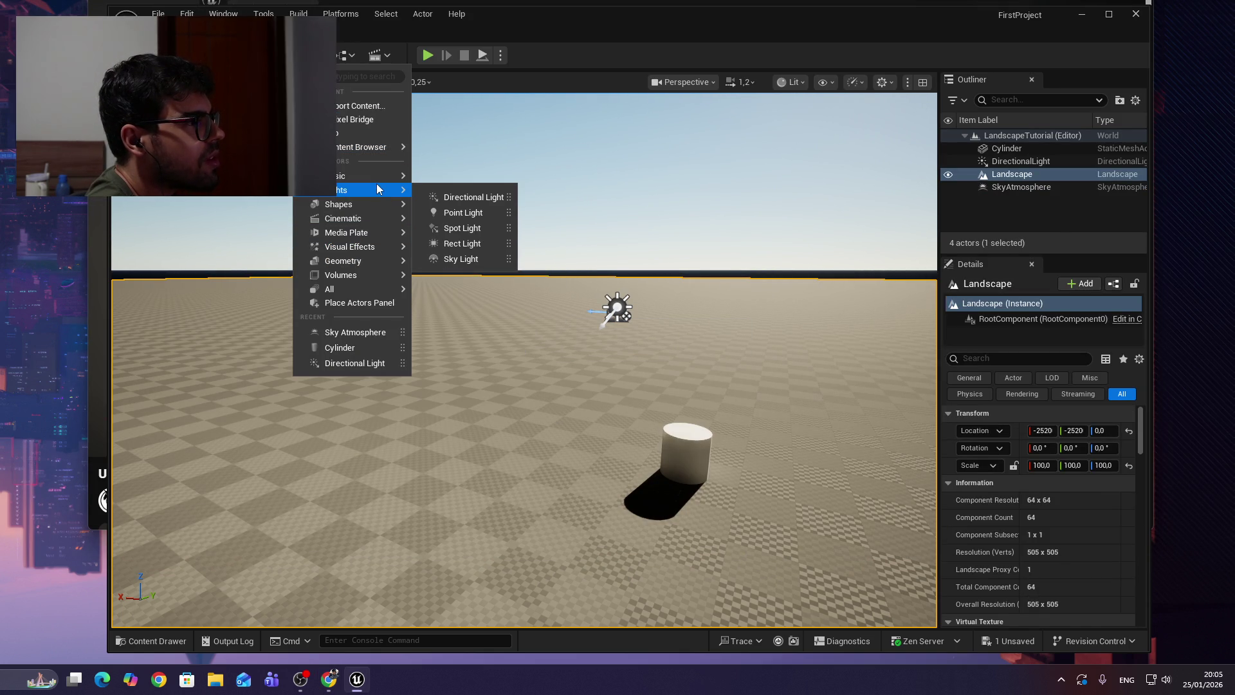
pyautogui.click(461, 258)
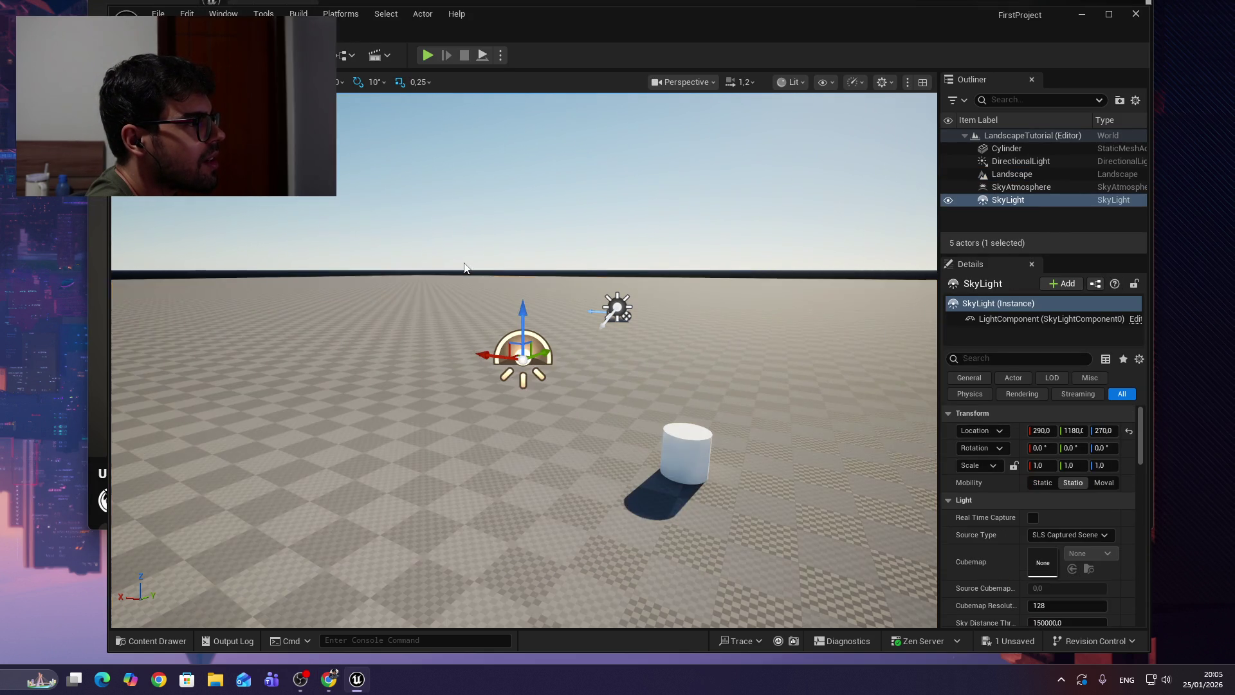
pyautogui.moveTo(518, 316); pyautogui.dragTo(511, 263)
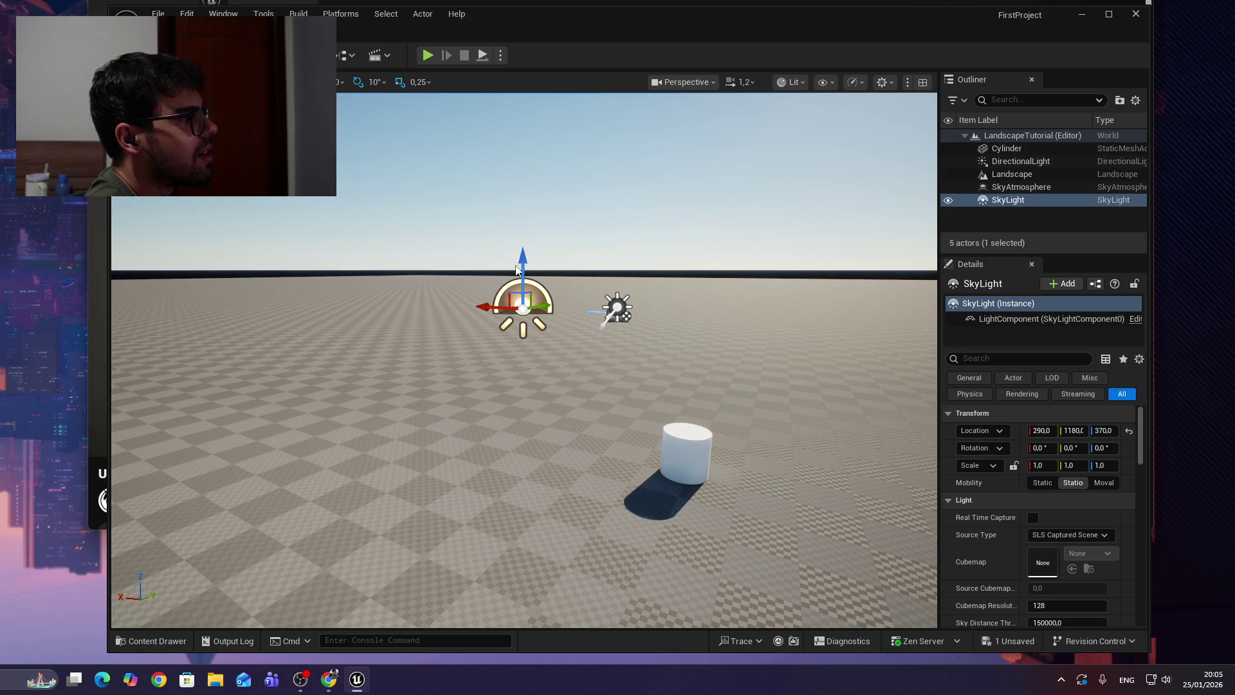
pyautogui.click(1036, 515)
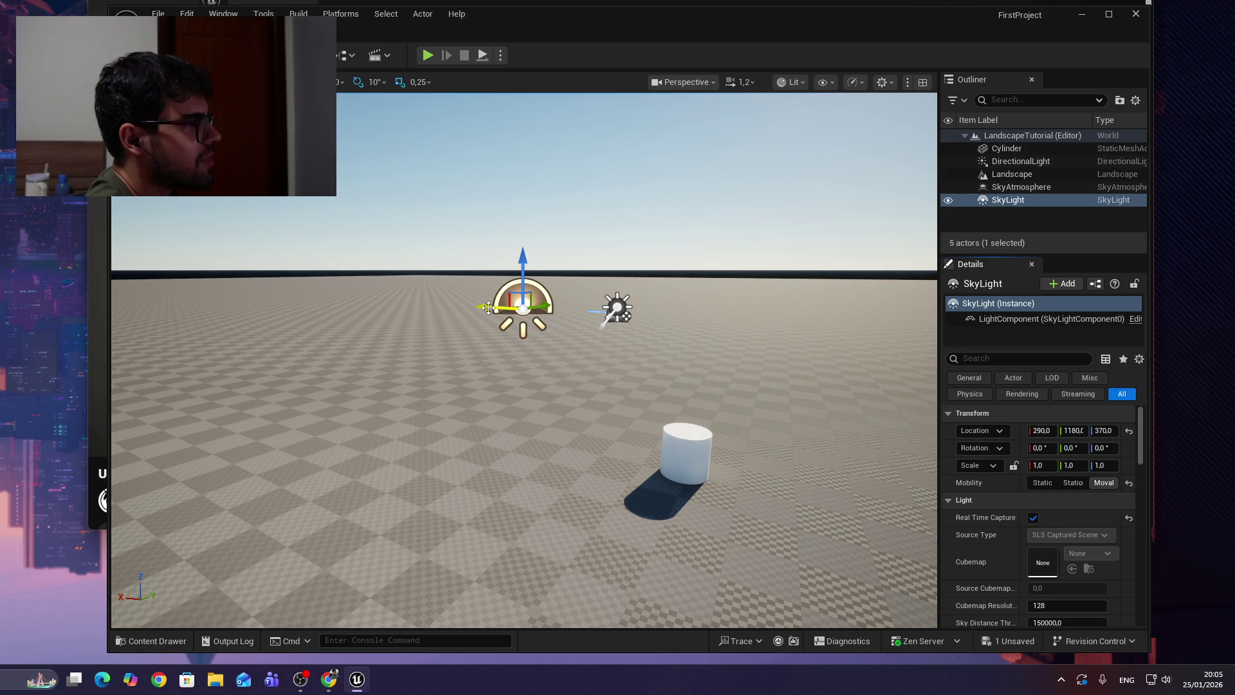
pyautogui.moveTo(487, 312)
pyautogui.mouseDown()
pyautogui.moveTo(330, 294)
pyautogui.moveTo(521, 301)
pyautogui.moveTo(513, 329)
pyautogui.moveTo(425, 325)
pyautogui.moveTo(309, 366)
pyautogui.moveTo(464, 349)
pyautogui.mouseUp()
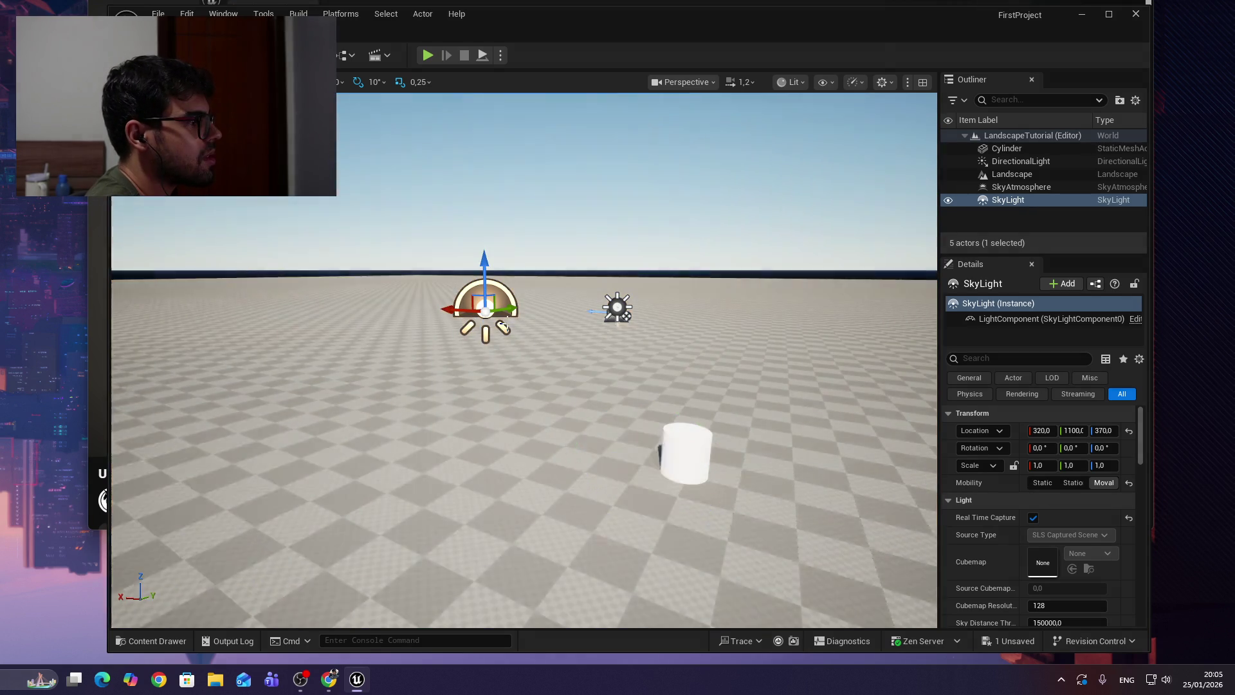
# Swing the sun low with Ctrl+L for a long cylinder shadow, and add Landscape to the selection.
pyautogui.hotkey('ctrl', 'l')
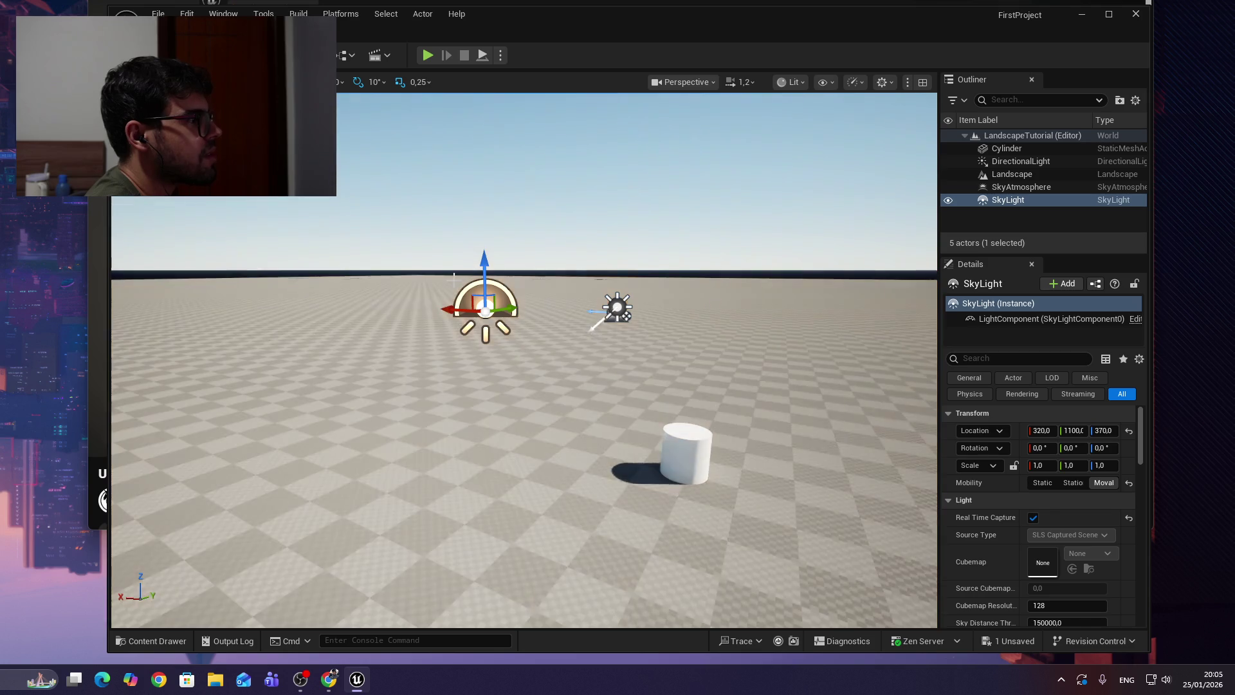
pyautogui.moveTo(427, 302)
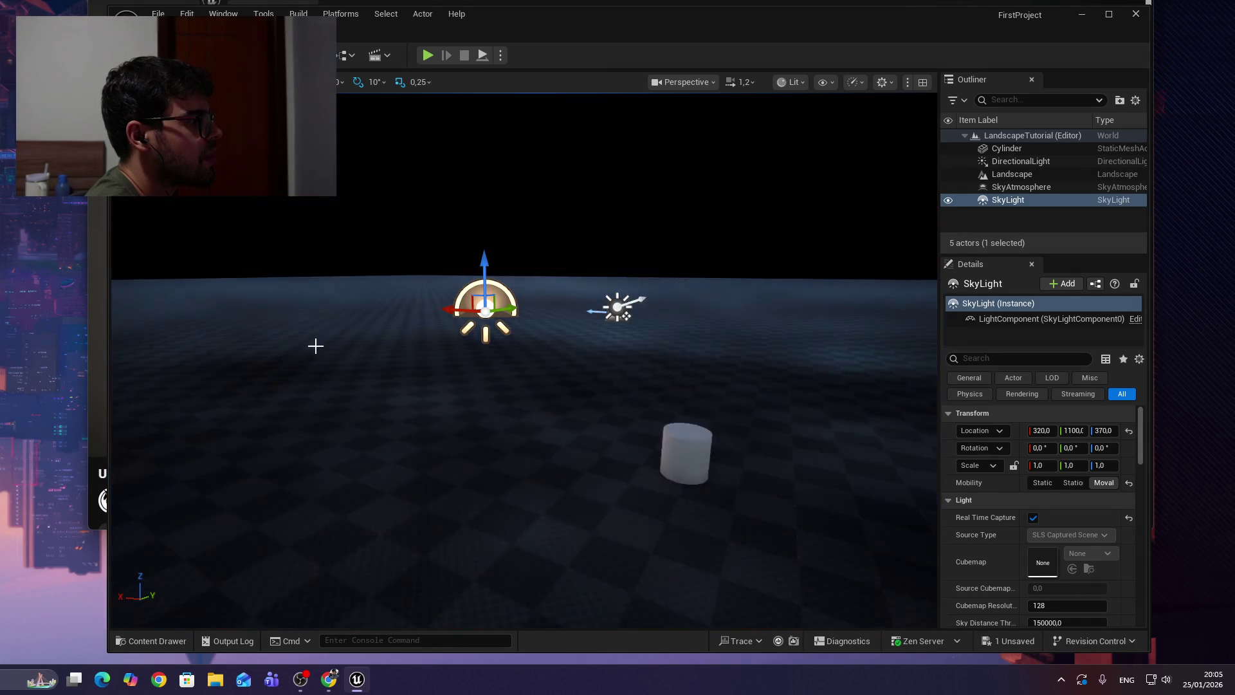
pyautogui.moveTo(316, 318)
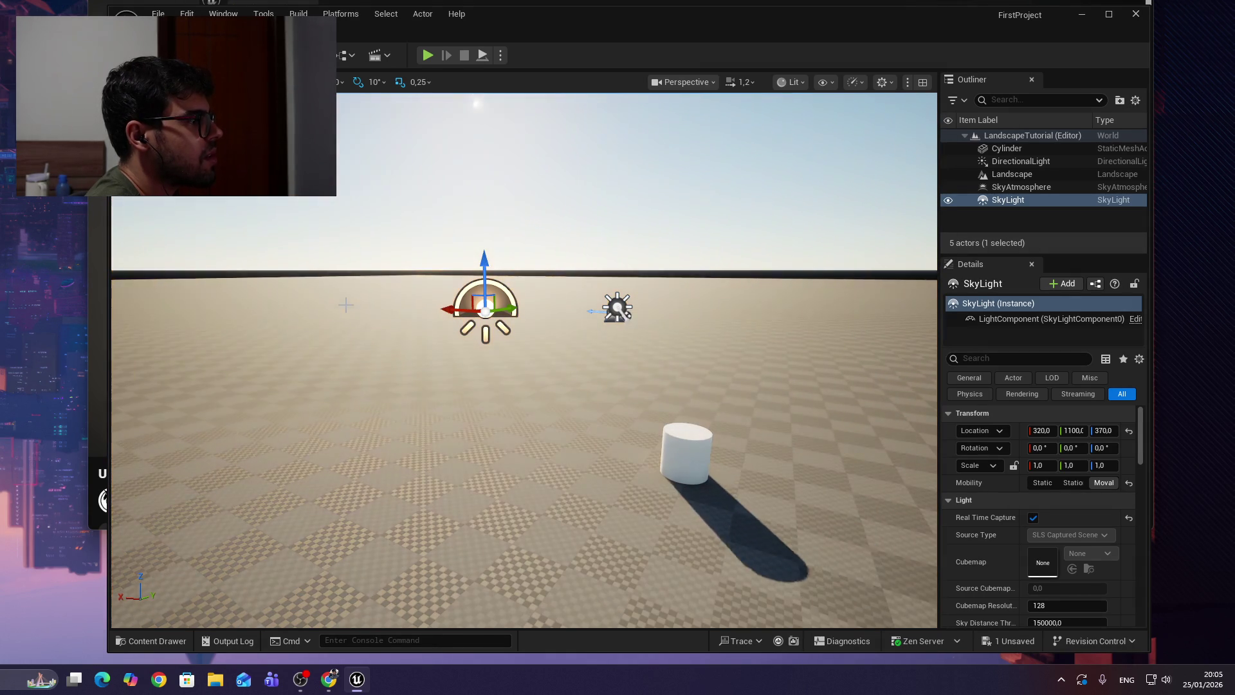
pyautogui.moveTo(362, 317)
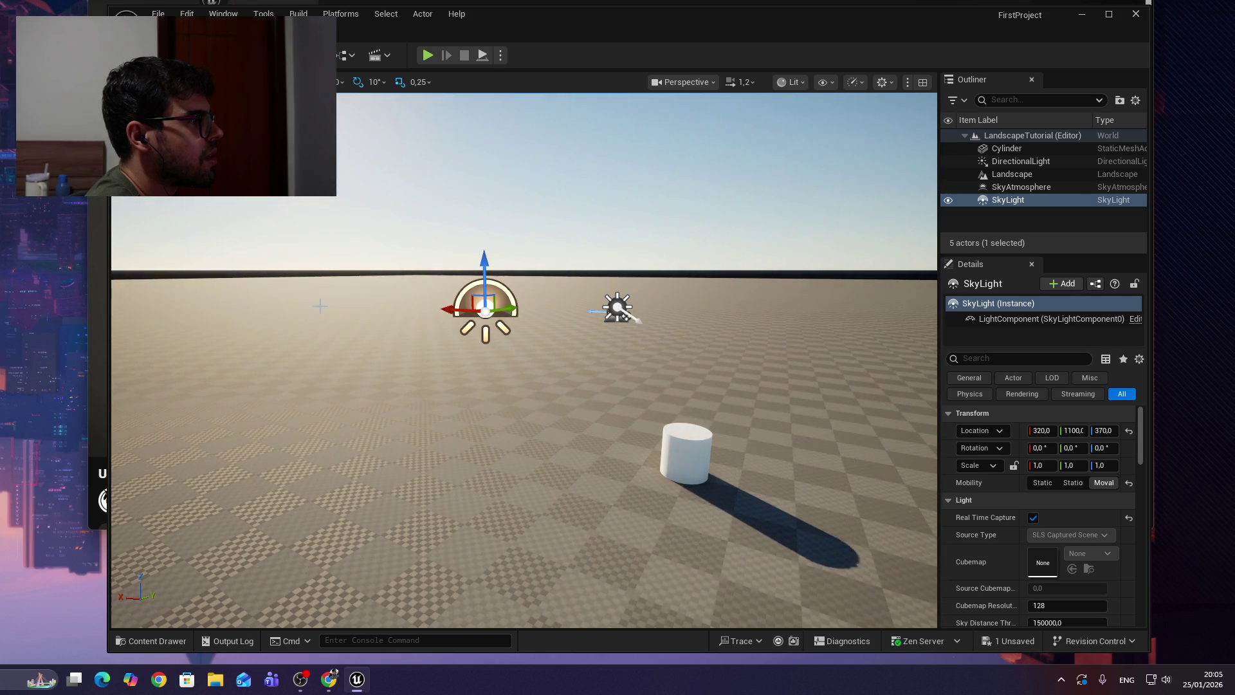
pyautogui.keyDown('ctrl'); pyautogui.click(425, 356); pyautogui.keyUp('ctrl')
pyautogui.scroll(-2, 647, 412)
pyautogui.scroll(3, 615, 422)
pyautogui.scroll(-3, 615, 422)
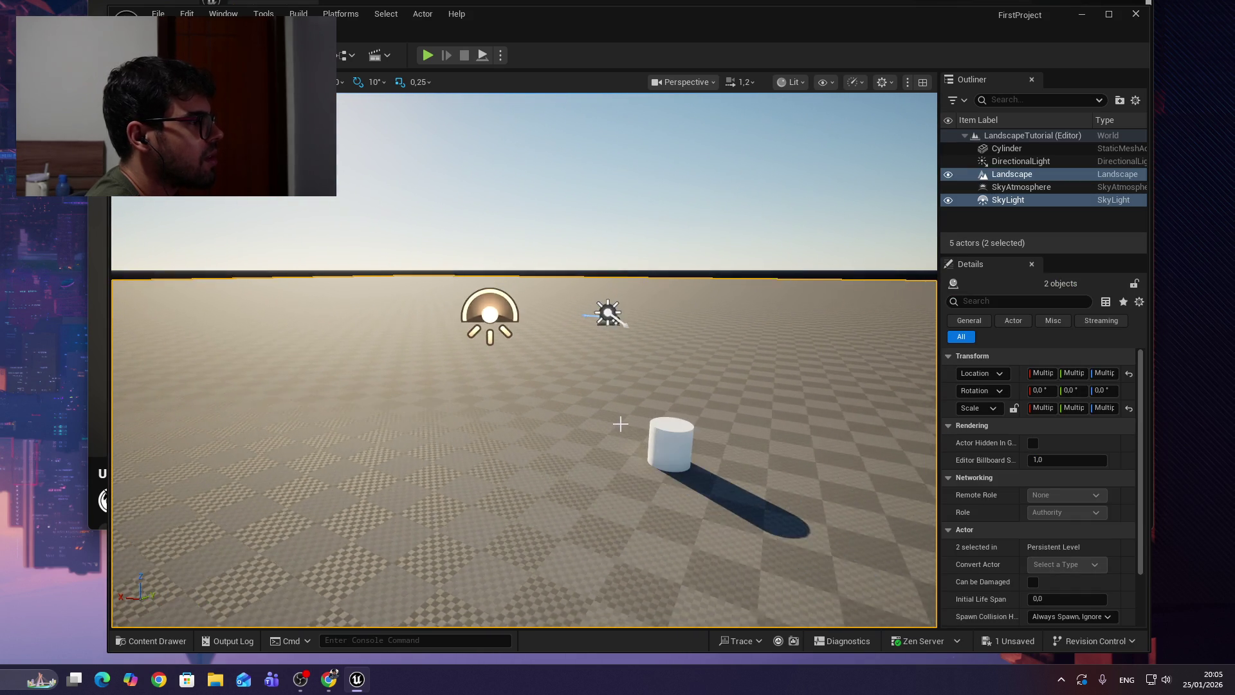
pyautogui.scroll(4, 746, 388)
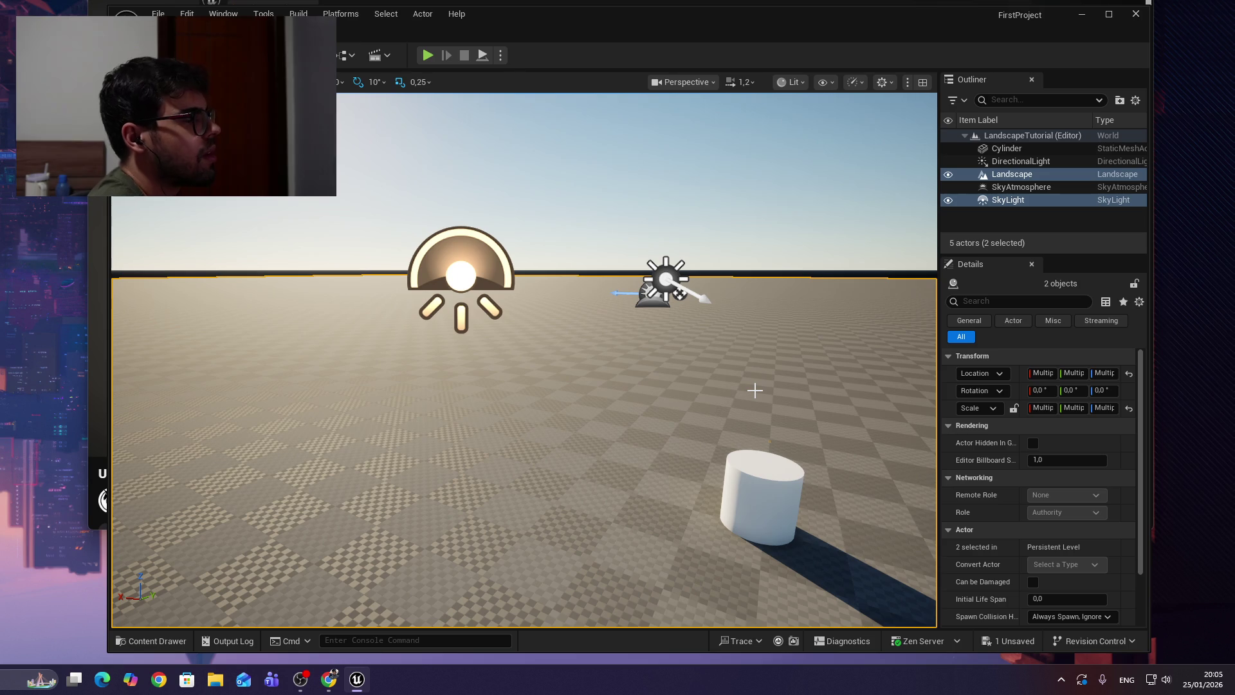
pyautogui.hotkey('alt', 'Tab')
# Rewind the tutorial to its Exponential Height Fog step, pause it, and return to Unreal.
pyautogui.click(698, 215)
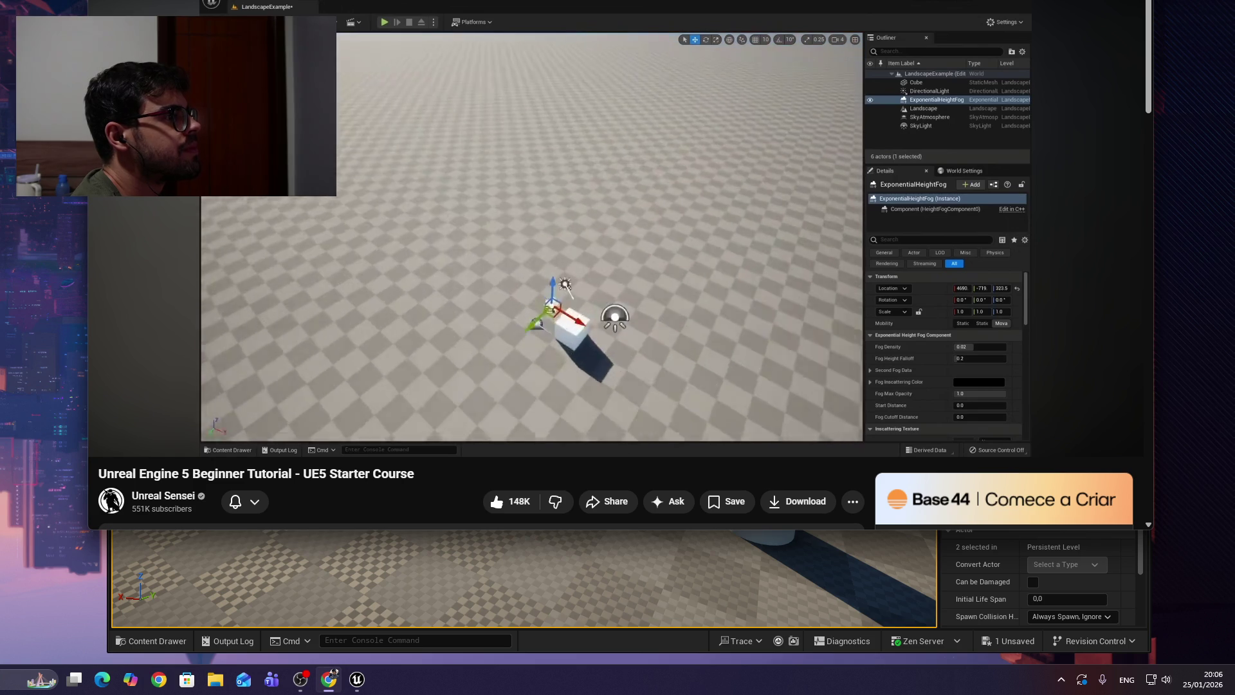
pyautogui.press('Left')
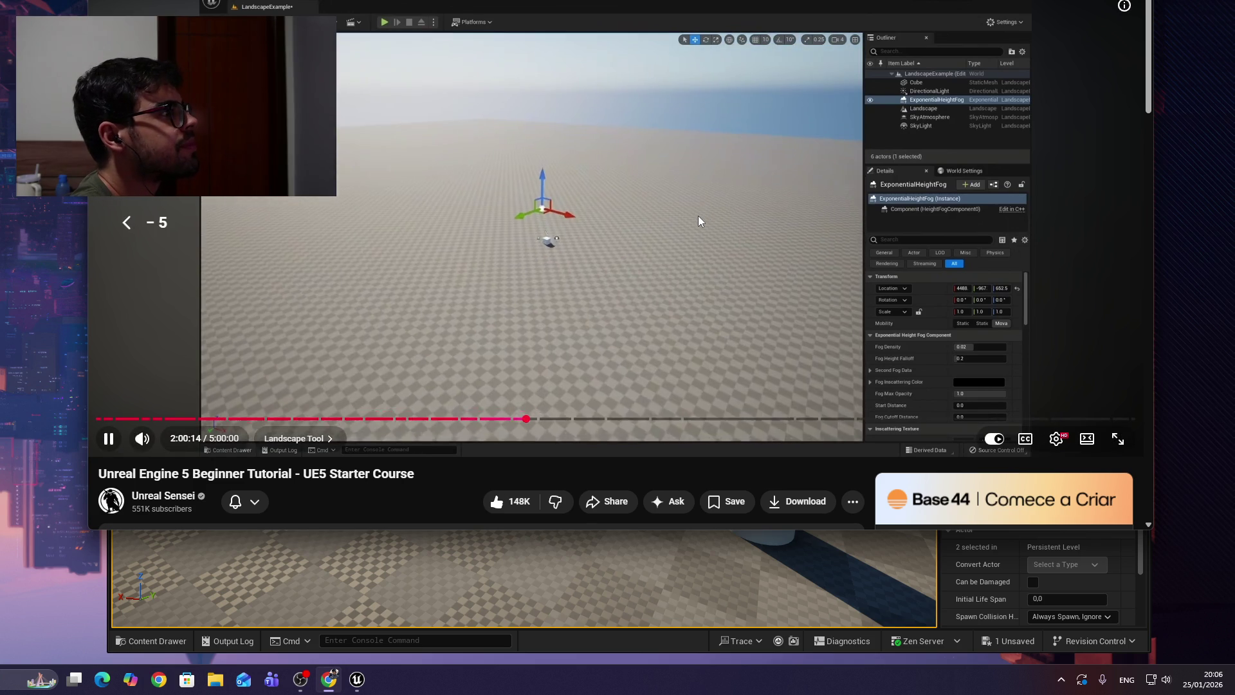
pyautogui.press('Left')
pyautogui.press('Left')
pyautogui.press('Left')
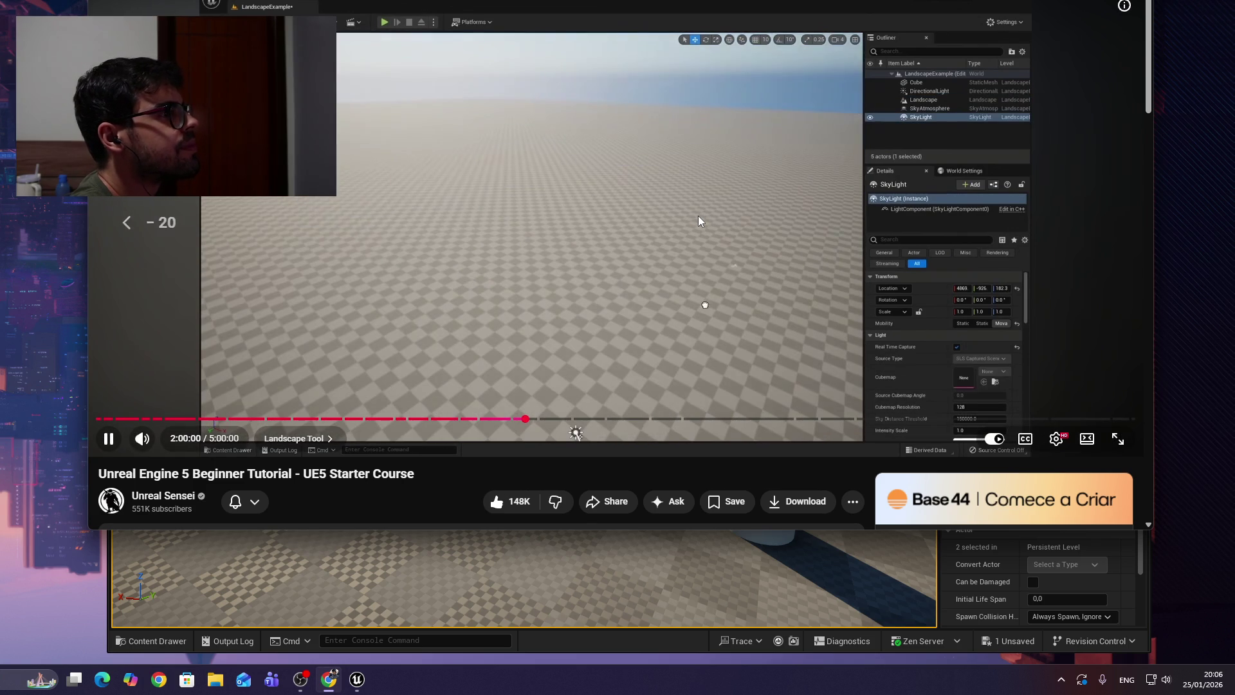
pyautogui.press('Left')
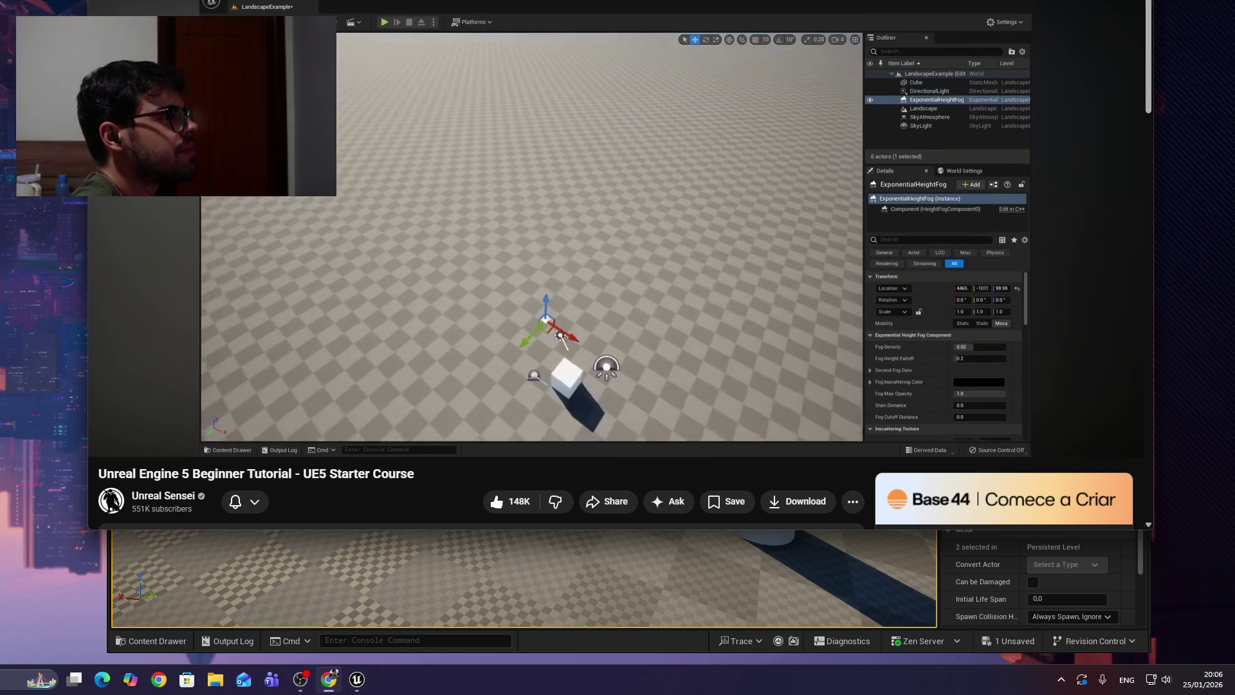
pyautogui.click(600, 220)
pyautogui.click(713, 601)
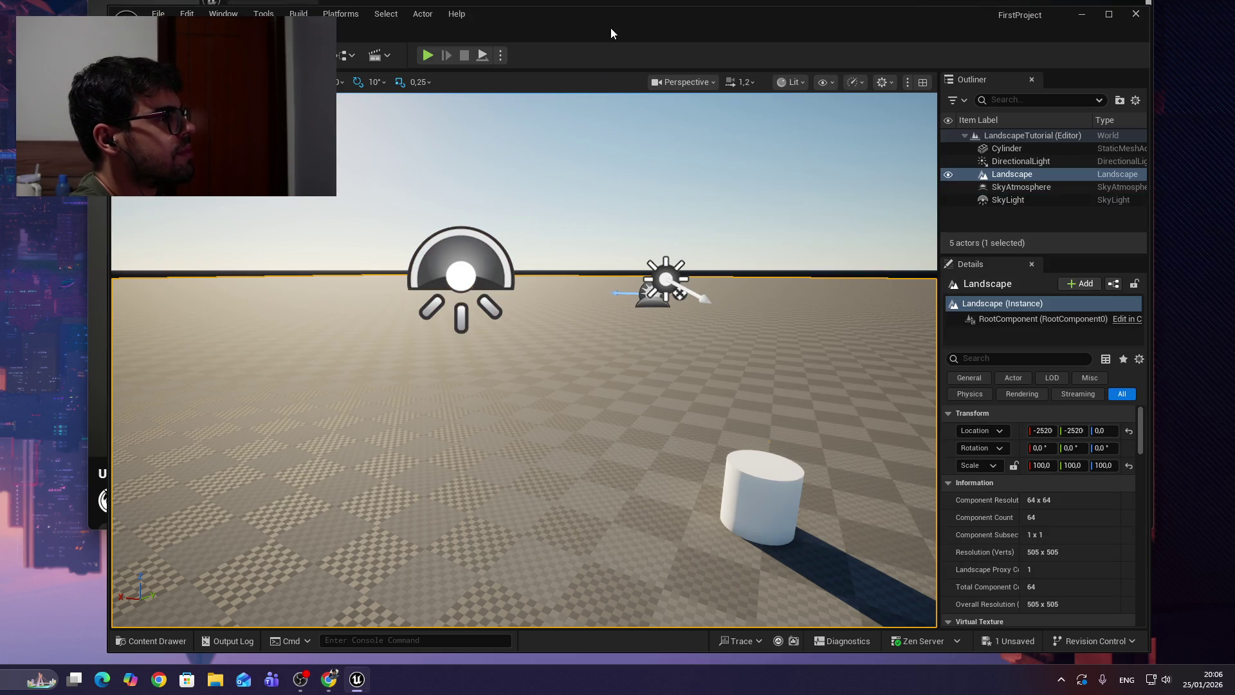
# Add an Exponential Height Fog from Visual Effects and raise it to 440, 1420, 500.
pyautogui.click(318, 55)
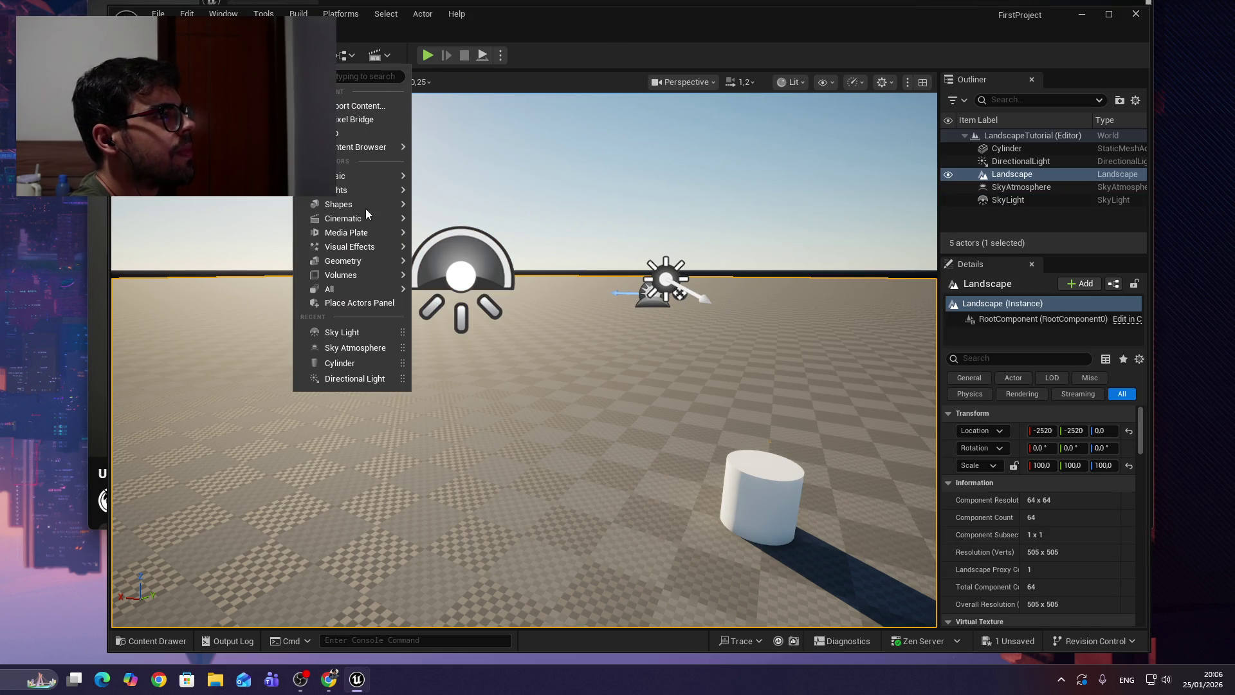
pyautogui.moveTo(368, 251)
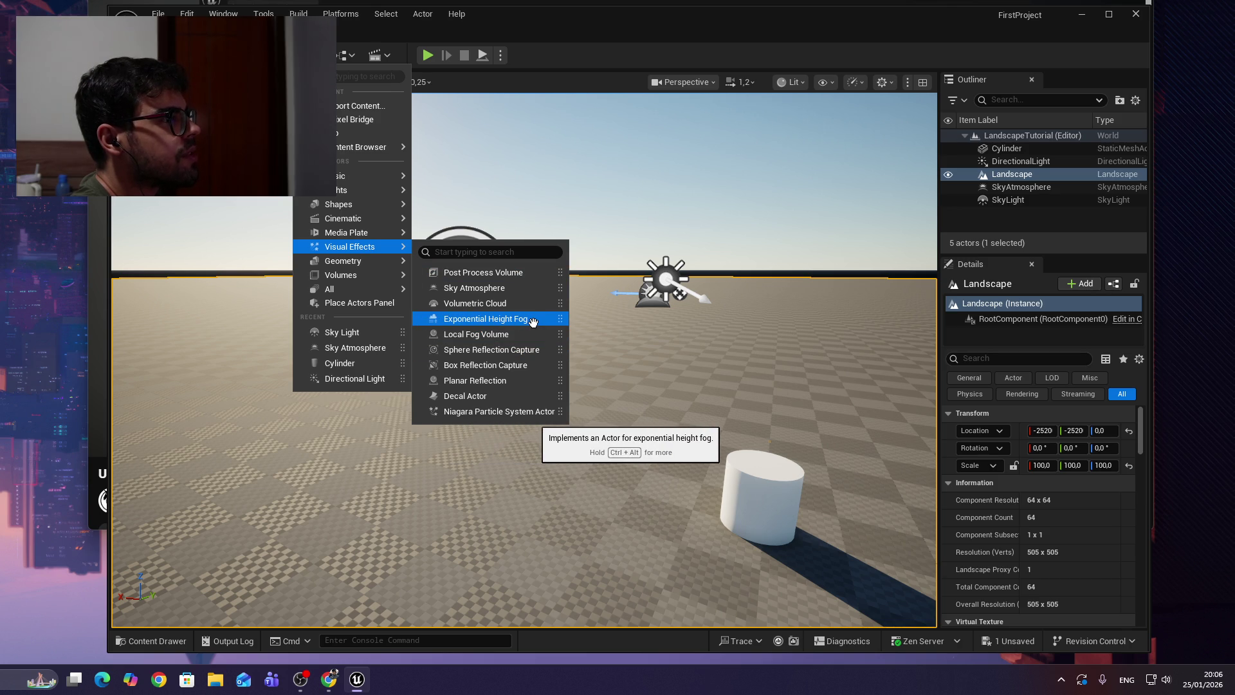
pyautogui.moveTo(347, 289)
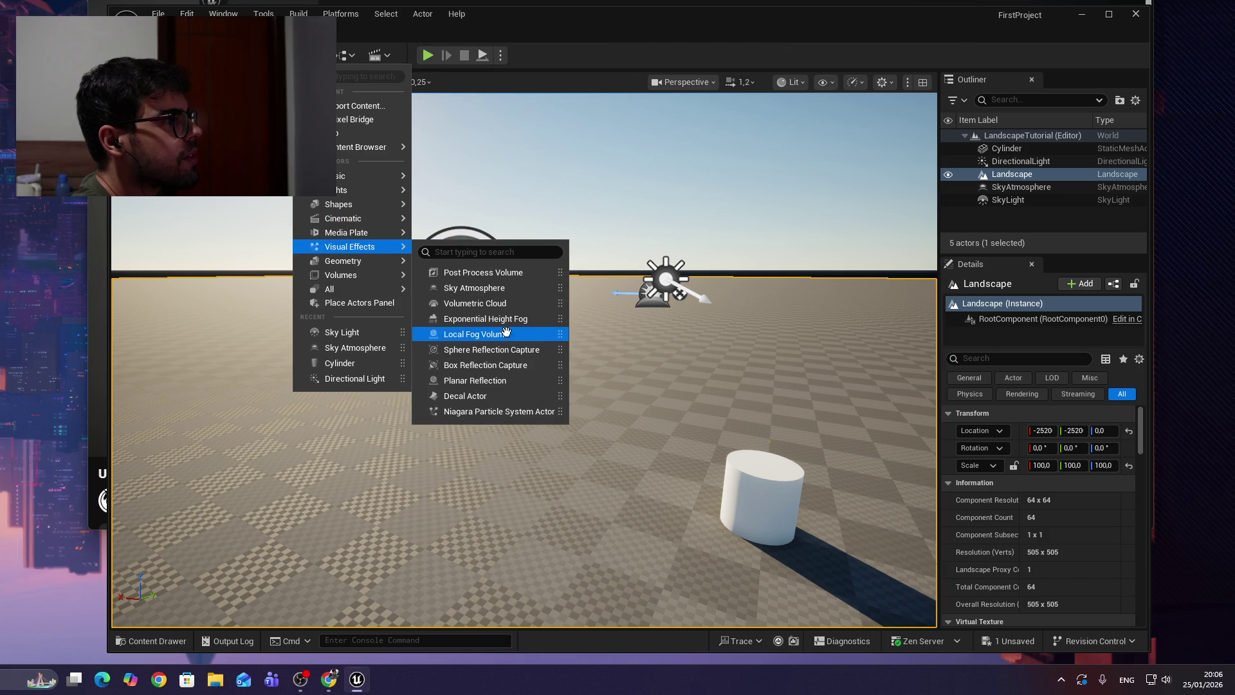
pyautogui.click(514, 319)
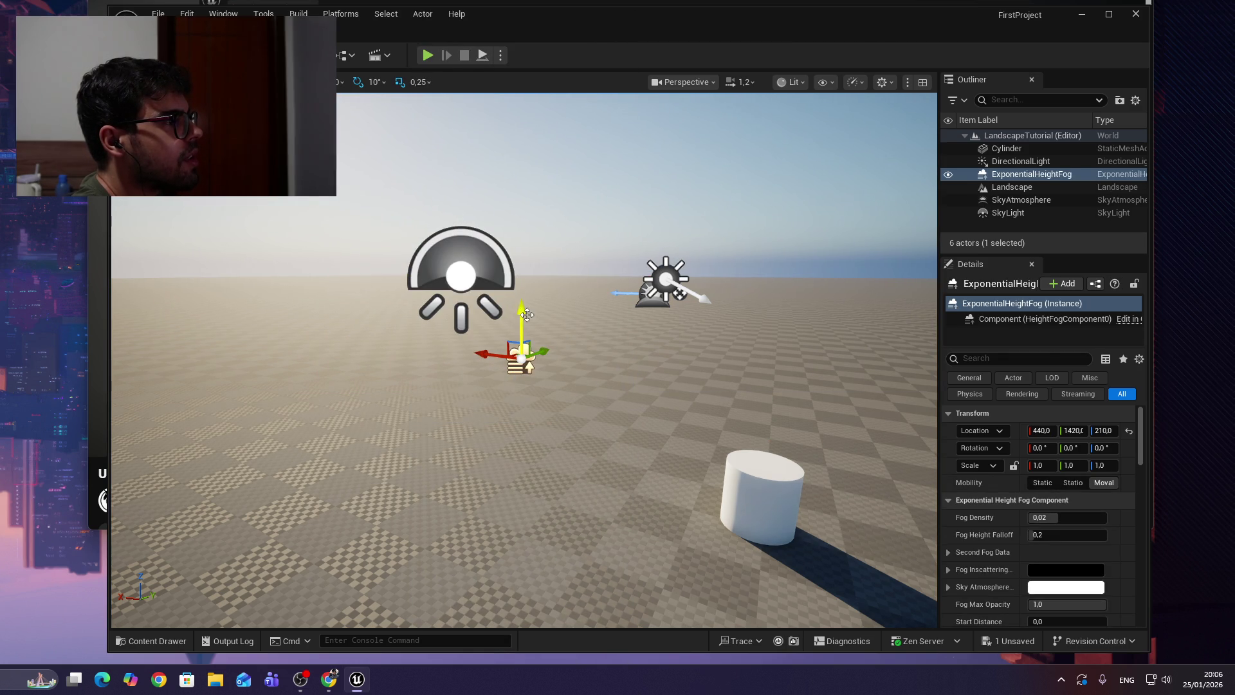
pyautogui.moveTo(523, 186)
pyautogui.mouseDown()
pyautogui.moveTo(523, 109)
pyautogui.moveTo(503, 346)
pyautogui.mouseUp()
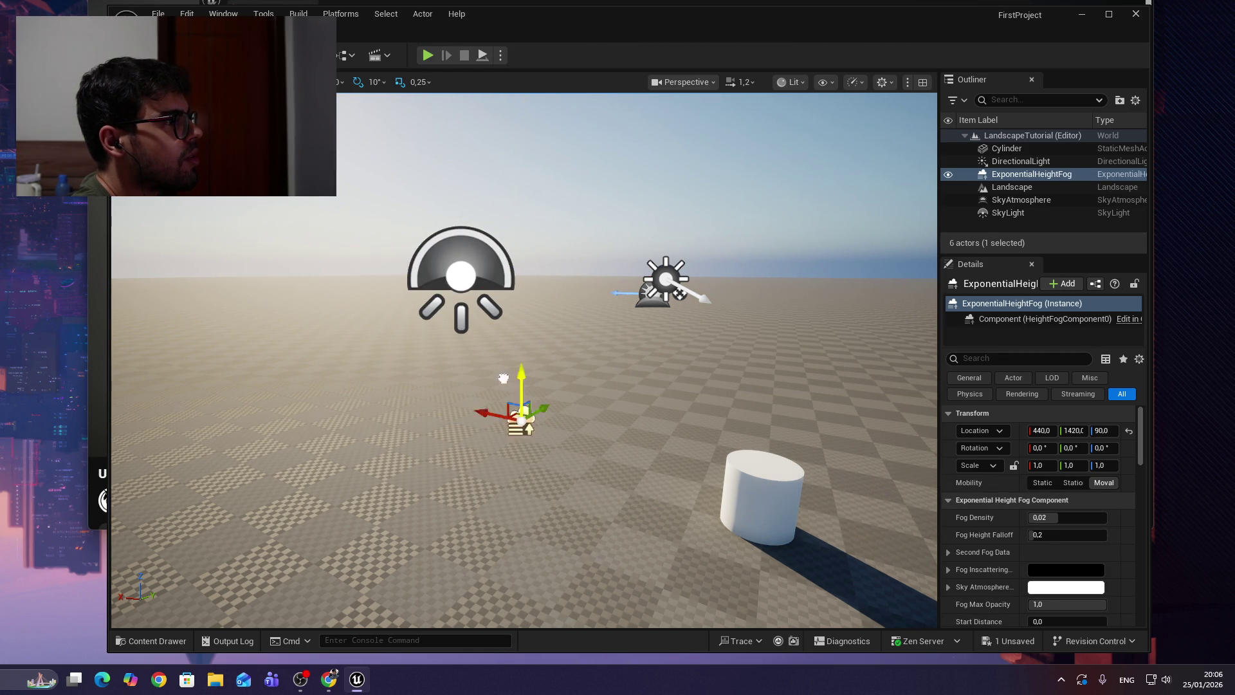
pyautogui.moveTo(508, 569)
pyautogui.mouseDown()
pyautogui.moveTo(518, 112)
pyautogui.moveTo(519, 386)
pyautogui.moveTo(581, 133)
pyautogui.mouseUp()
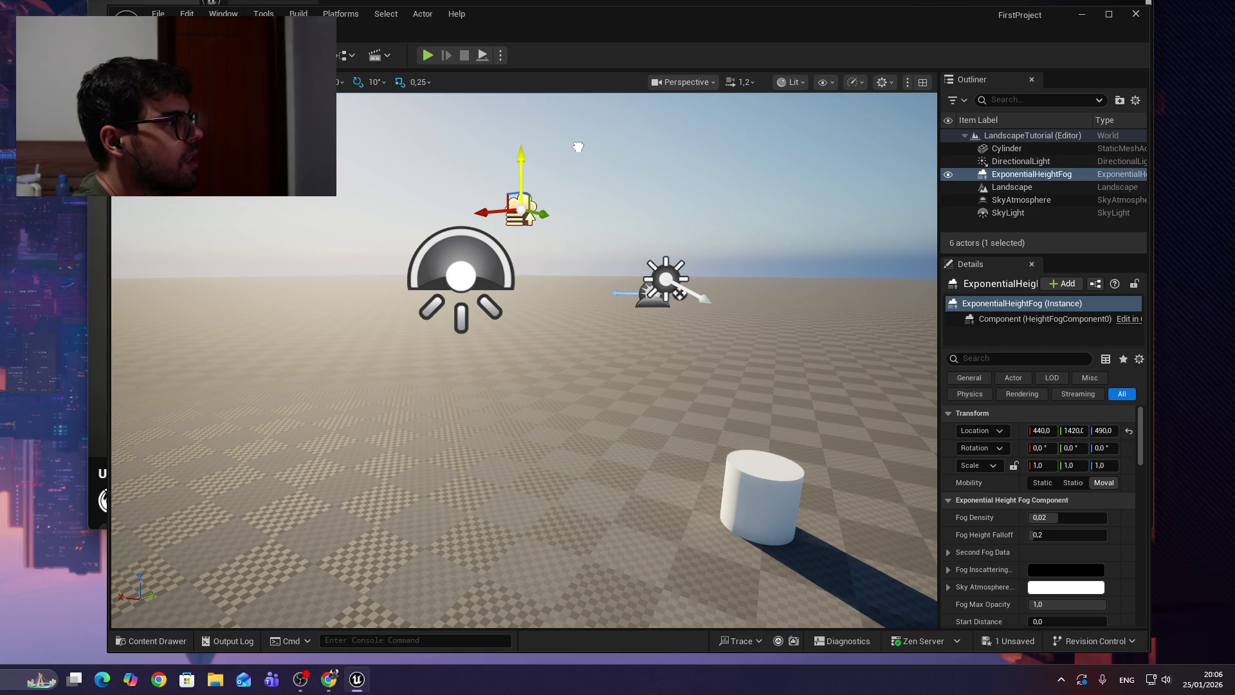
pyautogui.scroll(-10, 533, 175)
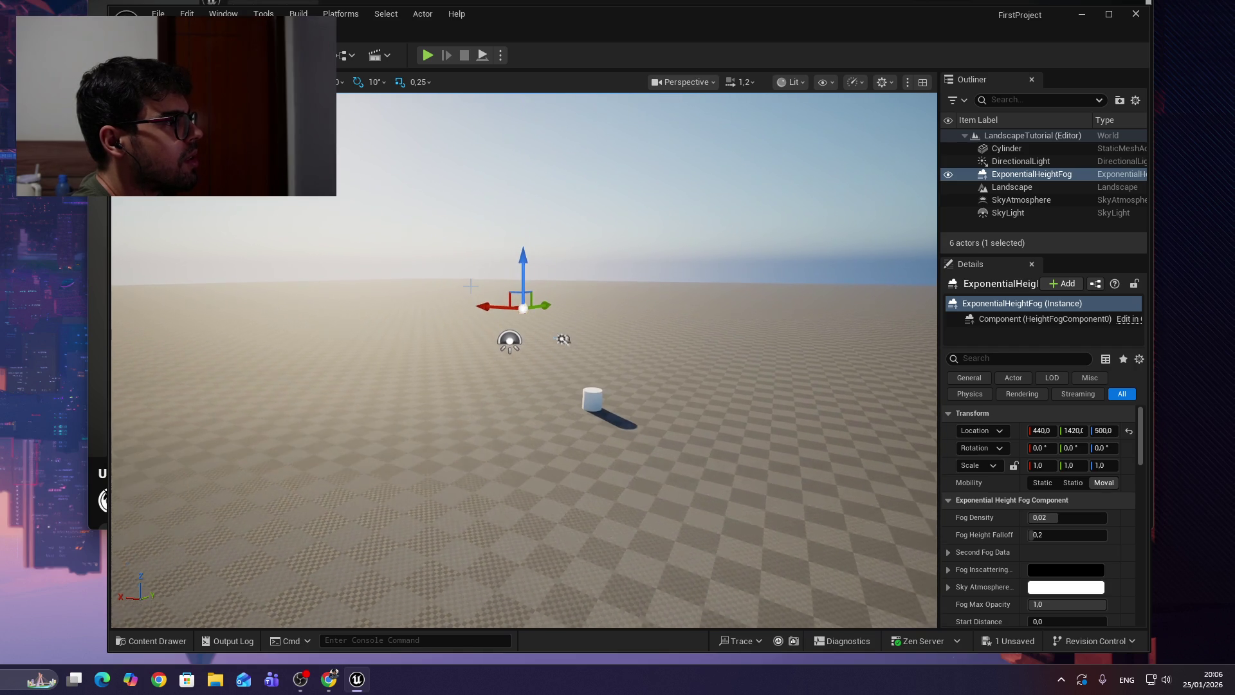
pyautogui.scroll(5, 525, 360)
pyautogui.hotkey('alt', 'Tab')
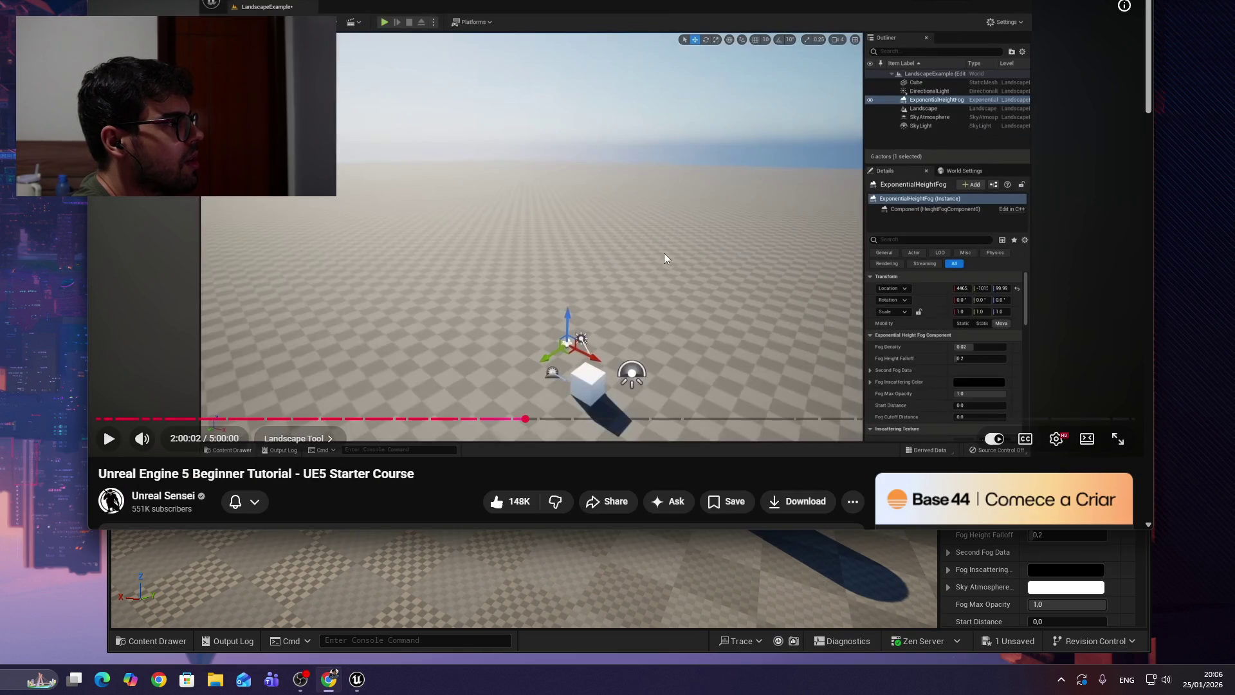
# Let the tutorial play to 2:01:20, where ridges are sculpted with a round brush.
pyautogui.click(664, 253)
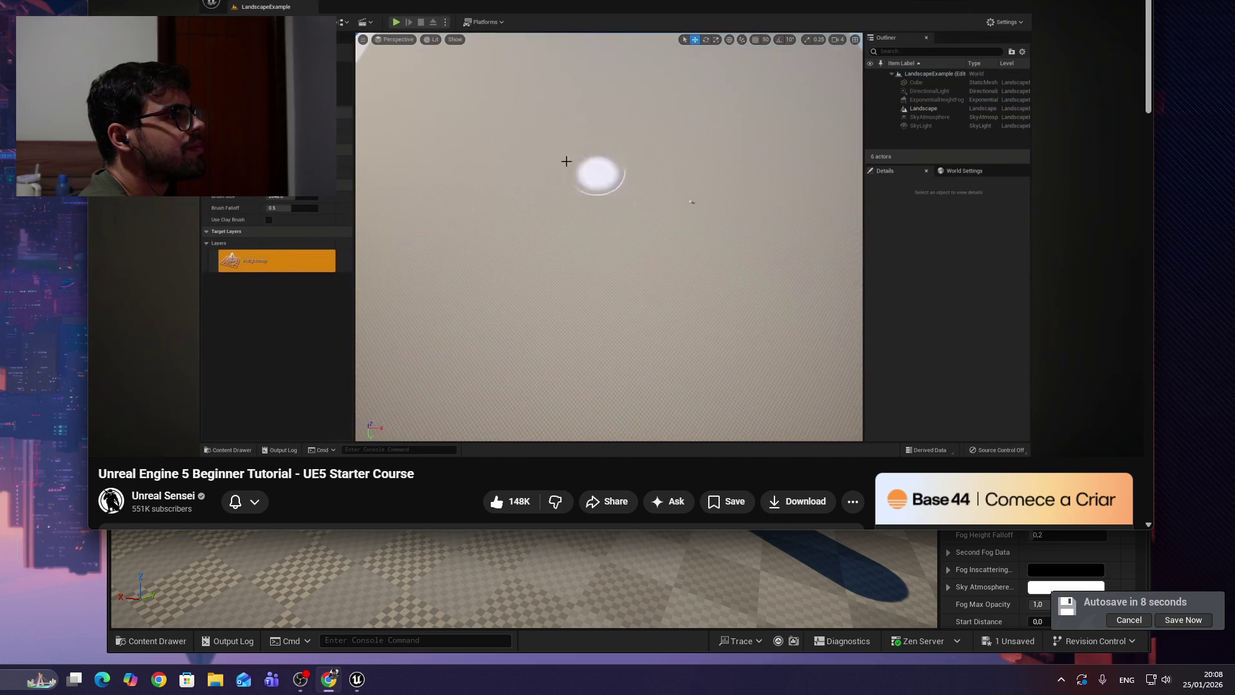
pyautogui.moveTo(677, 144)
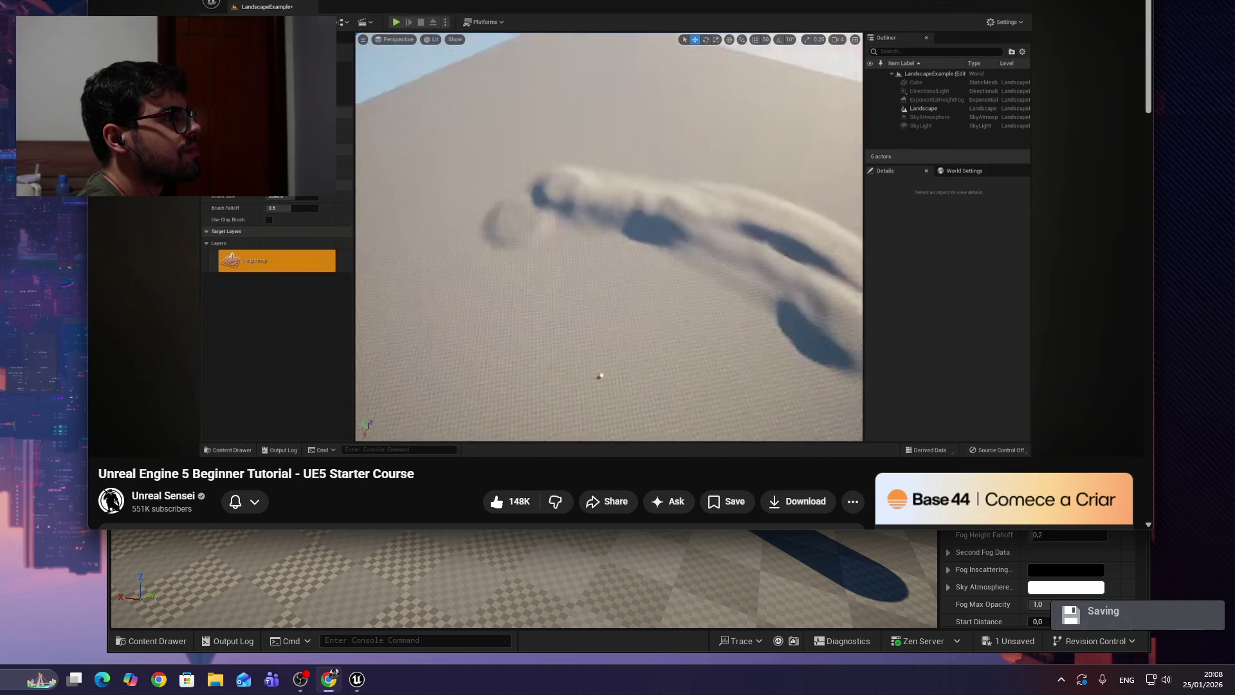
# Watch the tutorial's landscape sculpting demo and pause it at 2:01:52.
pyautogui.moveTo(762, 291)
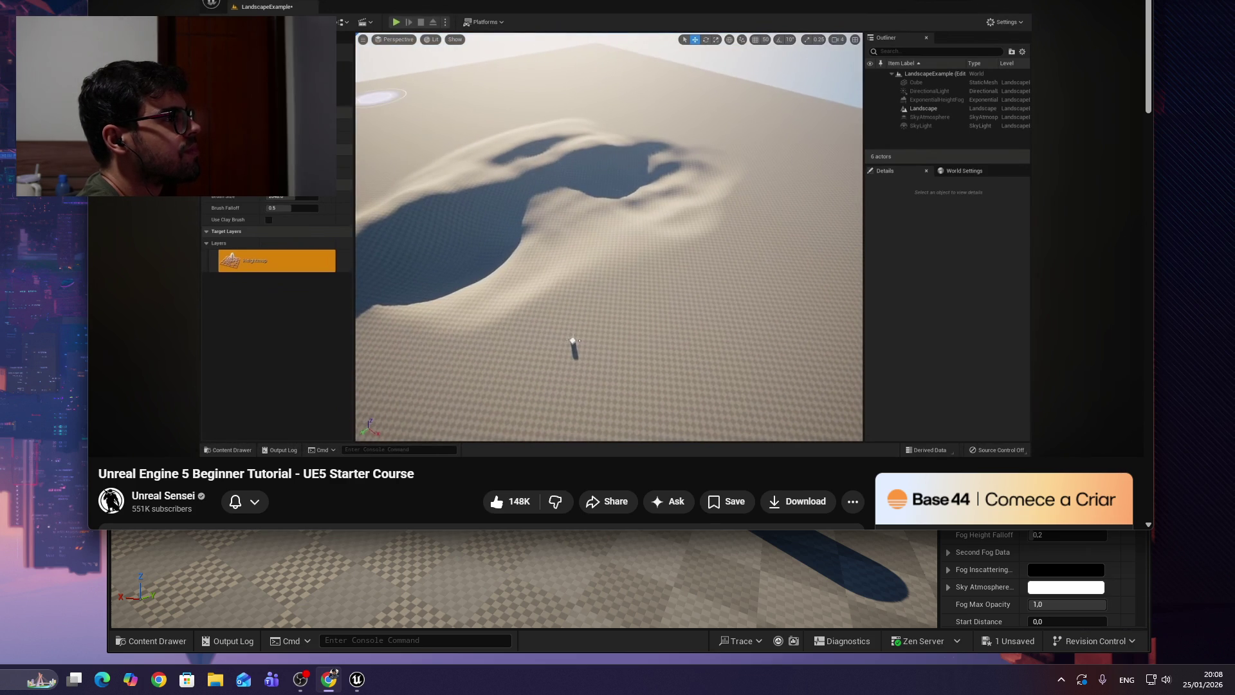
pyautogui.moveTo(640, 206)
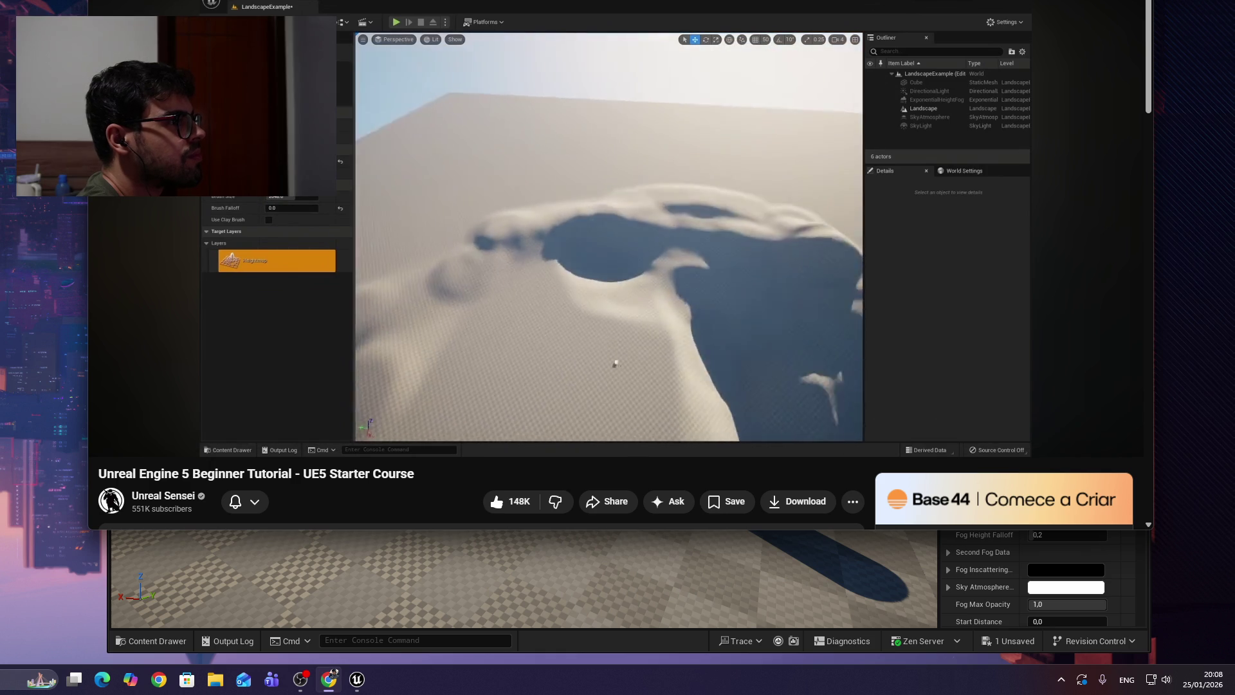
pyautogui.click(627, 279)
pyautogui.hotkey('alt', 'Tab')
# Enter Landscape sculpting mode with Shift+2 and frame the flat checkered landscape.
pyautogui.click(554, 351)
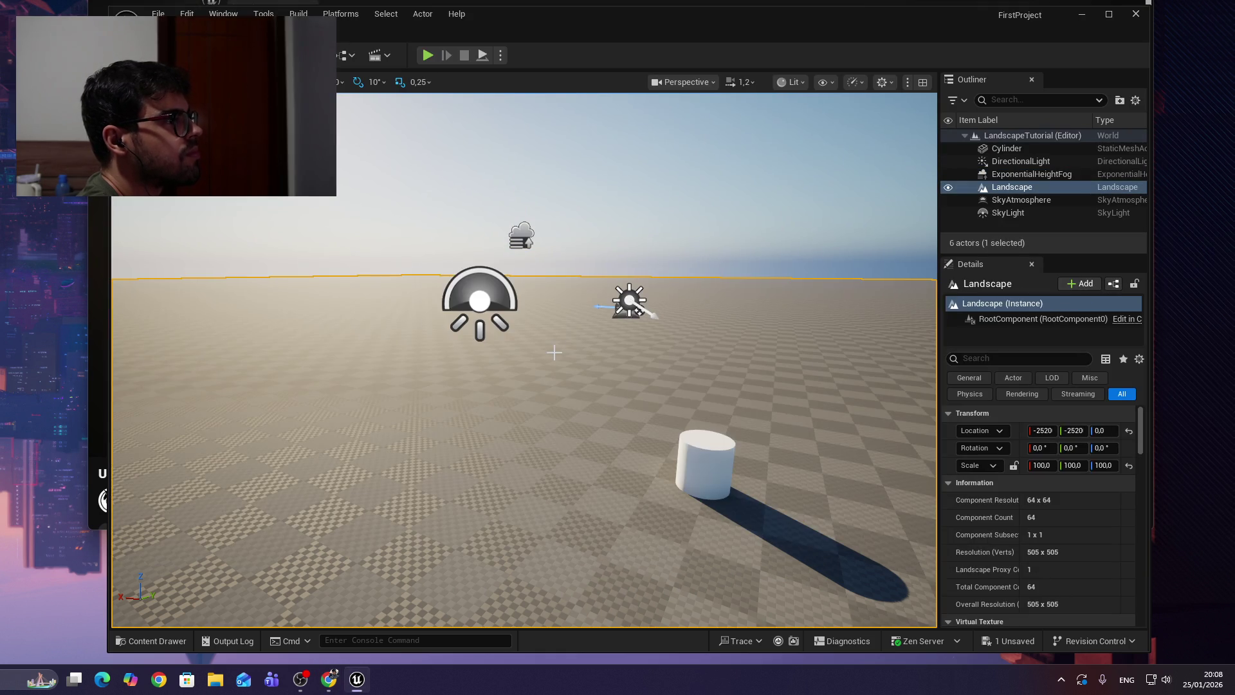
pyautogui.click(710, 223)
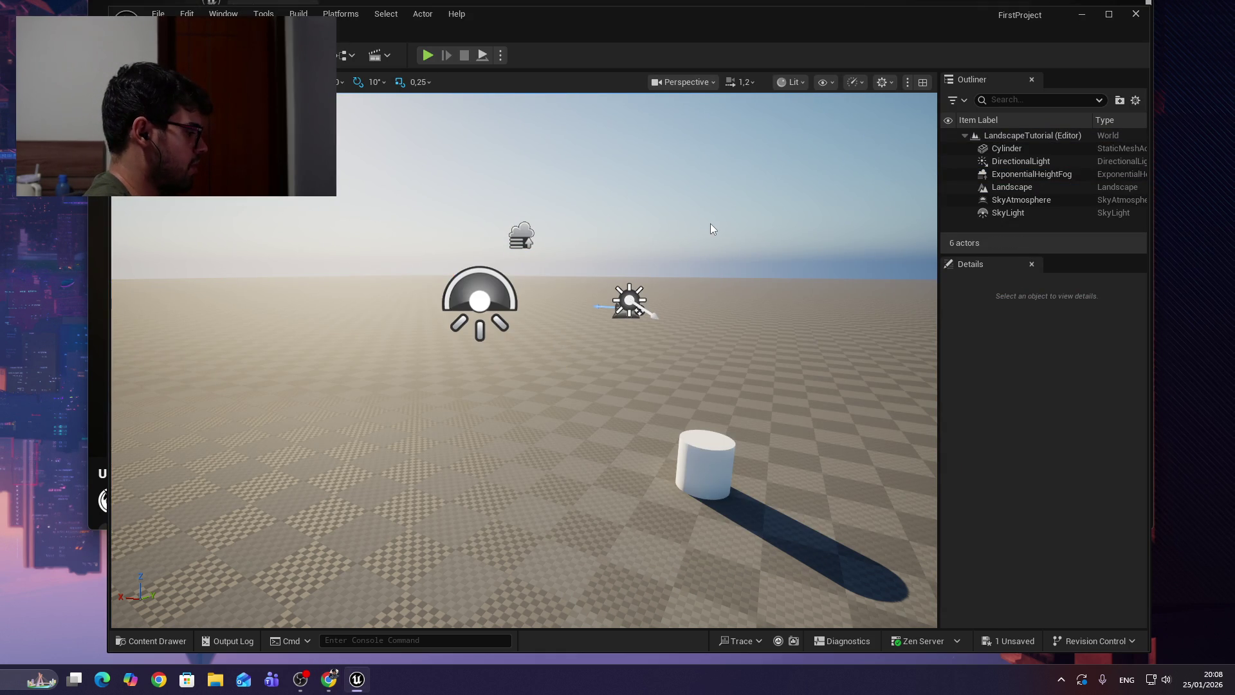
pyautogui.hotkey('shift', '2')
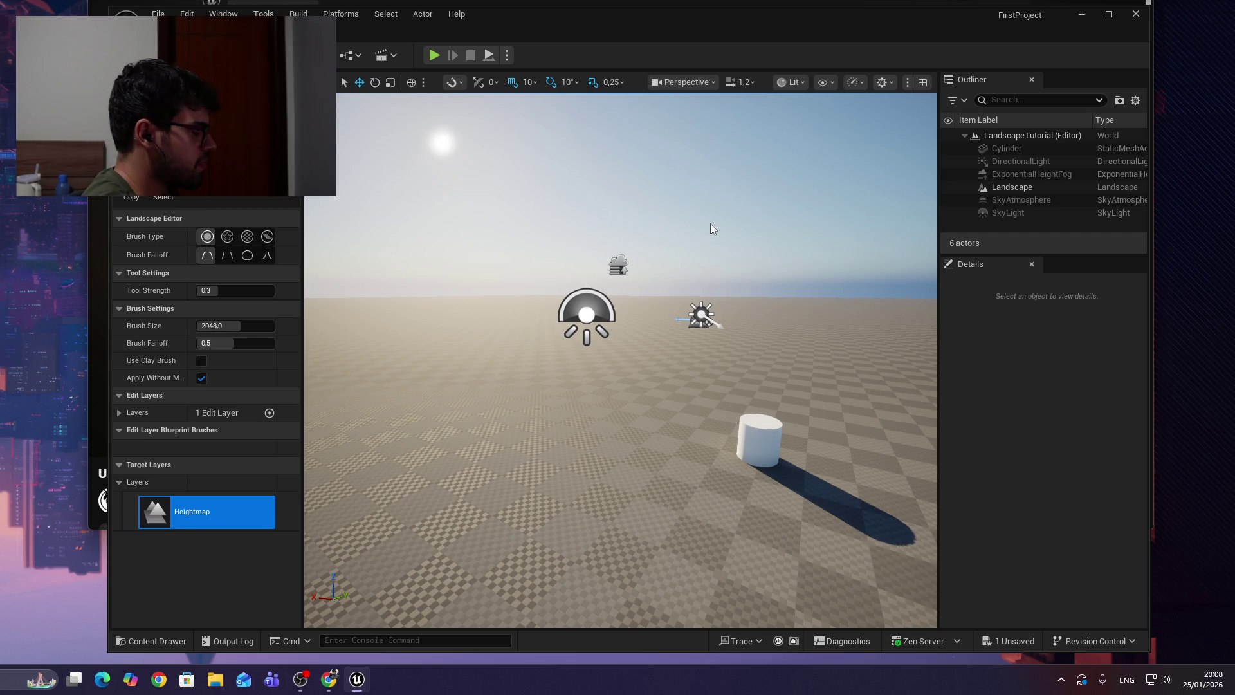
pyautogui.scroll(-5, 587, 348)
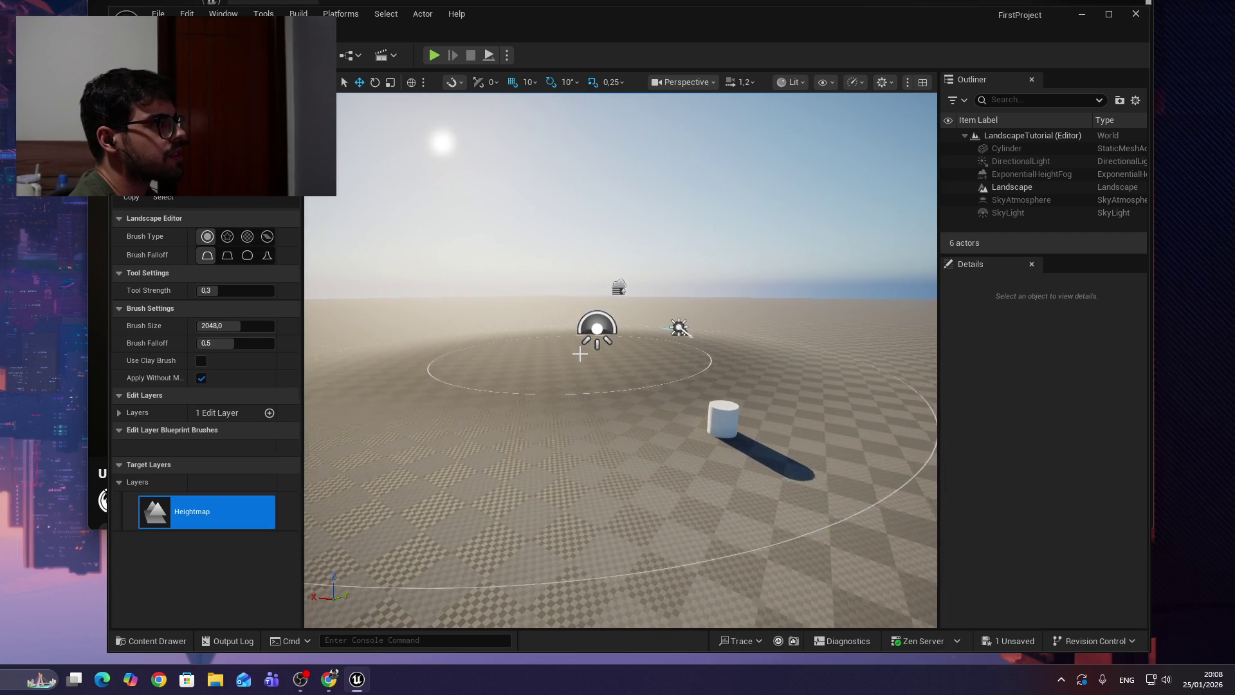
pyautogui.moveTo(588, 348)
pyautogui.mouseDown()
pyautogui.moveTo(588, 213)
pyautogui.moveTo(587, 302)
pyautogui.moveTo(637, 335)
pyautogui.moveTo(695, 341)
pyautogui.moveTo(663, 348)
pyautogui.moveTo(721, 351)
pyautogui.moveTo(483, 345)
pyautogui.mouseUp()
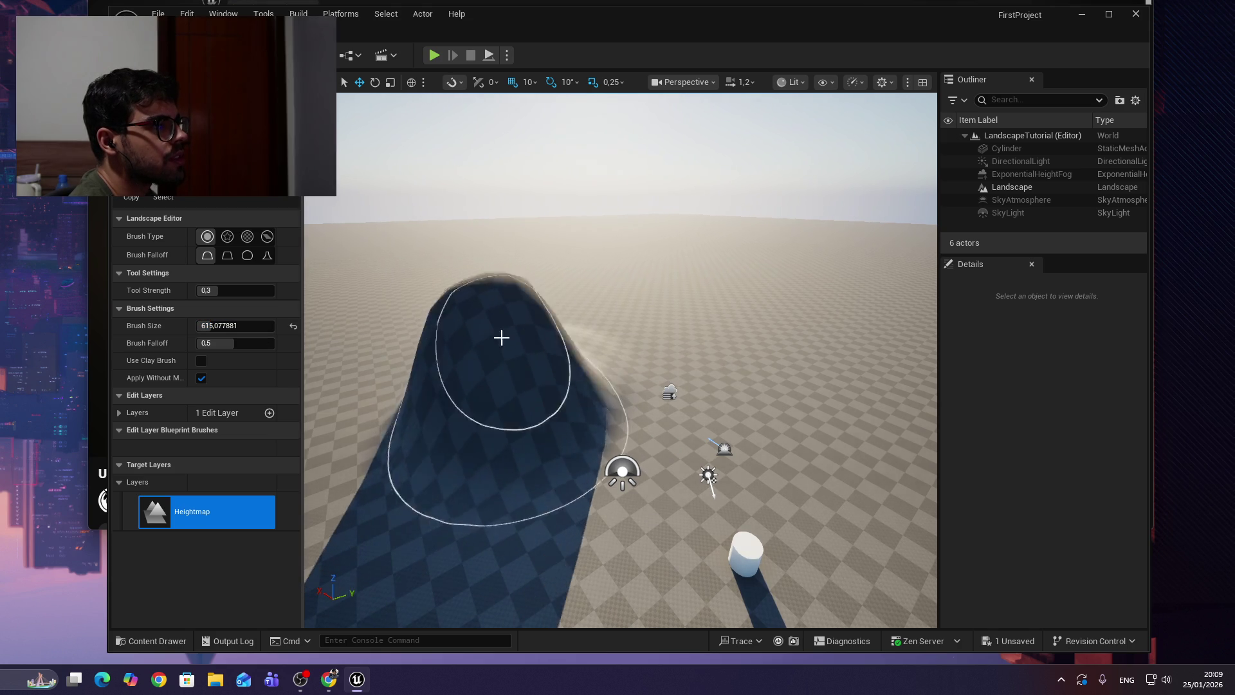
# Sculpt a tall, multi-peaked mountain on the landscape at 0.3 tool strength.
pyautogui.moveTo(499, 305)
pyautogui.mouseDown()
pyautogui.moveTo(510, 395)
pyautogui.moveTo(635, 386)
pyautogui.mouseUp()
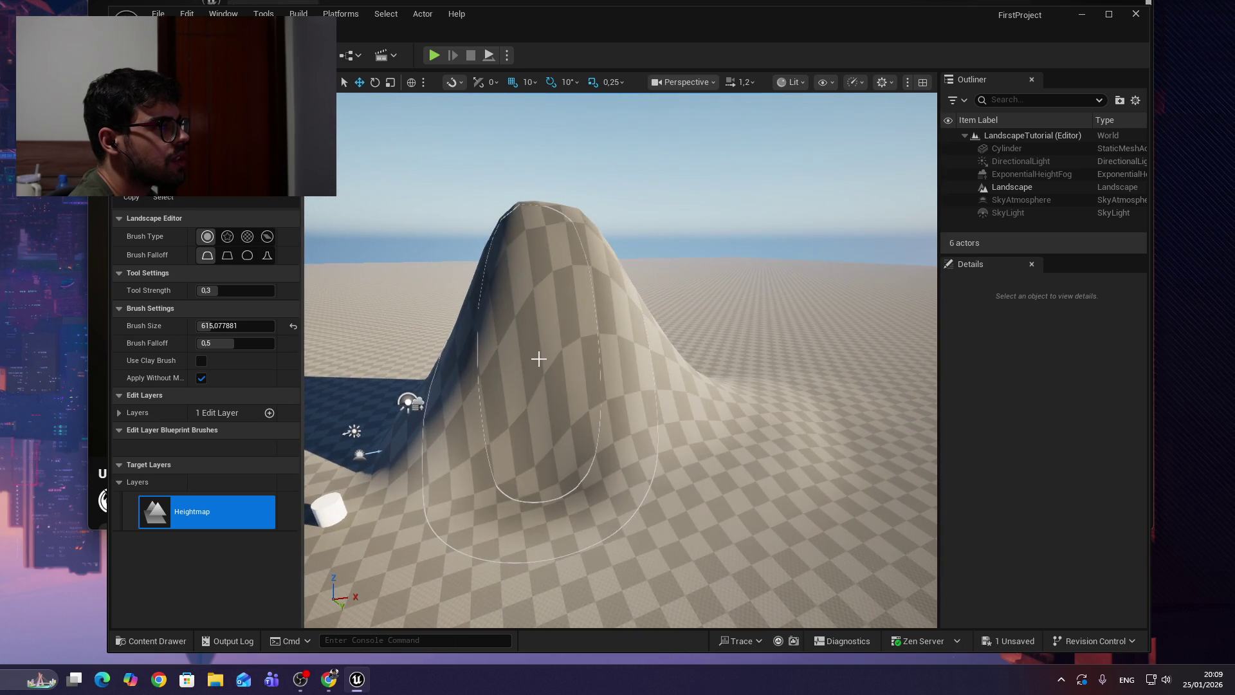
pyautogui.moveTo(432, 491)
pyautogui.mouseDown()
pyautogui.moveTo(529, 525)
pyautogui.moveTo(523, 512)
pyautogui.moveTo(560, 478)
pyautogui.mouseUp()
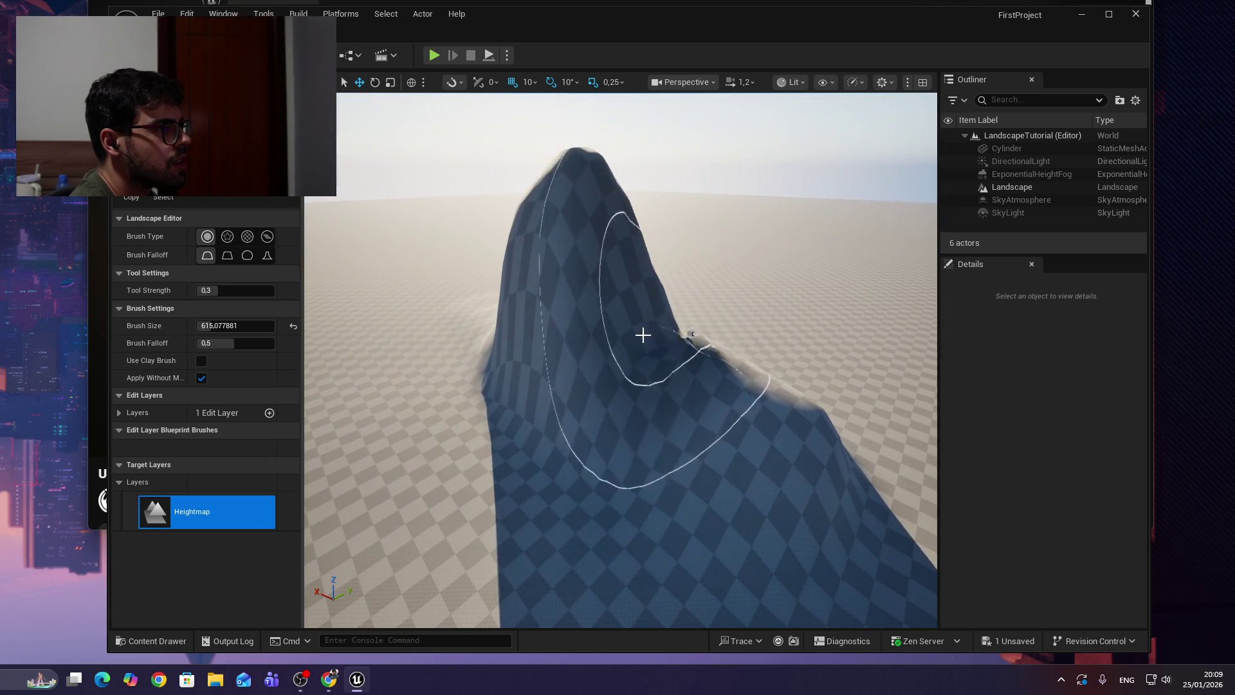
pyautogui.moveTo(408, 407); pyautogui.dragTo(570, 423)
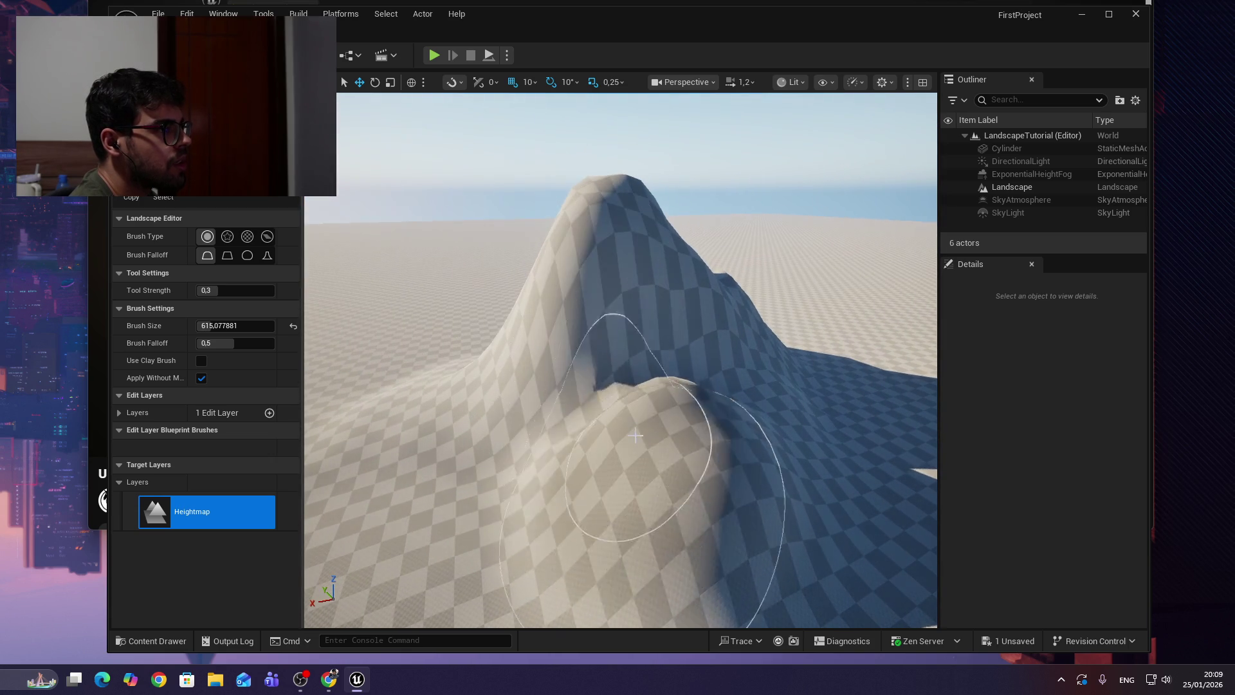
pyautogui.moveTo(550, 462)
pyautogui.mouseDown()
pyautogui.moveTo(579, 334)
pyautogui.moveTo(551, 248)
pyautogui.moveTo(574, 221)
pyautogui.mouseUp()
pyautogui.moveTo(620, 360)
pyautogui.mouseDown()
pyautogui.moveTo(637, 360)
pyautogui.moveTo(605, 362)
pyautogui.moveTo(746, 367)
pyautogui.mouseUp()
pyautogui.rightClick(42, 238)
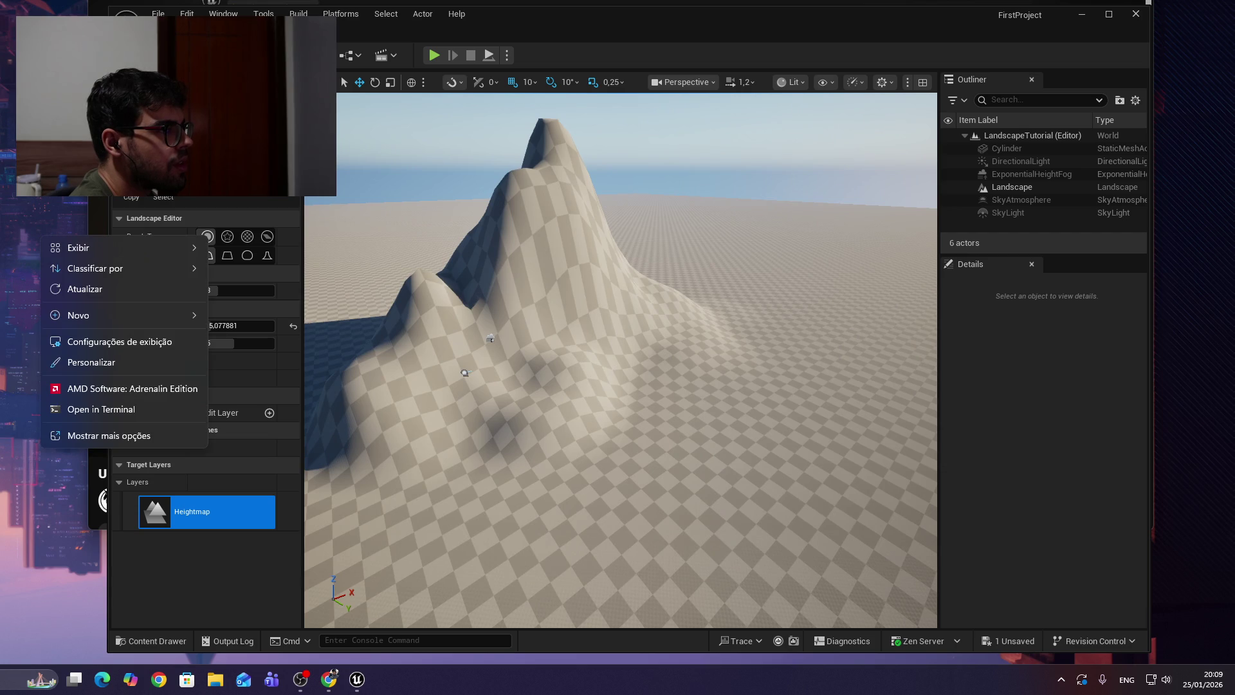
# Undo the mountain back to flat ground and sculpt a broad new mound around the cylinder.
pyautogui.moveTo(464, 372); pyautogui.dragTo(540, 375)
pyautogui.hotkey('ctrl', 'z')
pyautogui.hotkey('ctrl', 'z')
pyautogui.hotkey('ctrl', 'z')
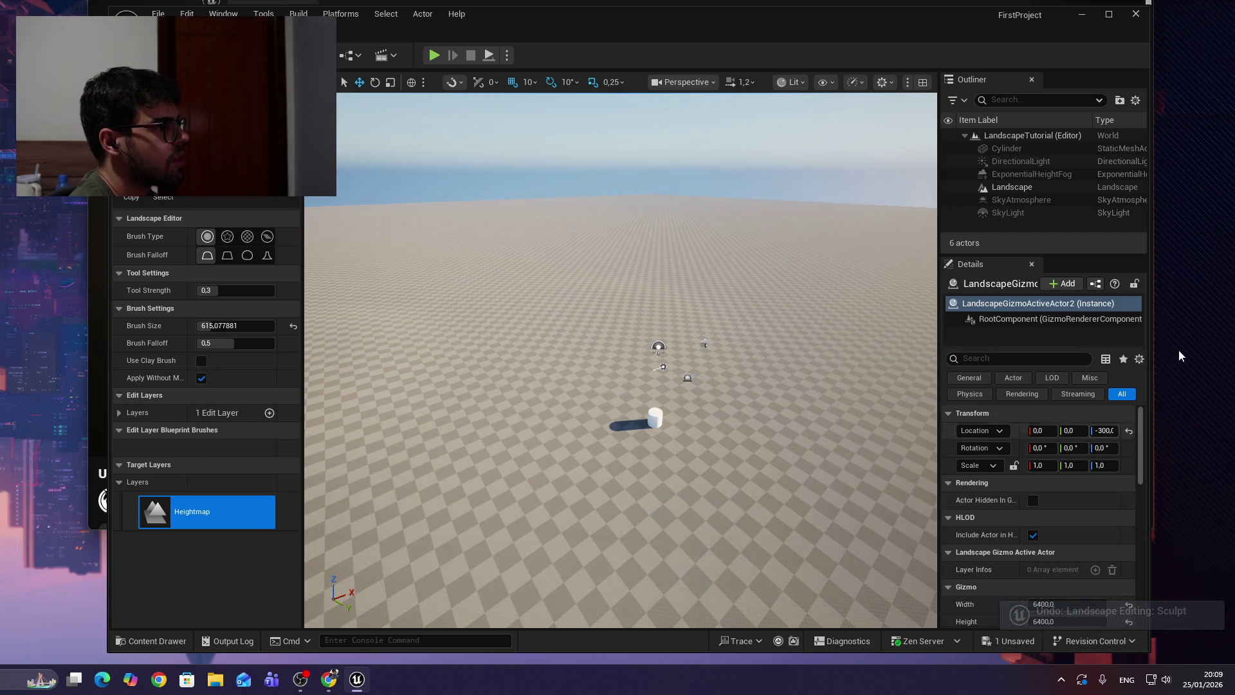
pyautogui.moveTo(649, 296); pyautogui.dragTo(662, 309)
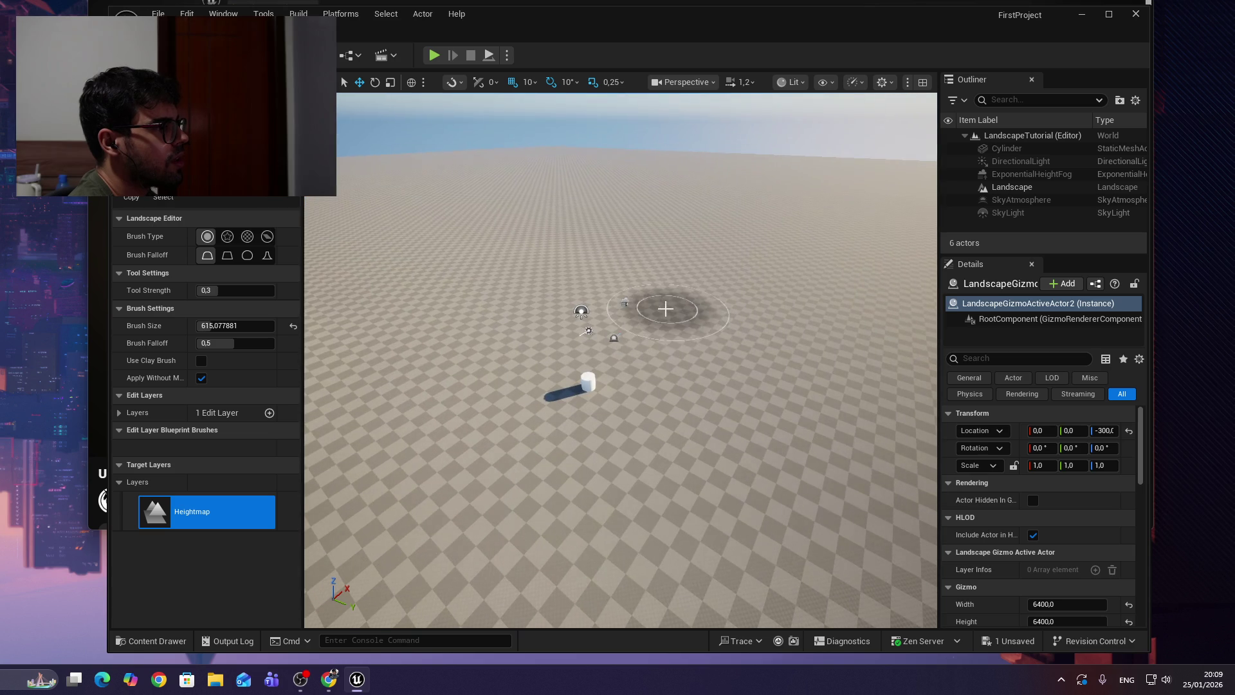
pyautogui.moveTo(513, 374)
pyautogui.mouseDown()
pyautogui.moveTo(386, 413)
pyautogui.moveTo(378, 400)
pyautogui.moveTo(455, 330)
pyautogui.moveTo(546, 312)
pyautogui.moveTo(739, 315)
pyautogui.moveTo(780, 331)
pyautogui.moveTo(801, 412)
pyautogui.moveTo(714, 554)
pyautogui.moveTo(618, 572)
pyautogui.moveTo(405, 542)
pyautogui.moveTo(350, 399)
pyautogui.moveTo(390, 517)
pyautogui.moveTo(488, 568)
pyautogui.moveTo(658, 590)
pyautogui.moveTo(748, 547)
pyautogui.moveTo(747, 422)
pyautogui.moveTo(662, 568)
pyautogui.moveTo(492, 602)
pyautogui.moveTo(377, 565)
pyautogui.mouseUp()
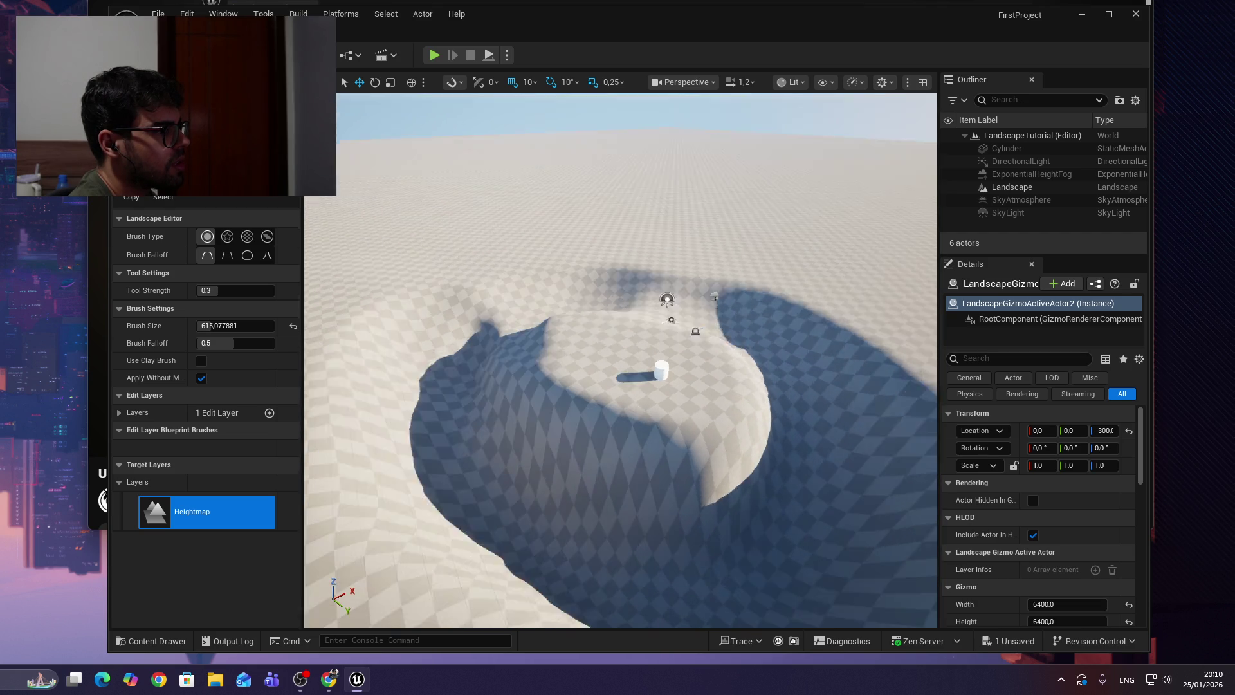
# Grow the mound into a broad plateau carrying the cylinder, edged by steep slopes.
pyautogui.moveTo(694, 360); pyautogui.dragTo(694, 360)
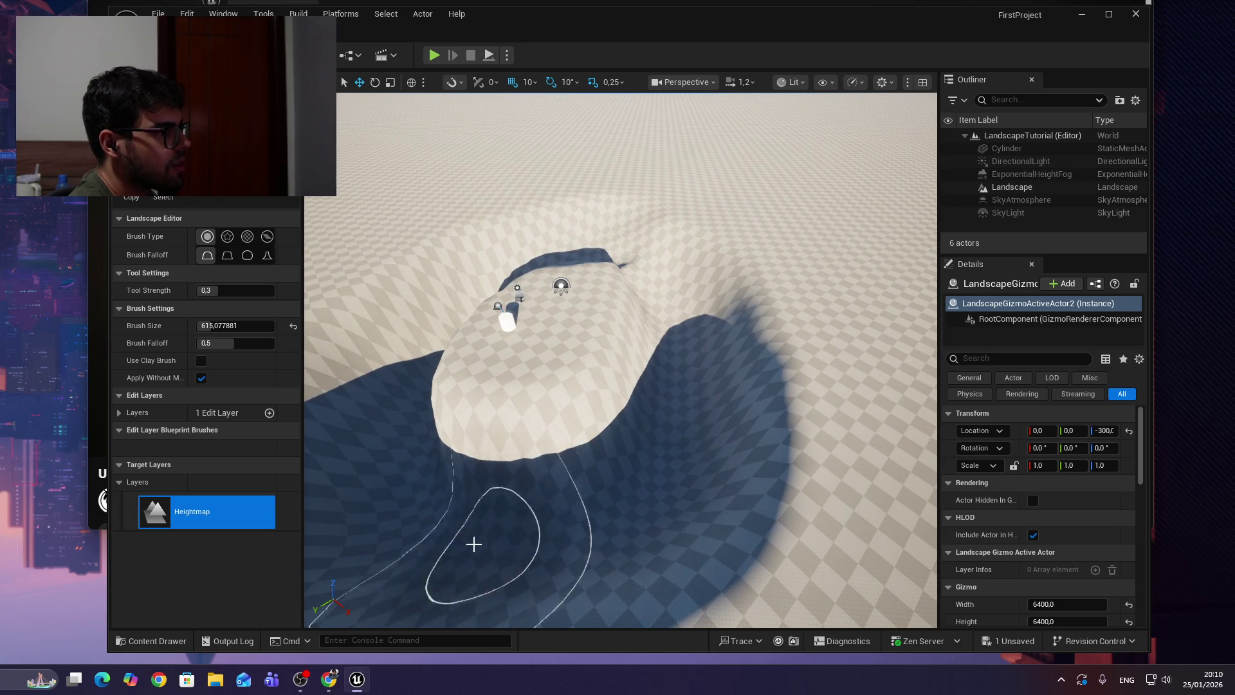
pyautogui.moveTo(694, 360); pyautogui.dragTo(694, 359)
pyautogui.moveTo(532, 391); pyautogui.dragTo(533, 391)
pyautogui.moveTo(594, 456)
pyautogui.mouseDown()
pyautogui.moveTo(593, 414)
pyautogui.moveTo(651, 444)
pyautogui.moveTo(662, 287)
pyautogui.moveTo(433, 574)
pyautogui.mouseUp()
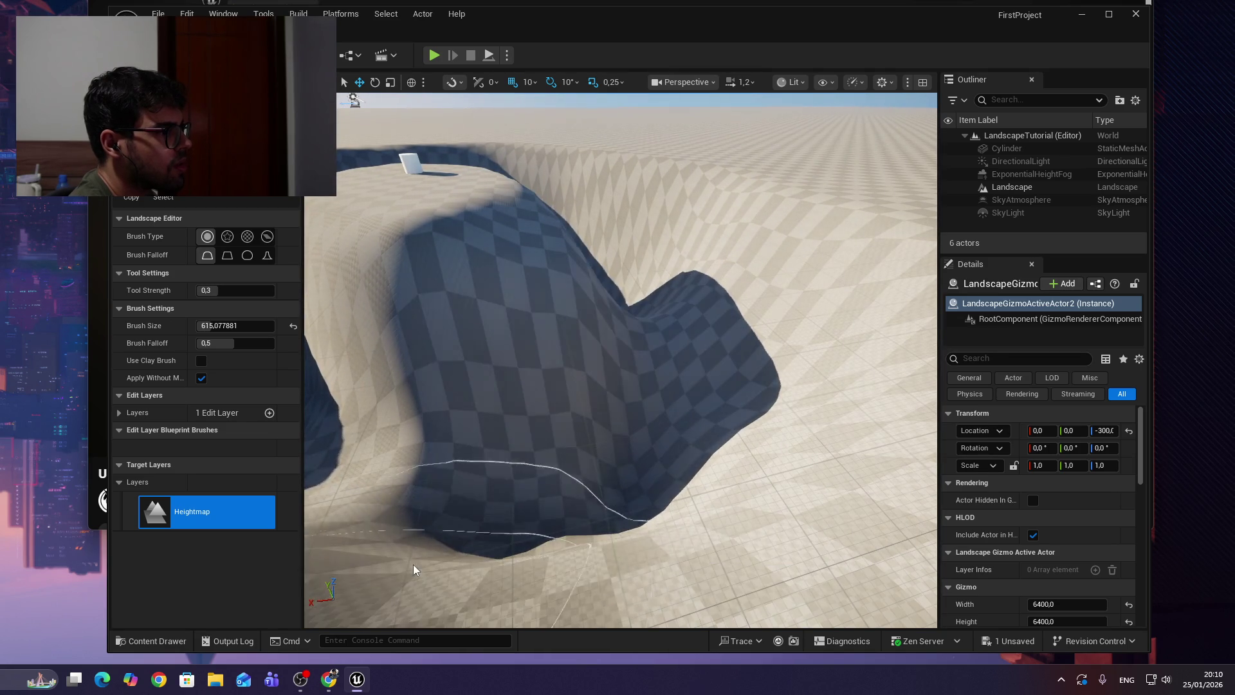
pyautogui.moveTo(667, 406); pyautogui.dragTo(667, 406)
pyautogui.moveTo(356, 300); pyautogui.dragTo(357, 300)
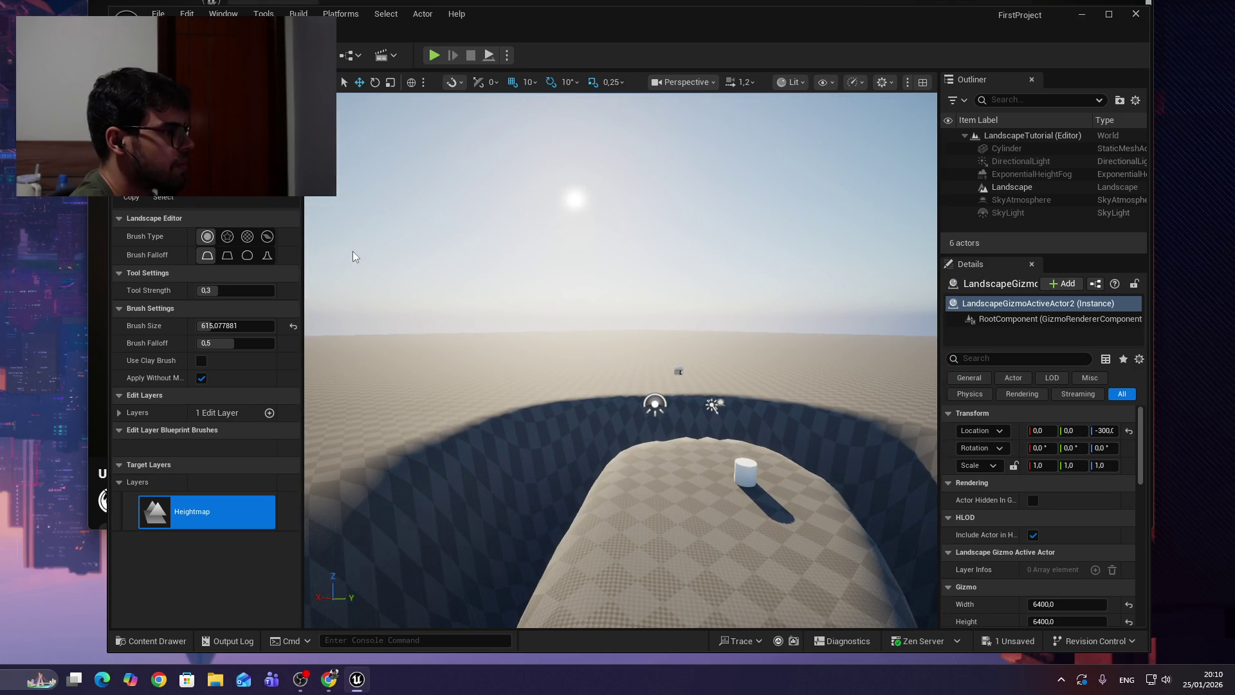
# Undo all sculpting back to flat ground, which also removes the Exponential Height Fog.
pyautogui.hotkey('ctrl', 'z')
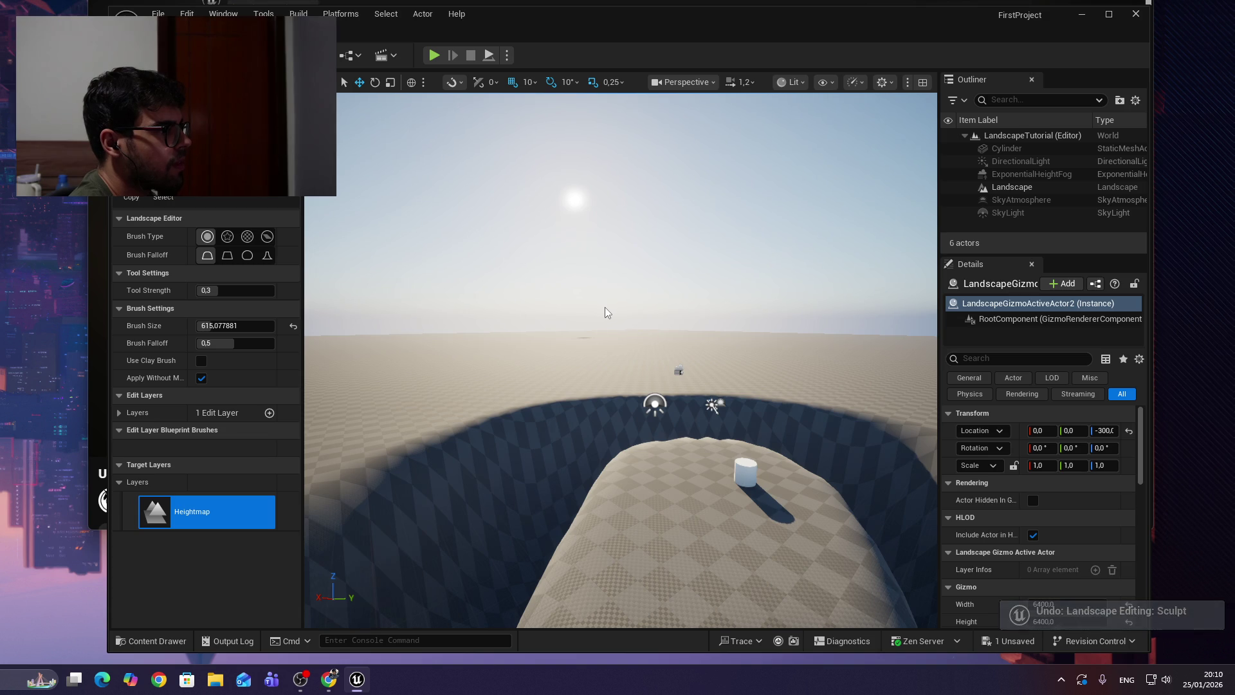
pyautogui.hotkey('ctrl', 'z')
pyautogui.hotkey('ctrl', 'z')
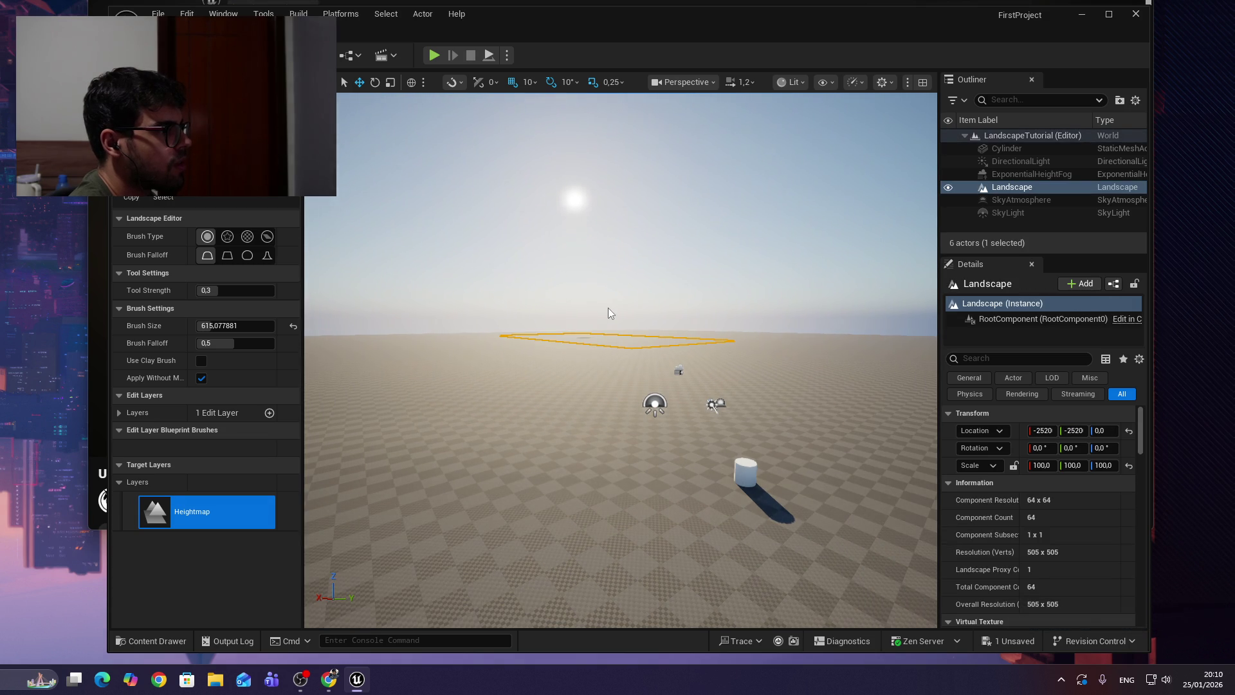
pyautogui.moveTo(608, 308); pyautogui.dragTo(694, 404)
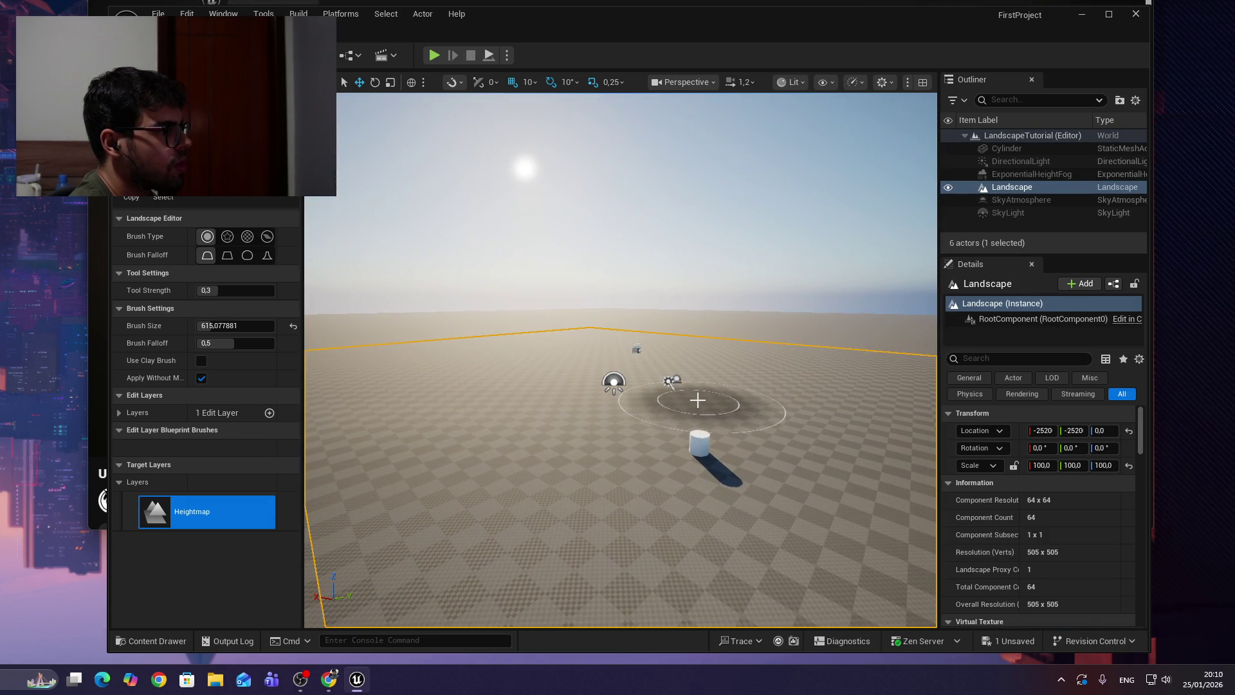
pyautogui.hotkey('ctrl', 'z')
pyautogui.hotkey('ctrl', 'z')
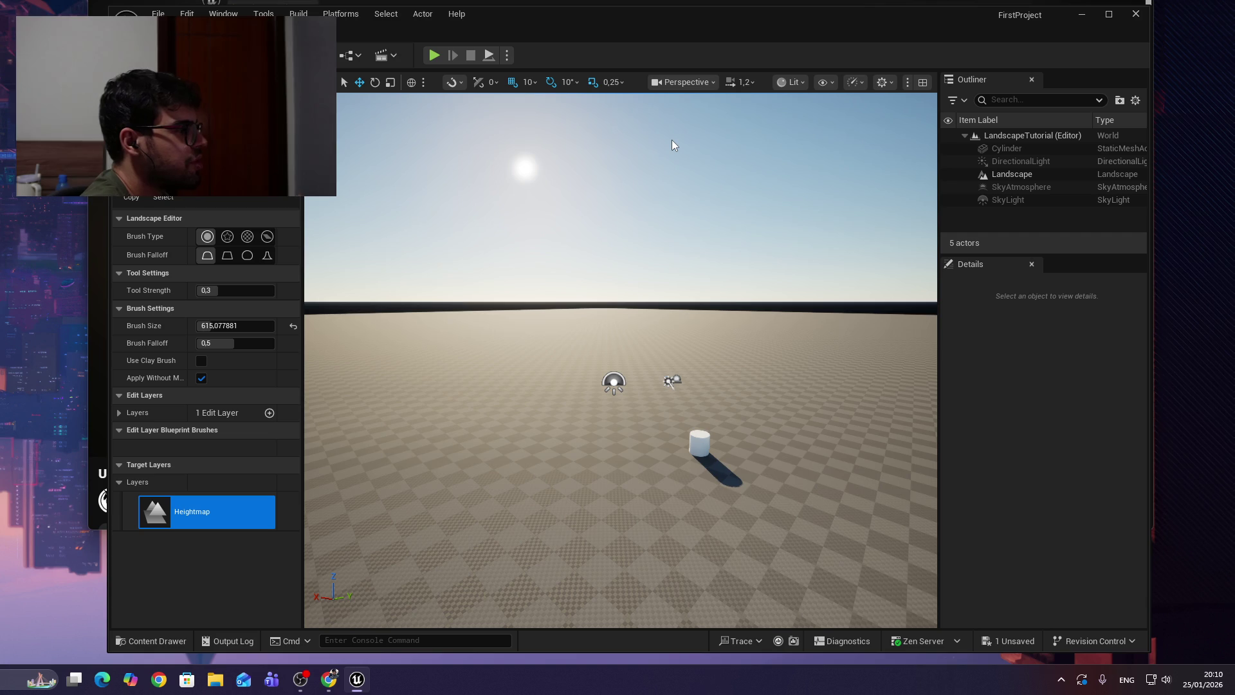
pyautogui.hotkey('alt', 'Tab')
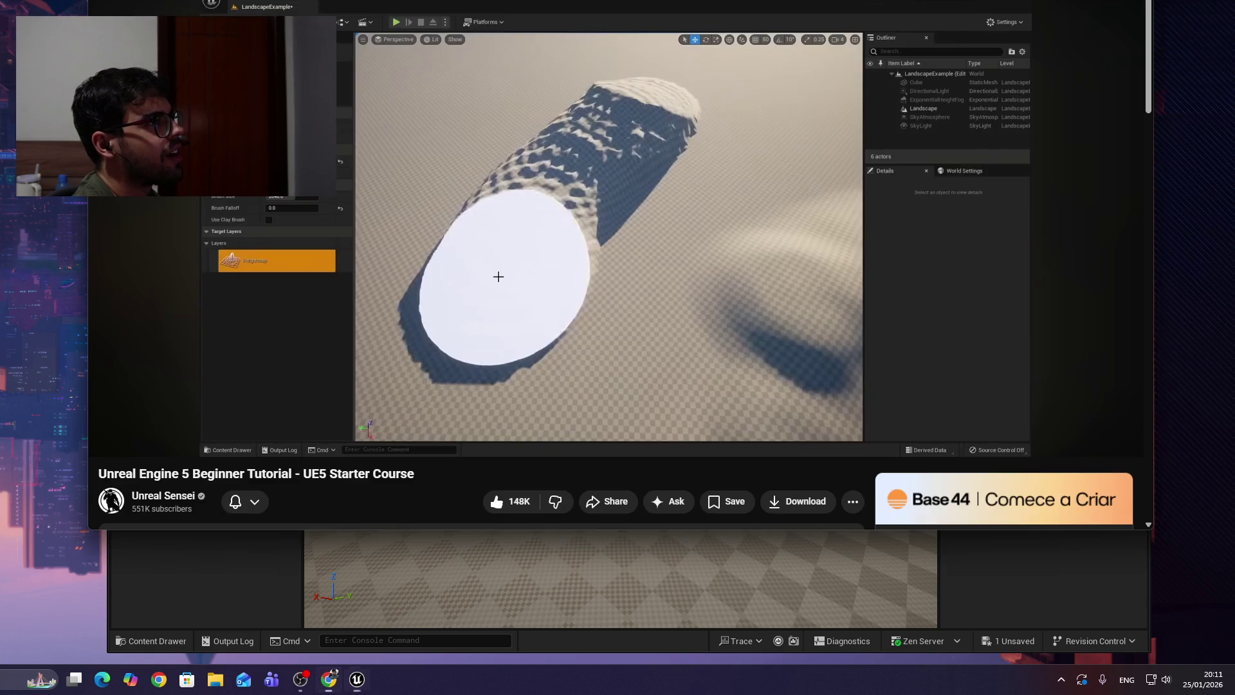
# Search Google in a new tab about undoing in Unreal and skim the results.
pyautogui.hotkey('ctrl', 't')
pyautogui.write('u')
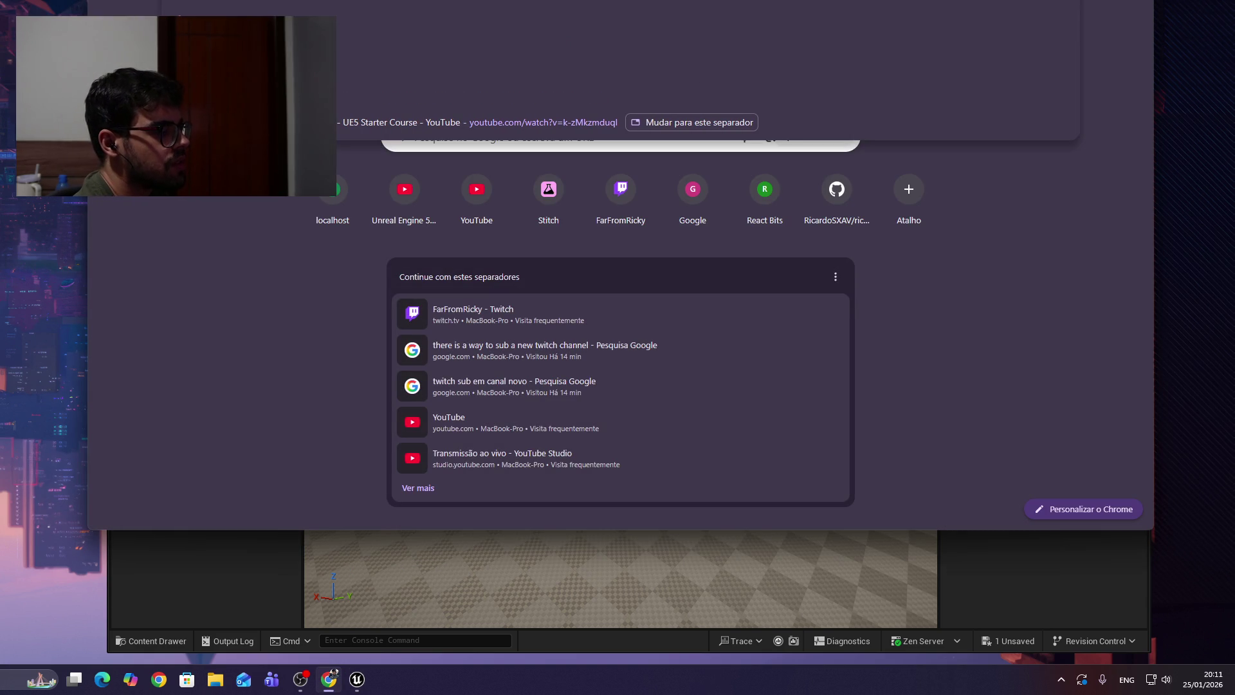
pyautogui.write('n')
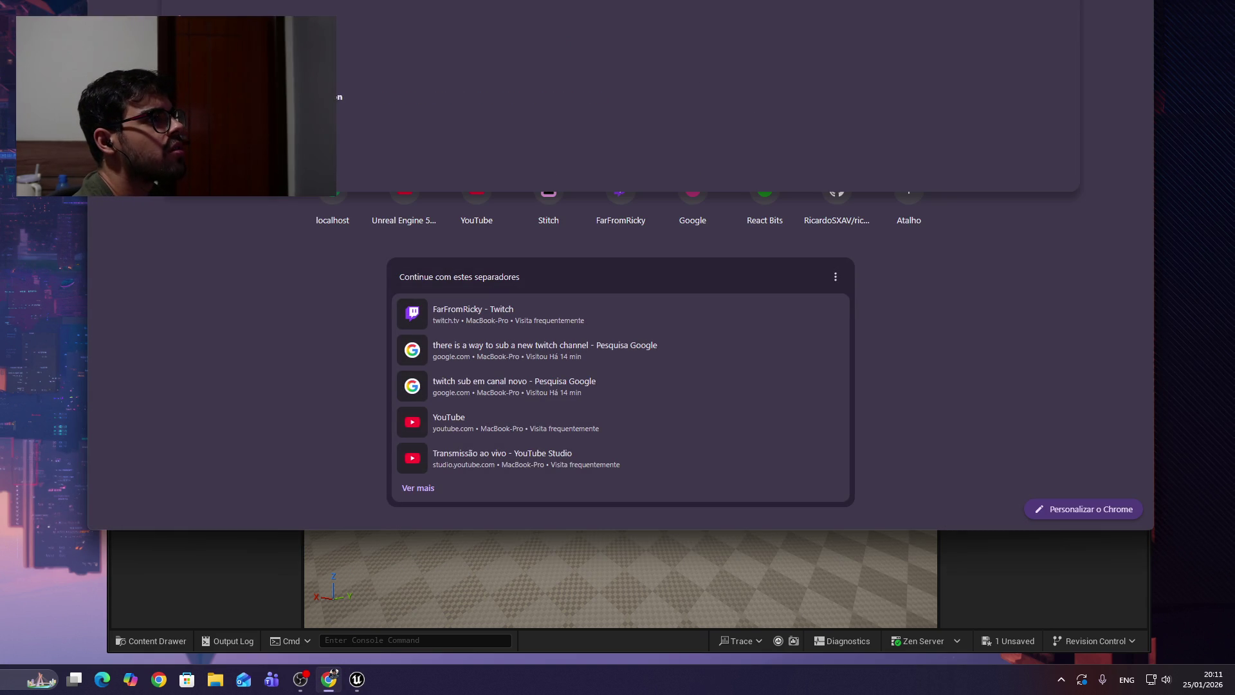
pyautogui.press('Return')
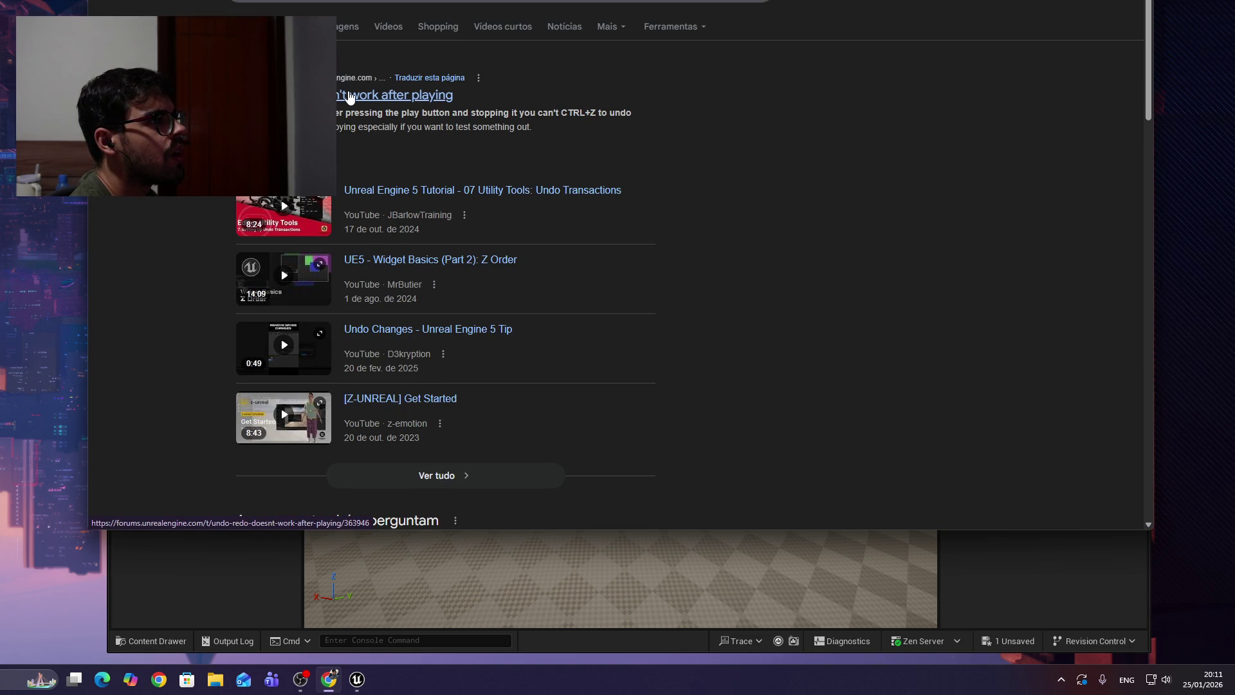
pyautogui.scroll(-5, 349, 97)
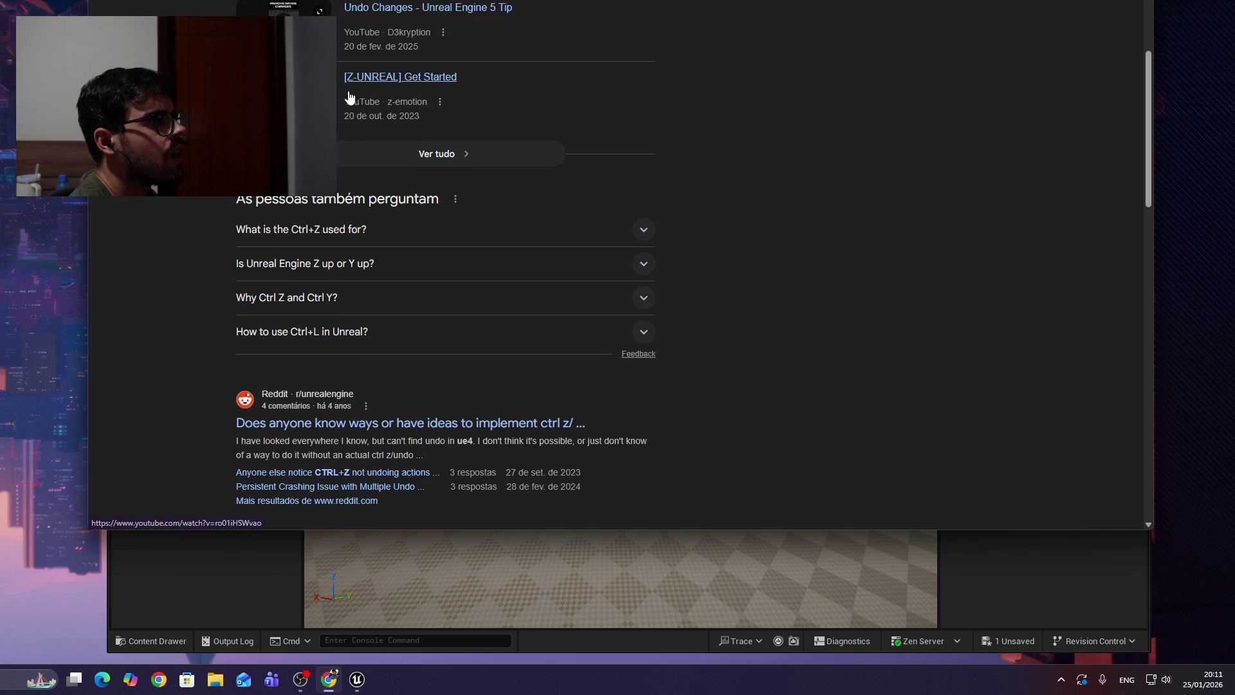
pyautogui.scroll(-1, 349, 97)
pyautogui.scroll(-3, 441, 276)
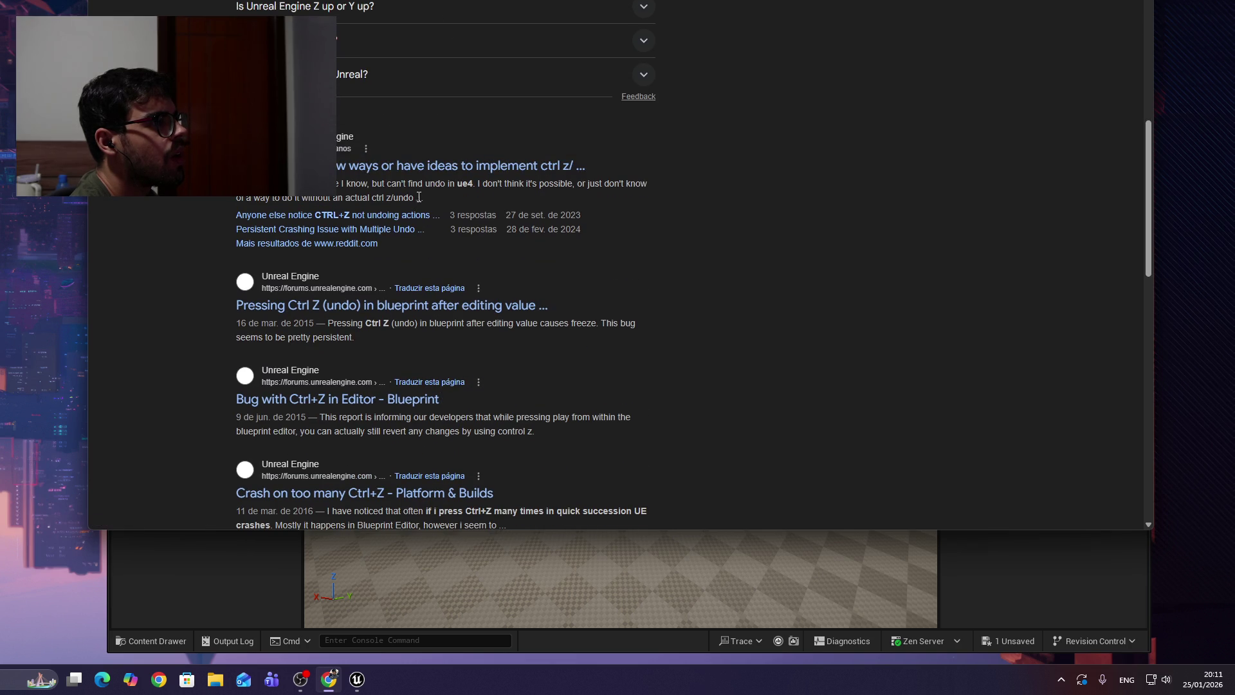
pyautogui.scroll(10, 363, 221)
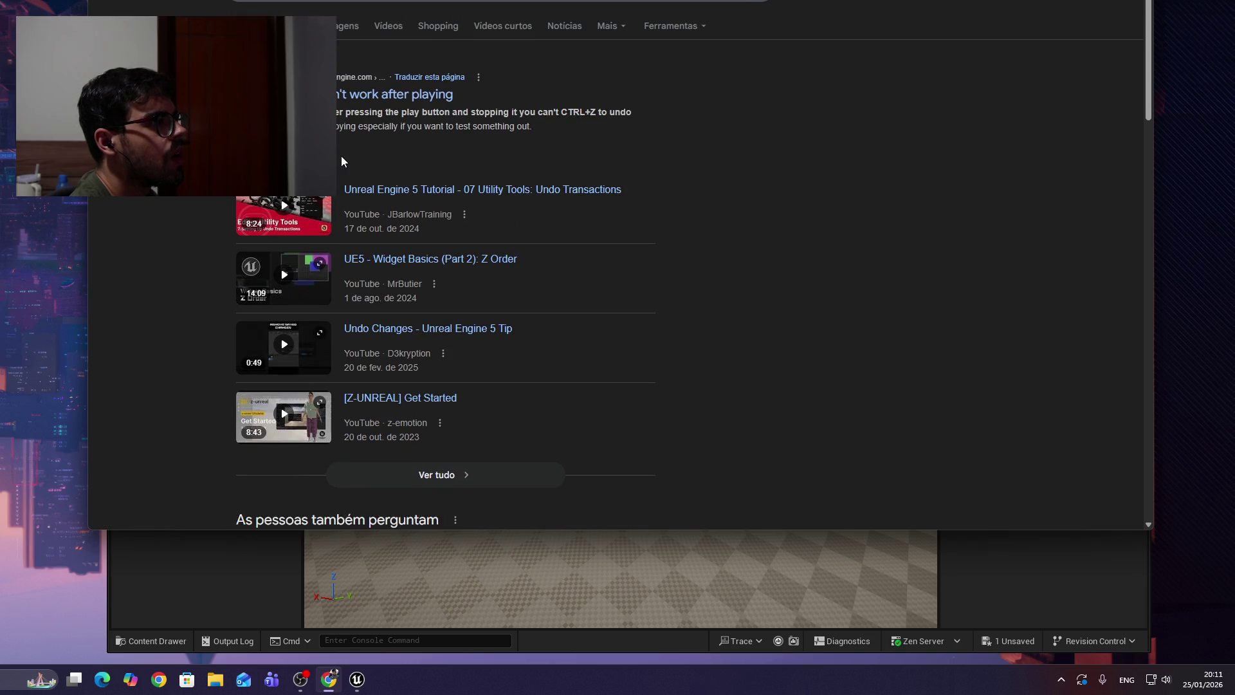
# Search 'unreal engine redo shortcut' and return to the Unreal editor.
pyautogui.click(353, 9)
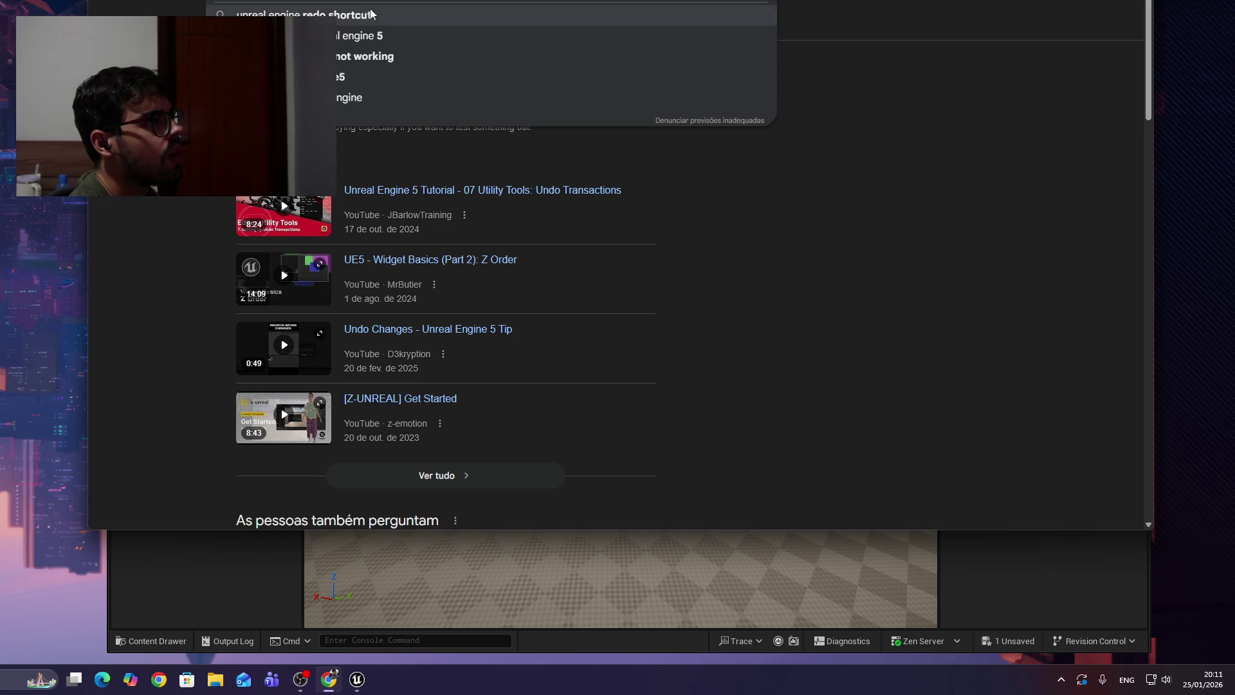
pyautogui.press('Return')
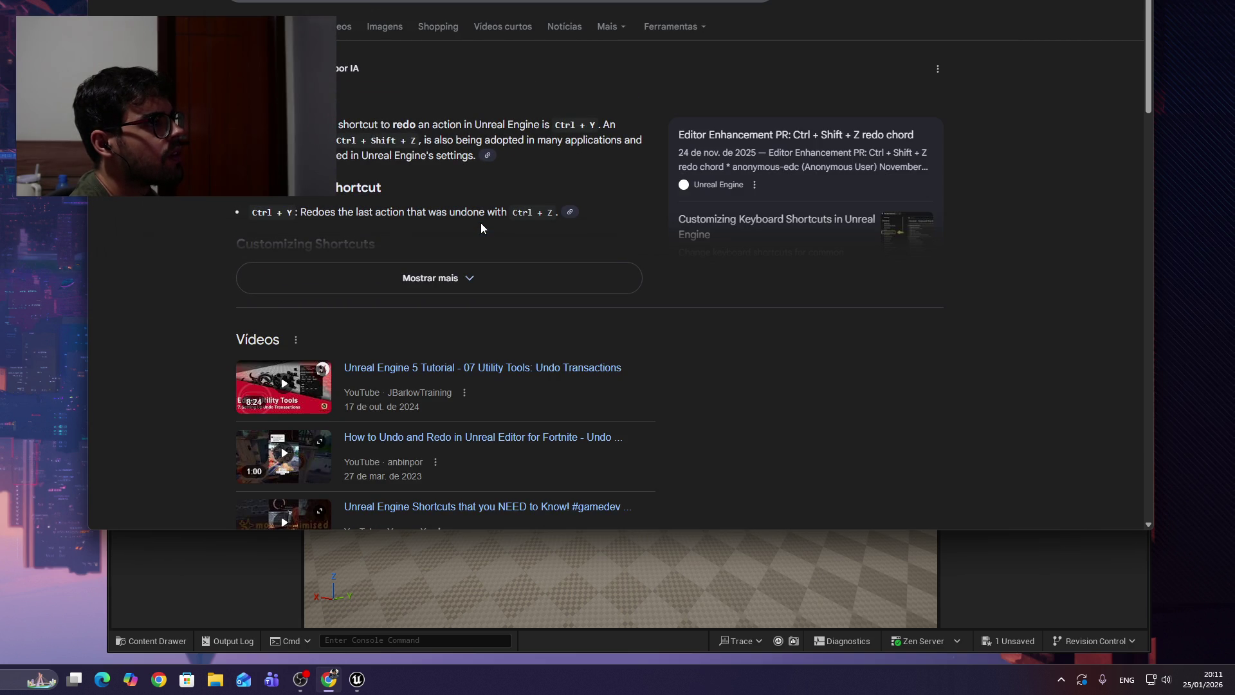
pyautogui.click(650, 585)
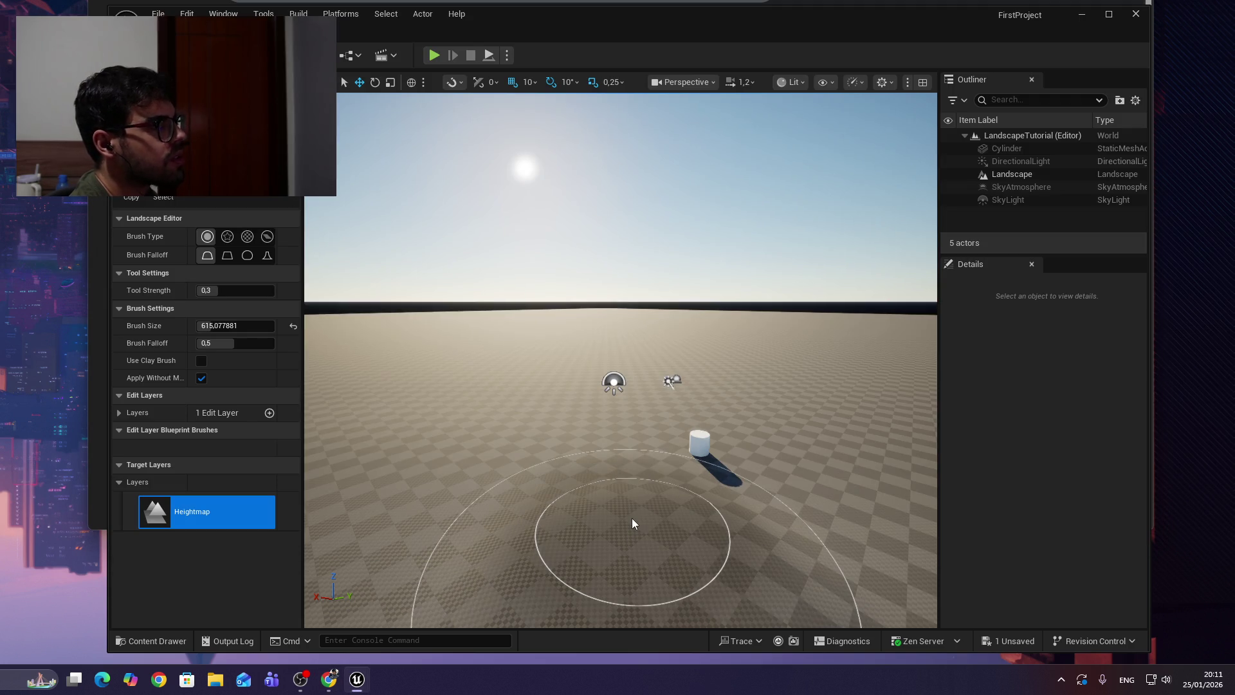
pyautogui.hotkey('ctrl', 'y')
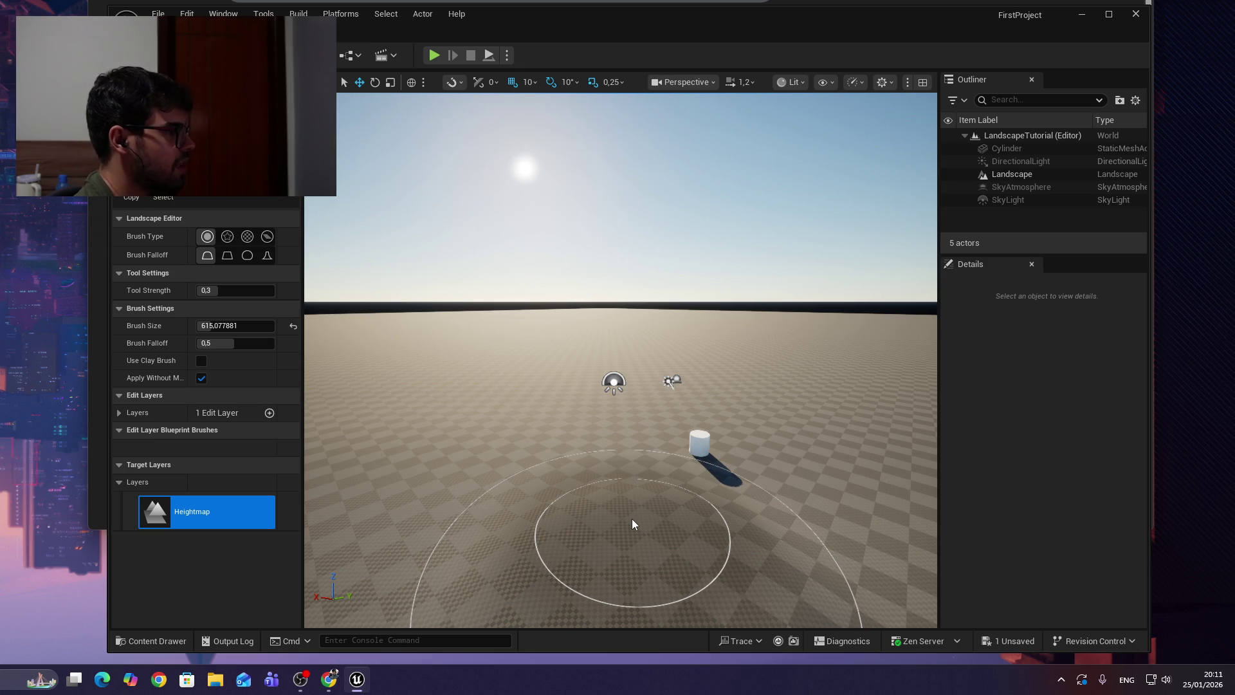
pyautogui.moveTo(804, 3); pyautogui.dragTo(799, 0)
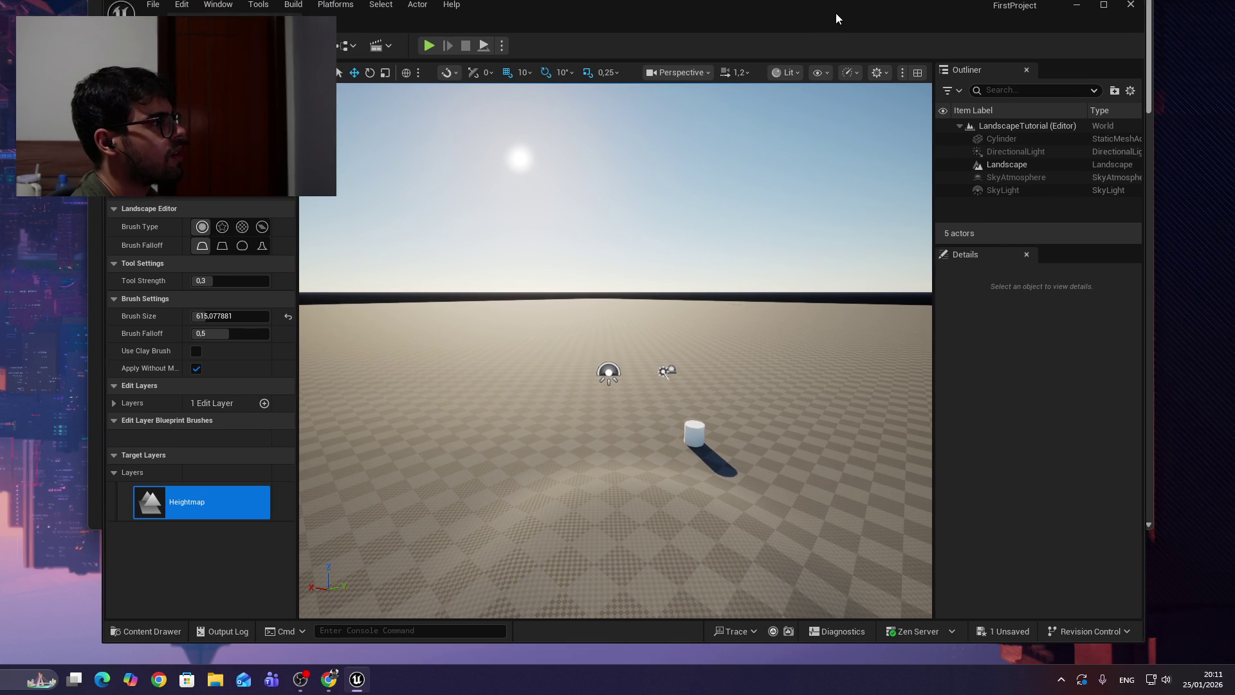
pyautogui.hotkey('ctrl', 'z')
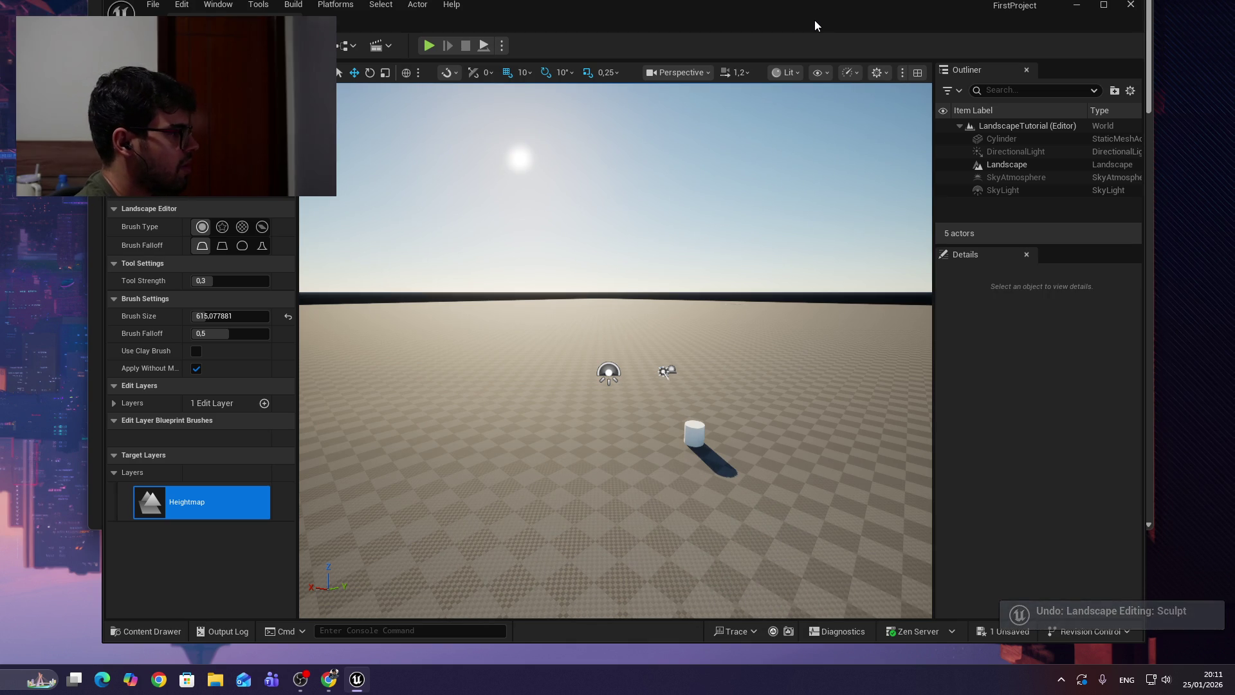
pyautogui.hotkey('ctrl', 'y')
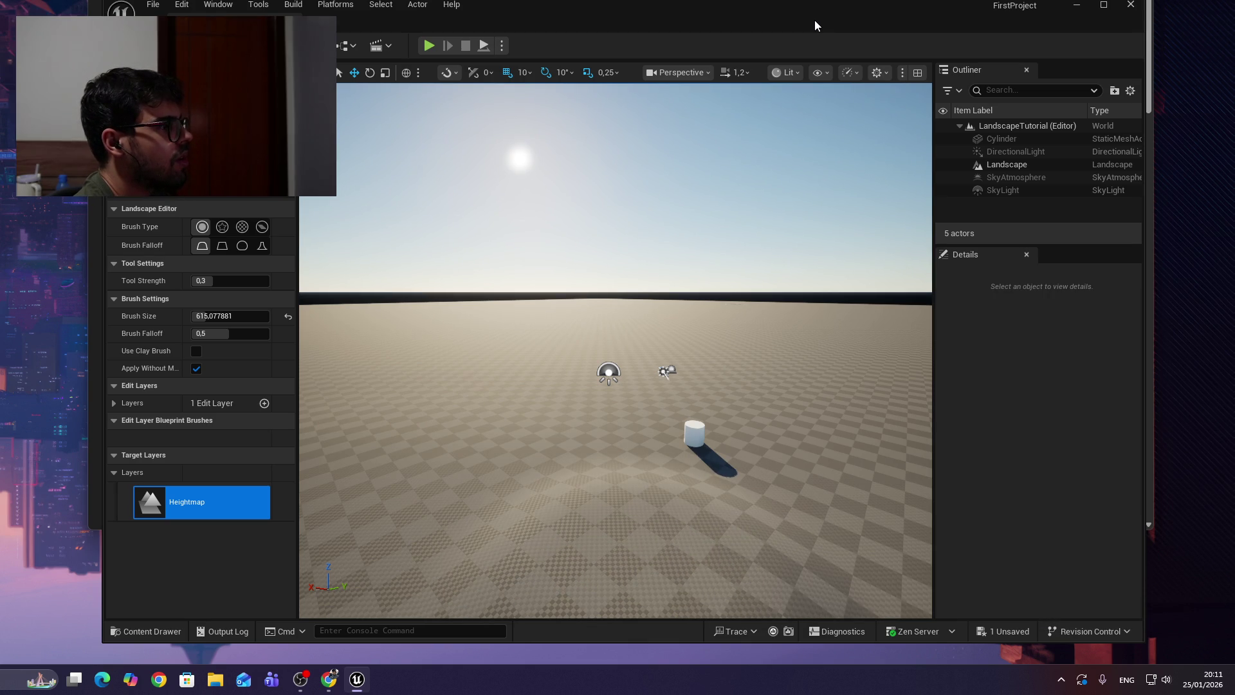
pyautogui.hotkey('ctrl', 'z')
pyautogui.hotkey('ctrl', 'y')
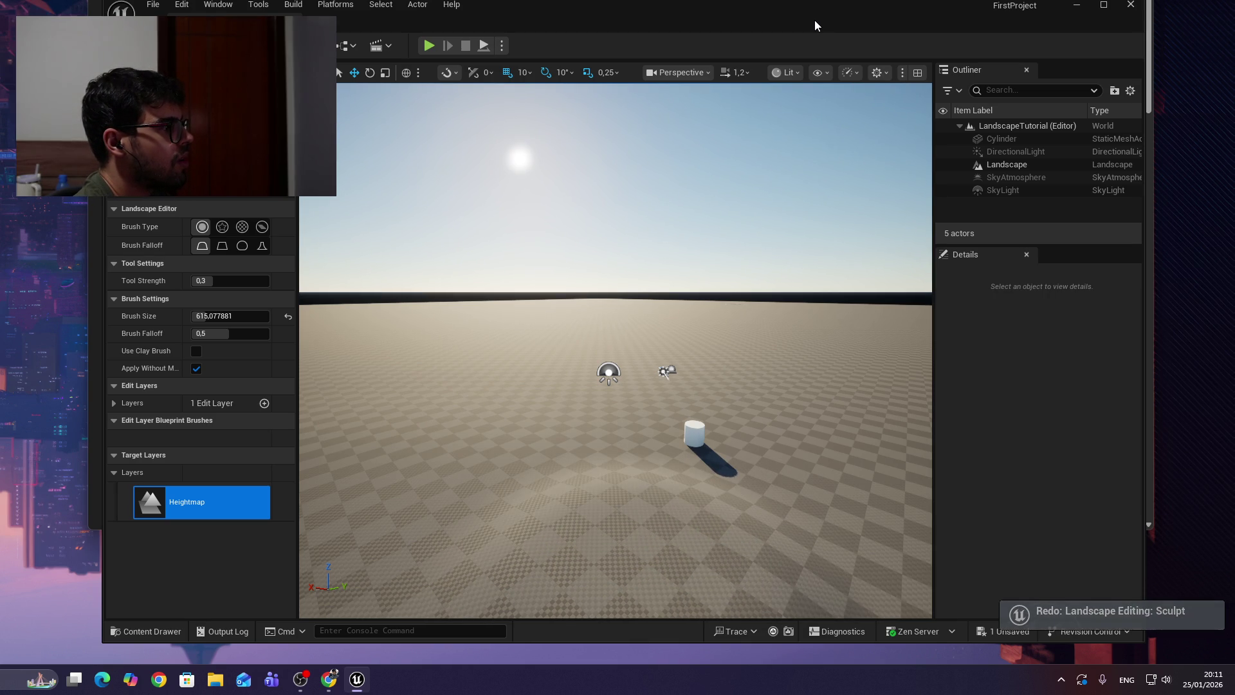
pyautogui.hotkey('ctrl', 'z')
pyautogui.hotkey('ctrl', 'z')
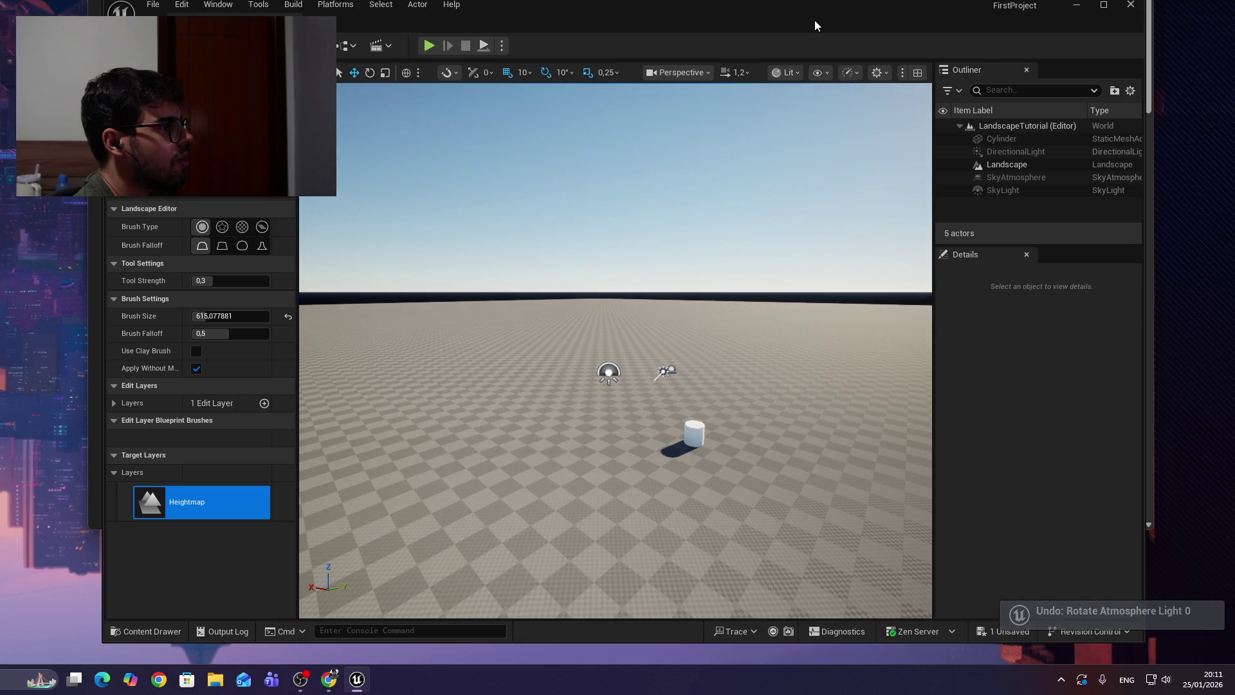
pyautogui.hotkey('ctrl', 'z')
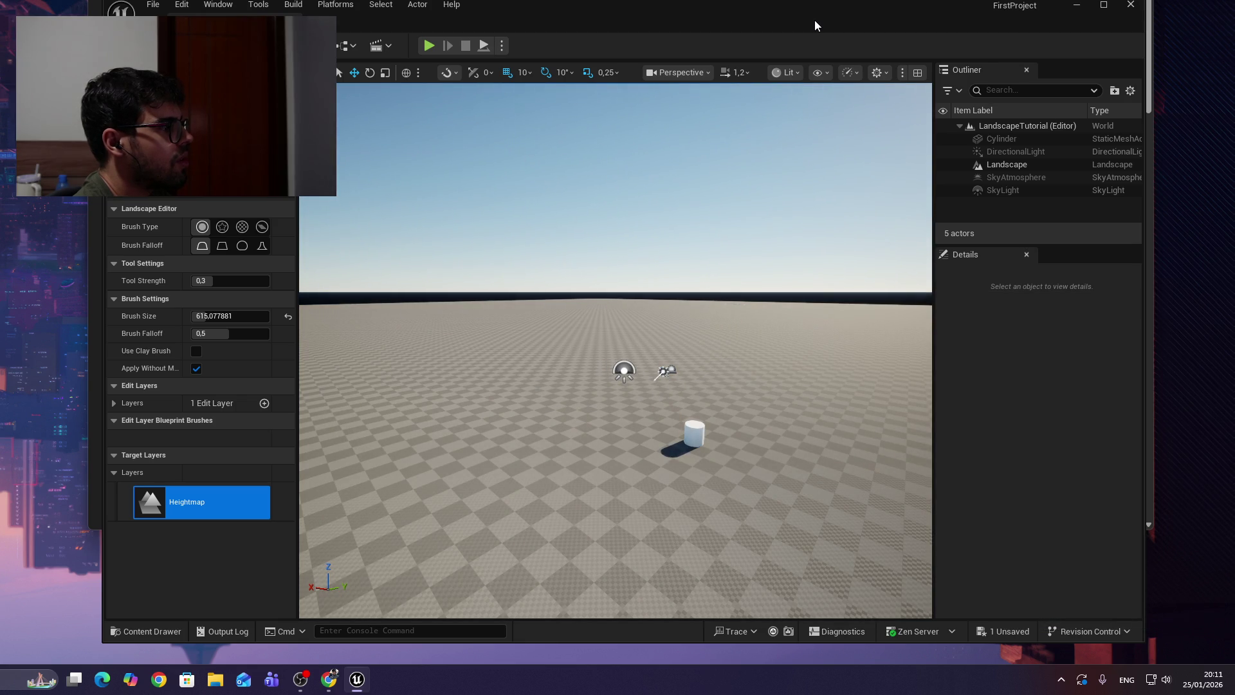
pyautogui.hotkey('ctrl', 'y')
pyautogui.hotkey('ctrl', 'y')
pyautogui.hotkey('ctrl', 'y')
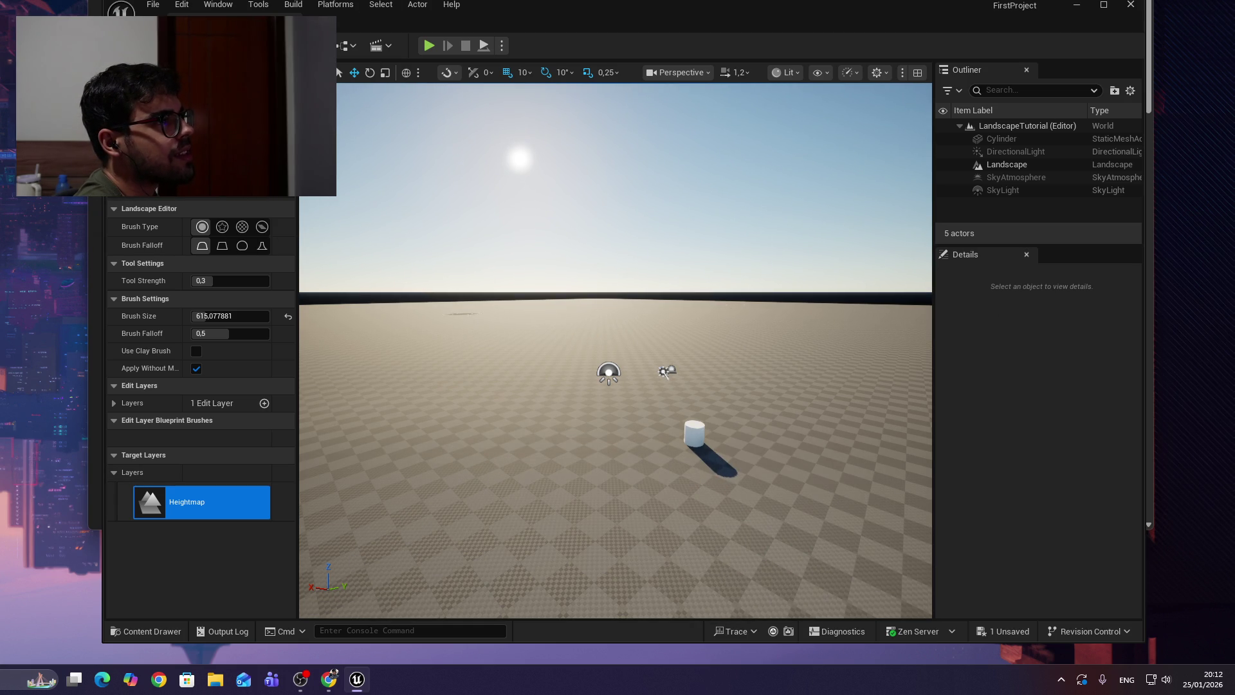
# Add an Exponential Height Fog from the Quick Add menu's Visual Effects category.
pyautogui.click(347, 46)
pyautogui.moveTo(353, 138)
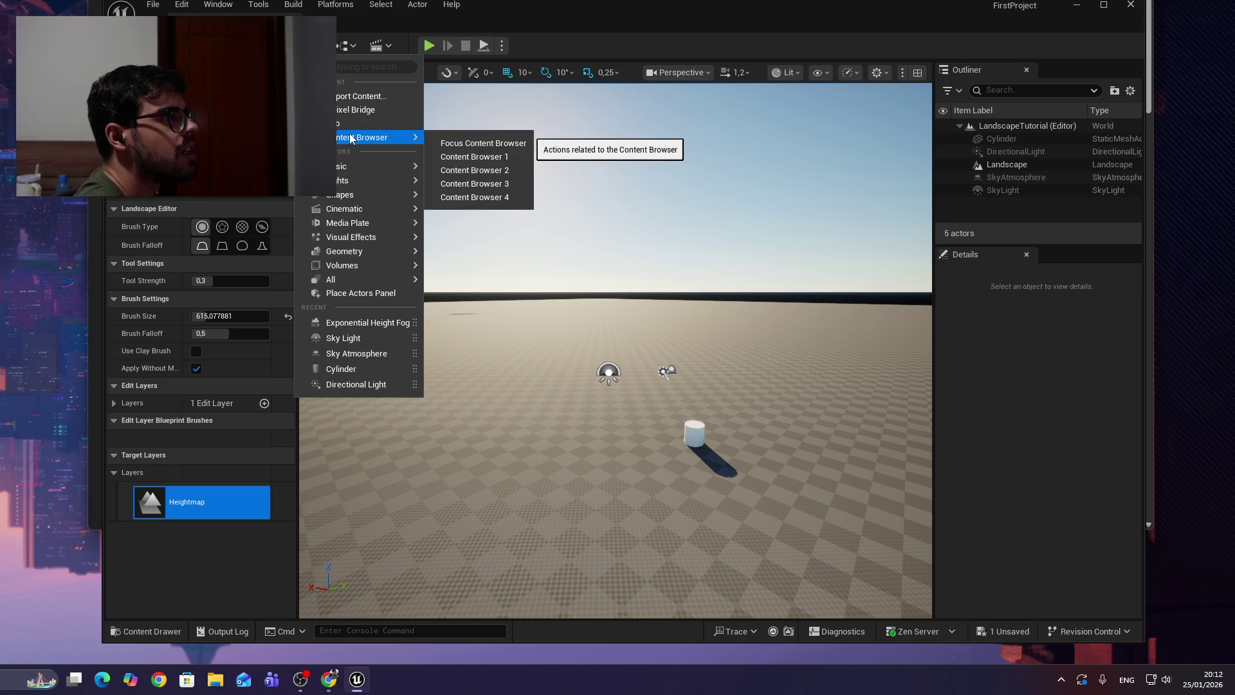
pyautogui.moveTo(394, 236)
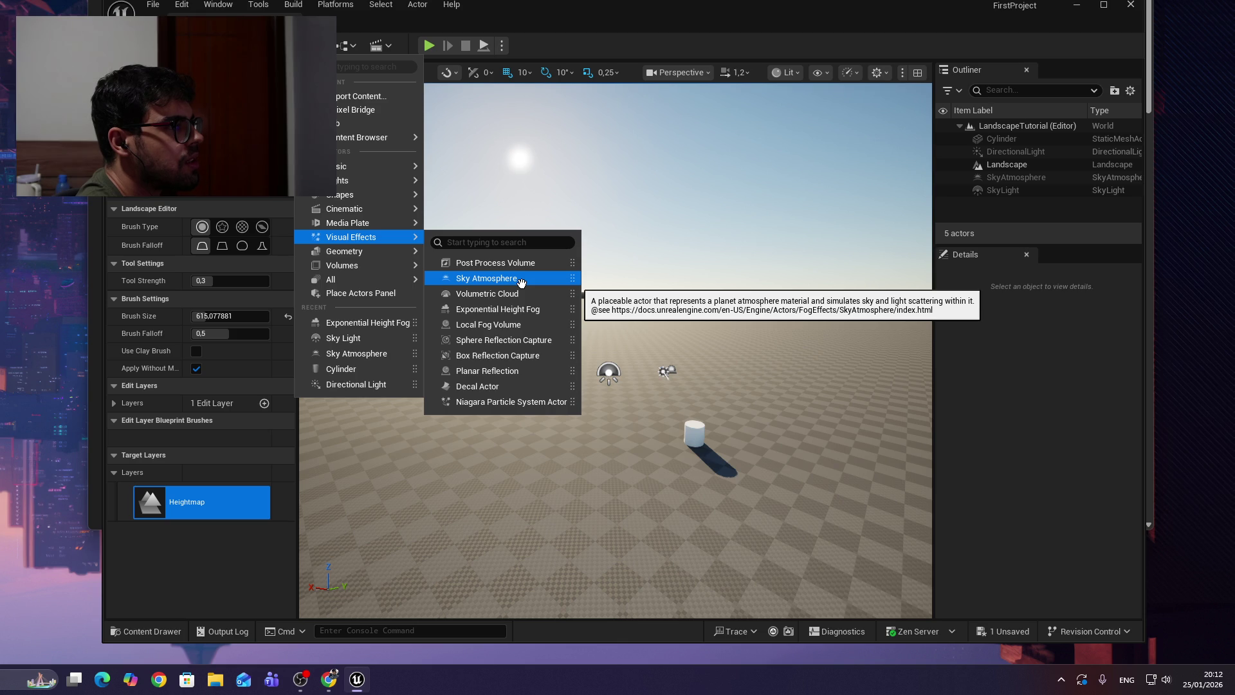
pyautogui.click(508, 309)
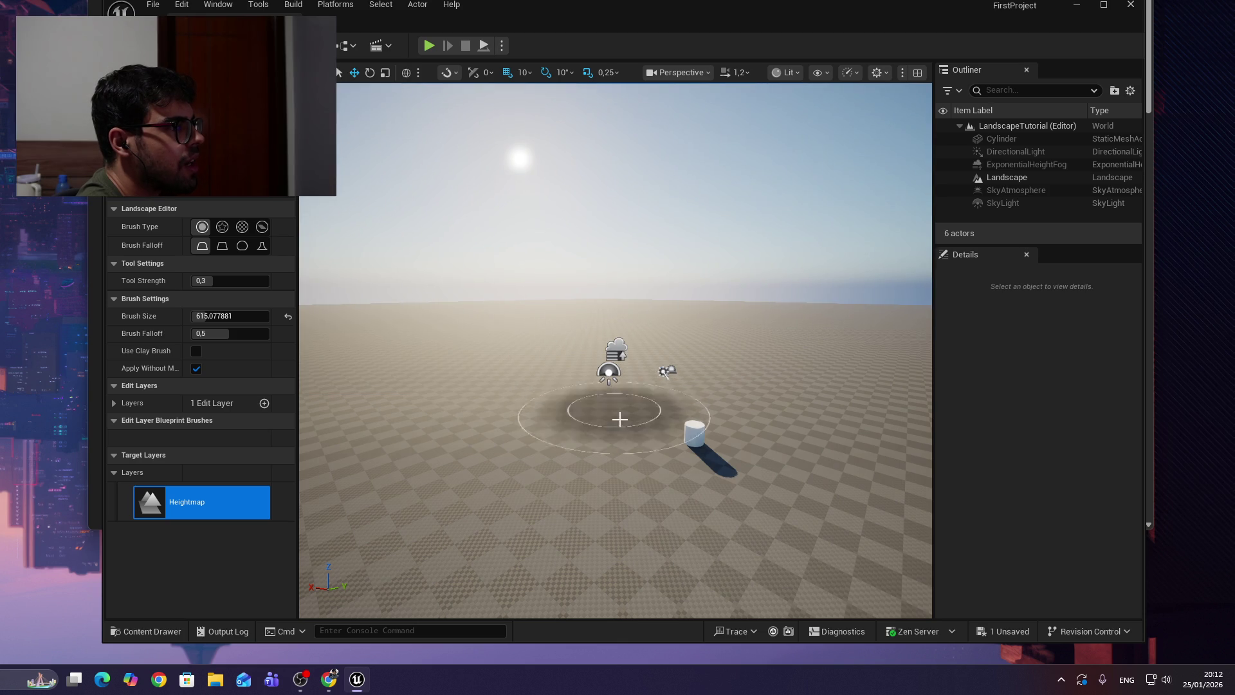
pyautogui.scroll(5, 701, 397)
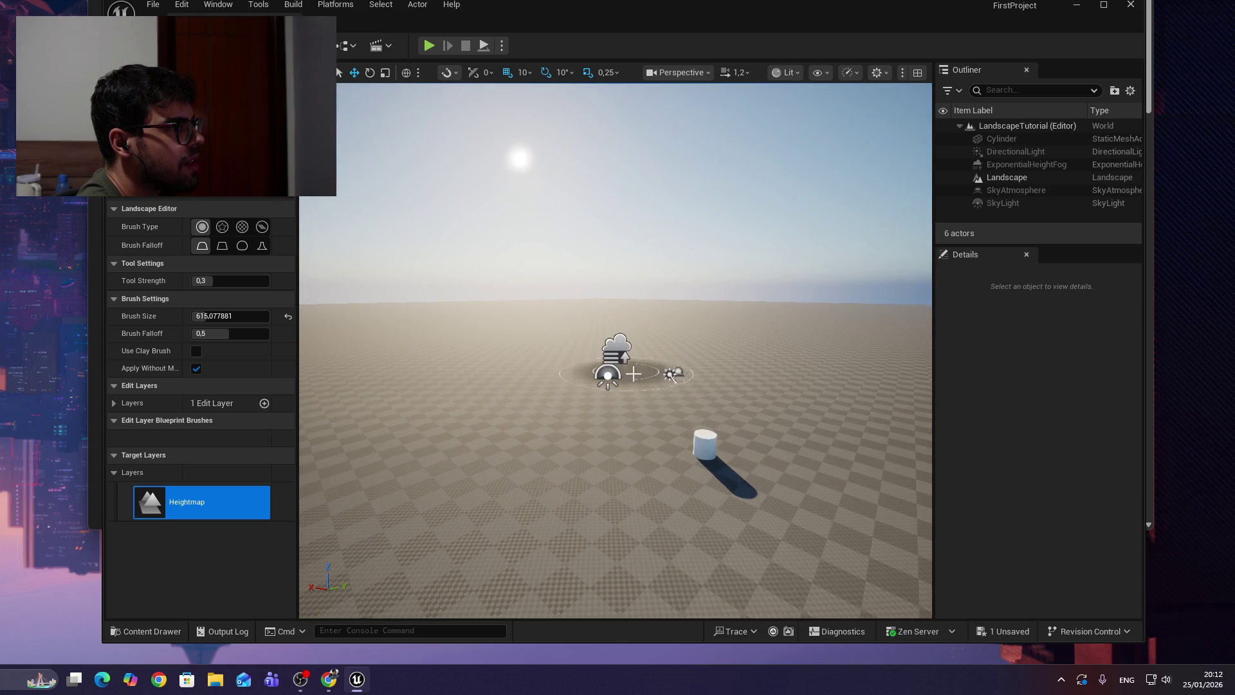
pyautogui.scroll(-5, 701, 397)
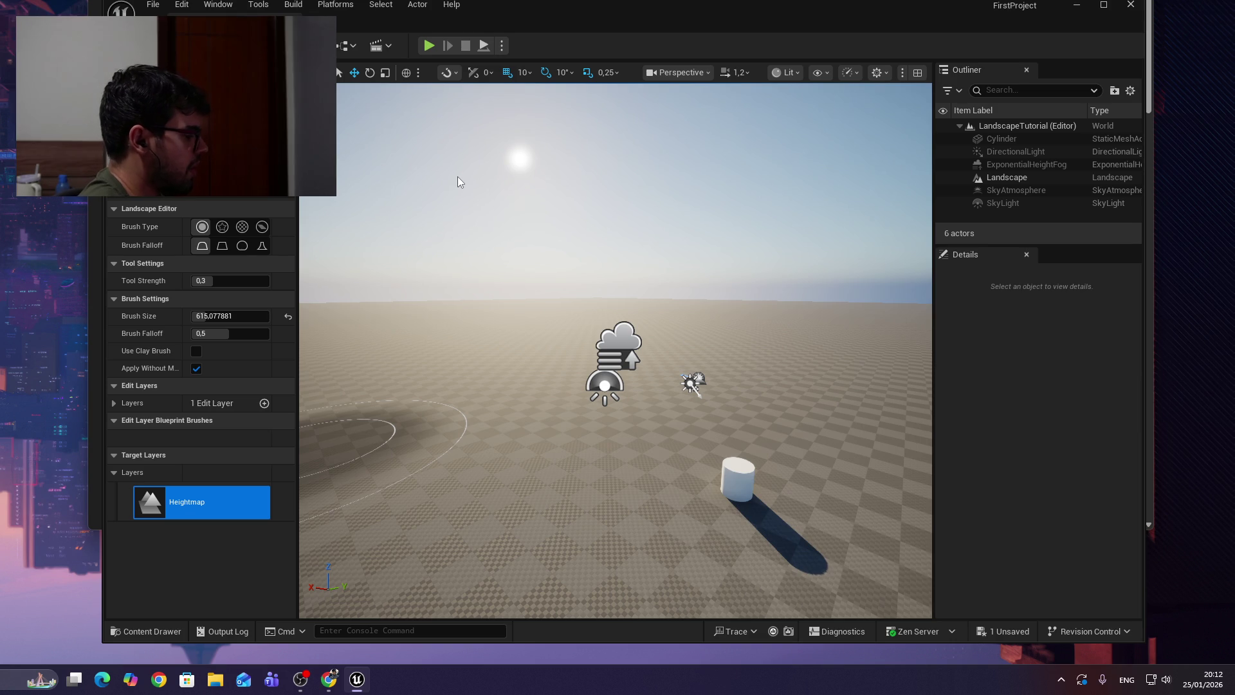
# Exit Landscape mode and move the ExponentialHeightFog to location -180, 1360, 680.
pyautogui.hotkey('shift', '1')
pyautogui.click(532, 335)
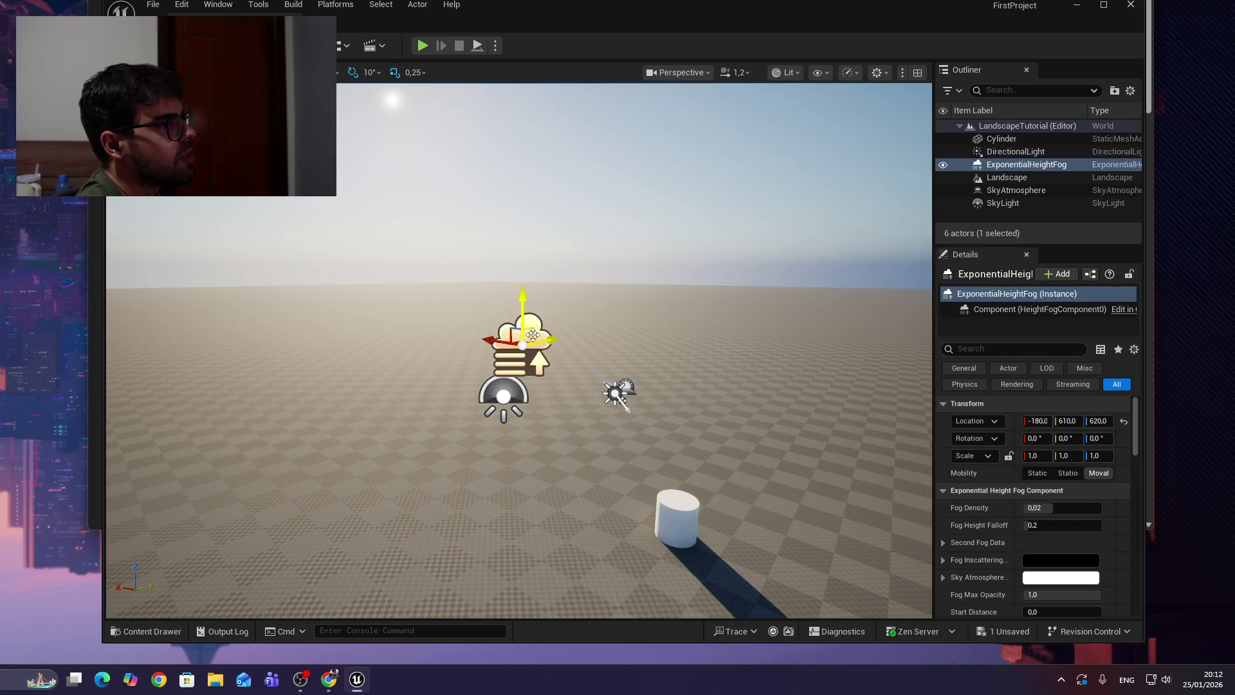
pyautogui.moveTo(524, 295)
pyautogui.mouseDown()
pyautogui.moveTo(531, 103)
pyautogui.moveTo(542, 179)
pyautogui.mouseUp()
pyautogui.moveTo(553, 242)
pyautogui.mouseDown()
pyautogui.moveTo(804, 257)
pyautogui.moveTo(681, 255)
pyautogui.mouseUp()
pyautogui.moveTo(669, 302)
pyautogui.mouseDown()
pyautogui.moveTo(631, 303)
pyautogui.moveTo(875, 276)
pyautogui.moveTo(926, 290)
pyautogui.moveTo(448, 335)
pyautogui.moveTo(656, 332)
pyautogui.moveTo(647, 283)
pyautogui.moveTo(689, 325)
pyautogui.moveTo(528, 327)
pyautogui.moveTo(451, 269)
pyautogui.moveTo(617, 244)
pyautogui.moveTo(133, 270)
pyautogui.moveTo(451, 361)
pyautogui.moveTo(694, 481)
pyautogui.mouseUp()
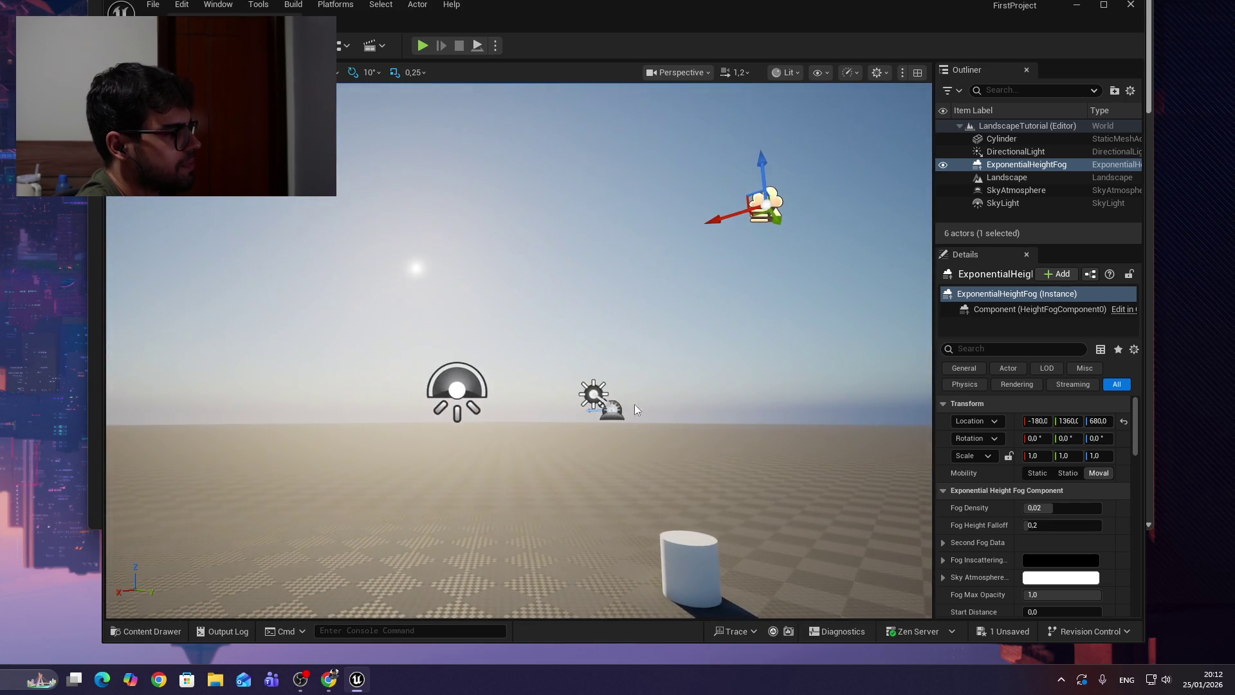
pyautogui.hotkey('alt', 'Tab')
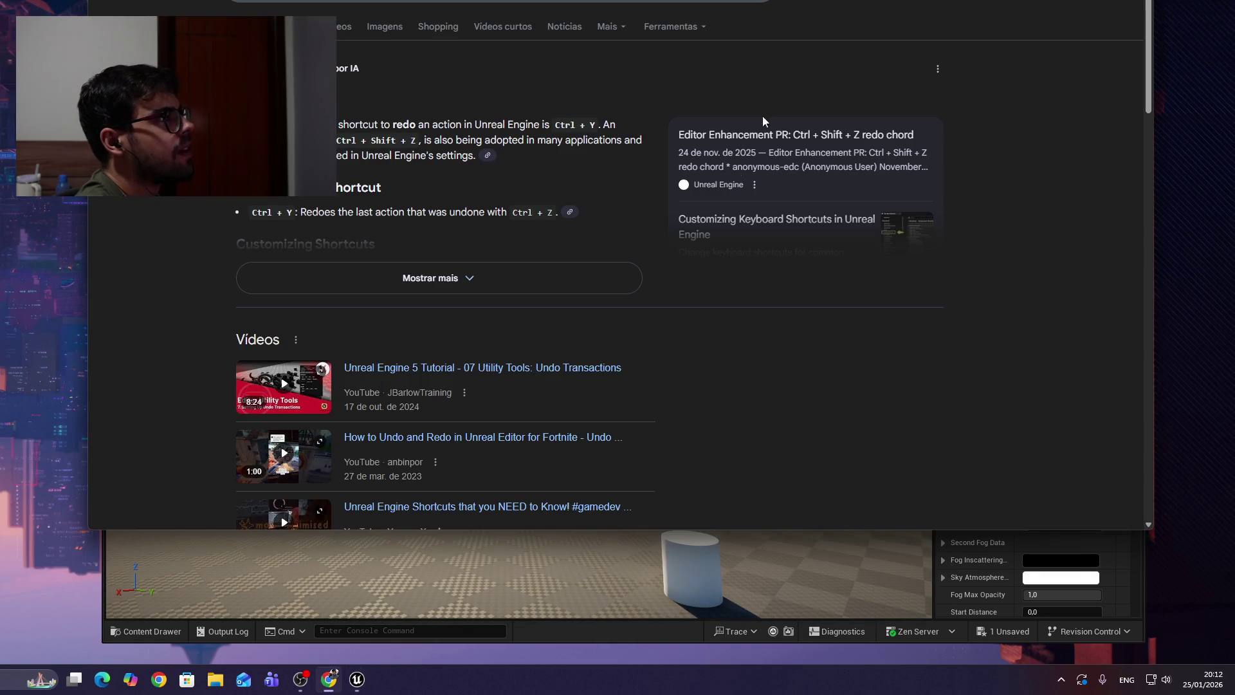
# Play the Unreal Engine 5 Beginner Tutorial's brush-size section and pause it at 2:02:21.
pyautogui.hotkey('ctrl', 'Tab')
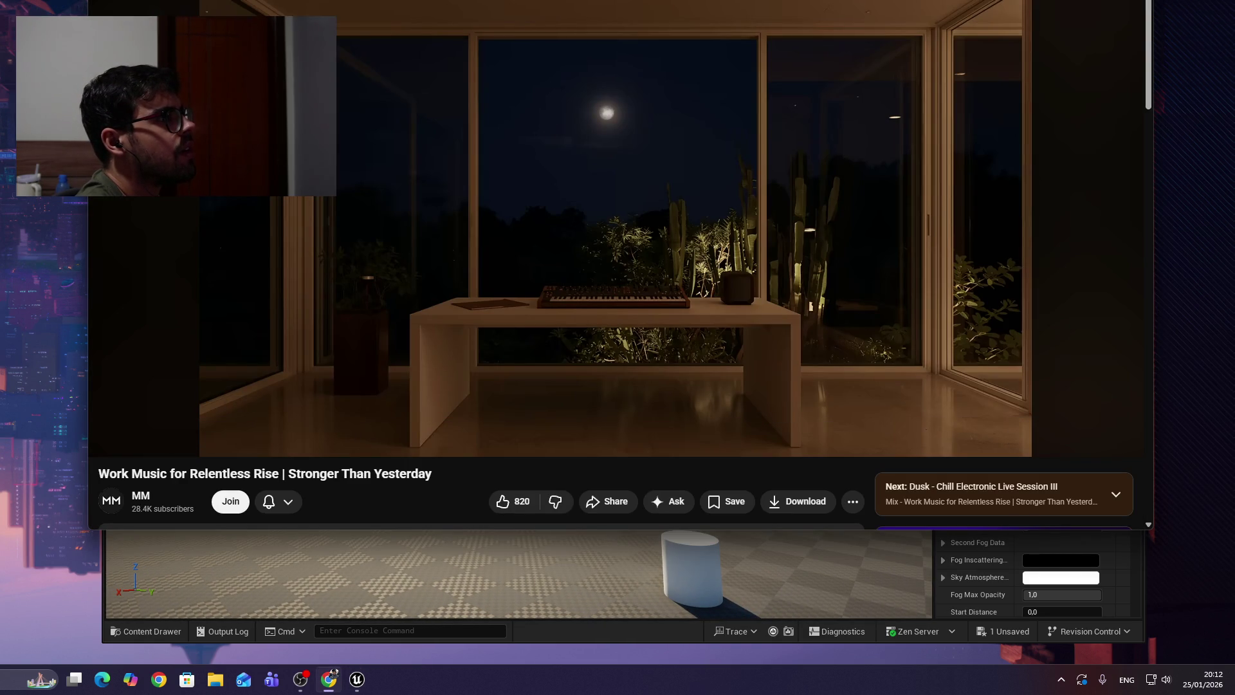
pyautogui.hotkey('ctrl', 'Tab')
pyautogui.click(984, 175)
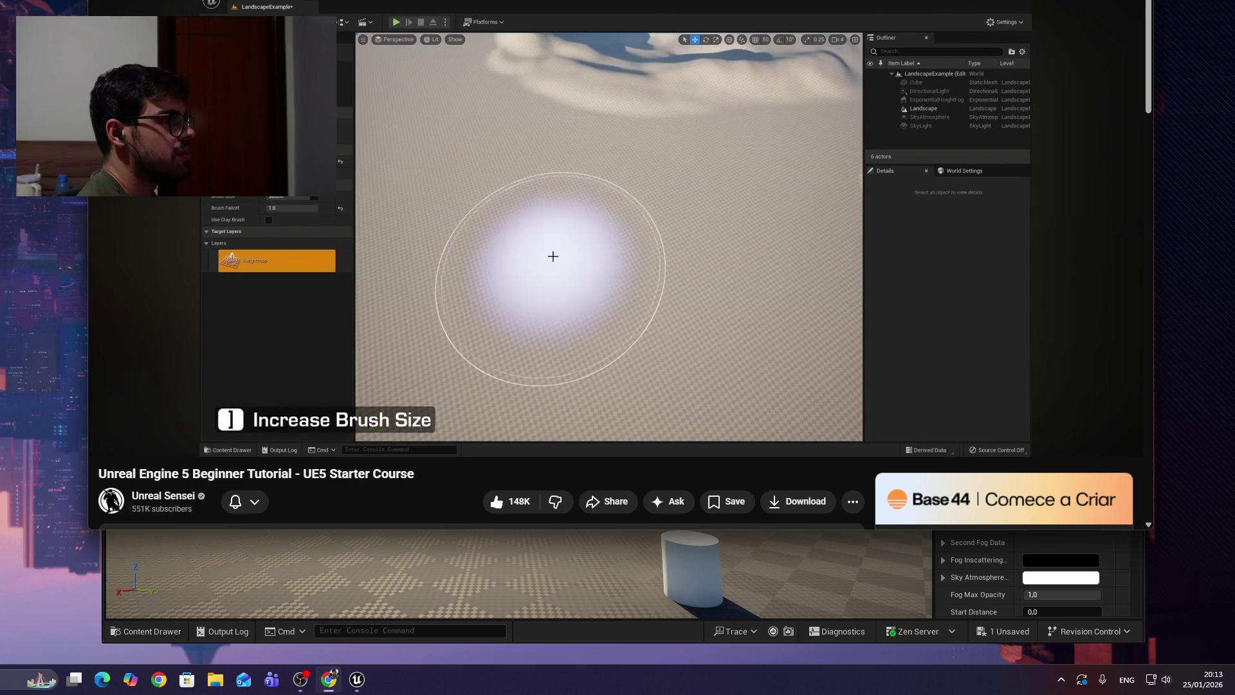
pyautogui.click(834, 137)
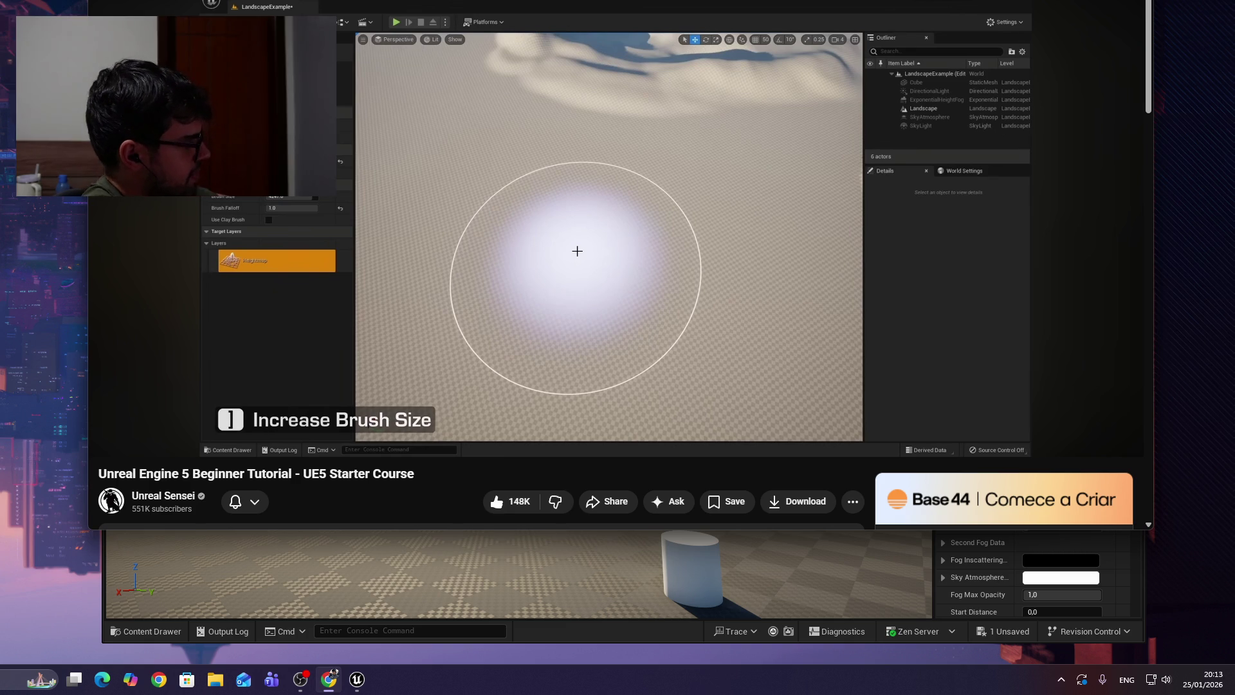
pyautogui.click(833, 137)
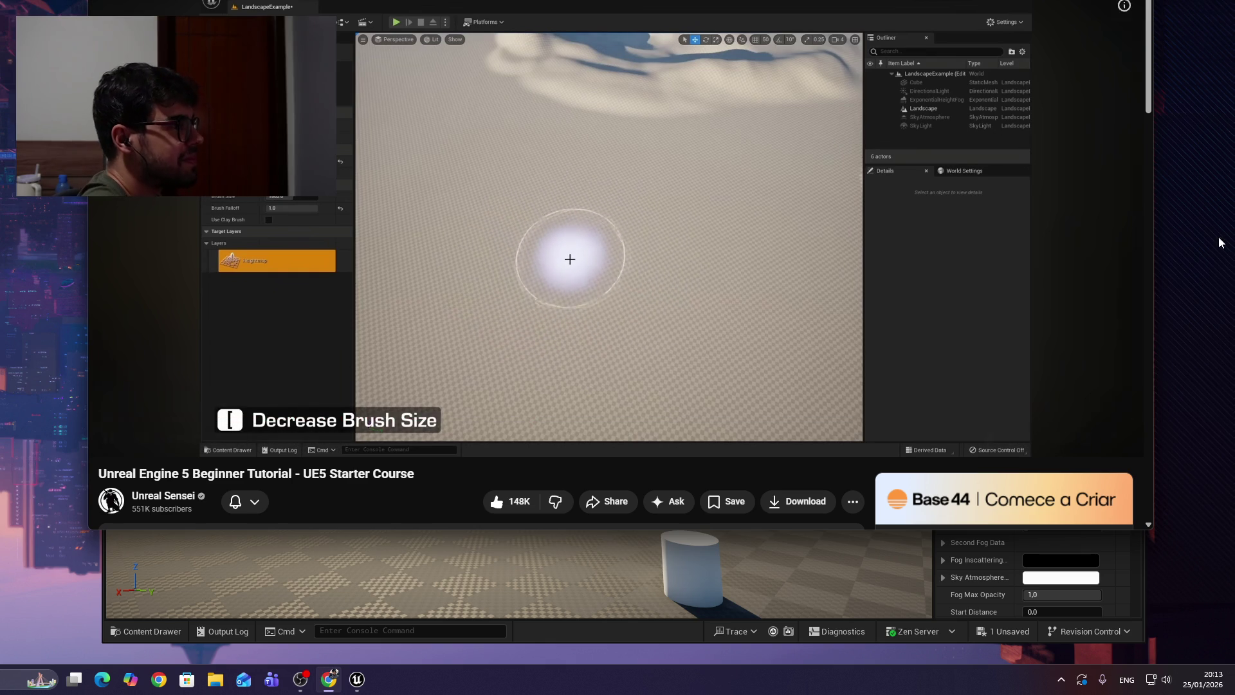
pyautogui.click(612, 270)
pyautogui.click(611, 269)
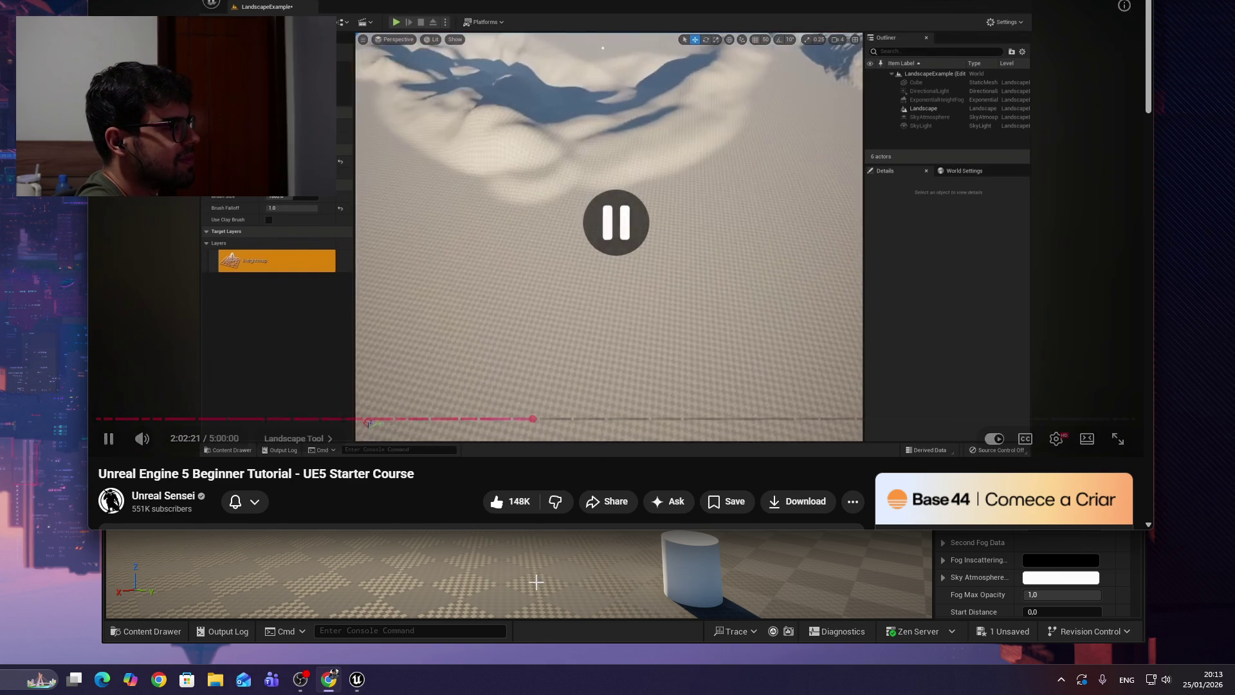
# Back in Unreal, select the Landscape and tilt the view toward the ground.
pyautogui.hotkey('alt', 'Tab')
pyautogui.click(588, 384)
pyautogui.moveTo(657, 271); pyautogui.dragTo(657, 322)
# Re-enter Landscape mode and resize the brush from about 615 down to around 320.
pyautogui.hotkey('shift', '2')
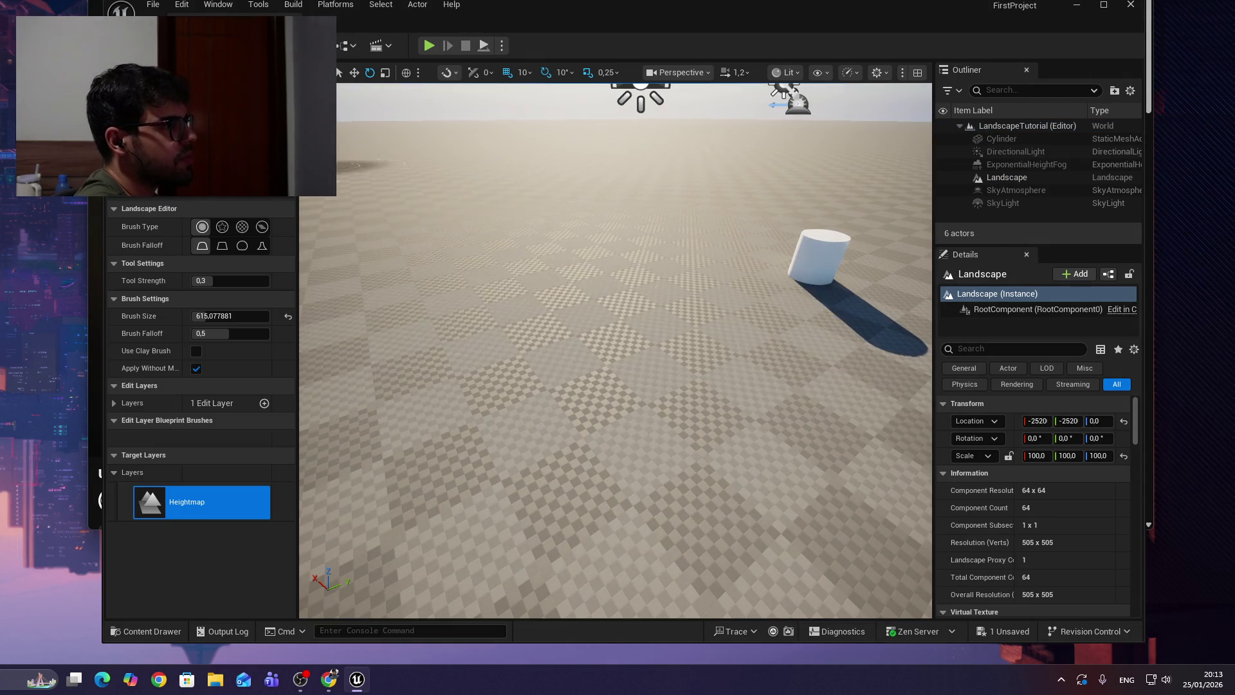
pyautogui.press('[')
pyautogui.press('[')
pyautogui.press('[')
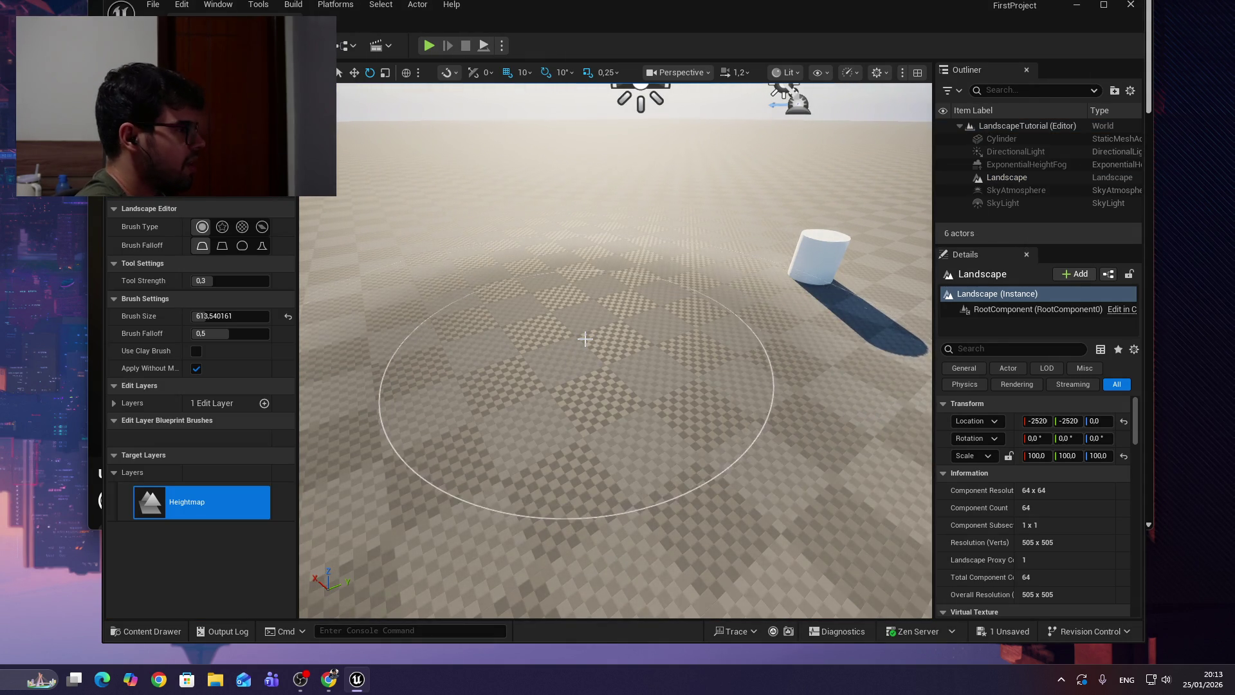
pyautogui.press('[')
pyautogui.press('[')
pyautogui.press('[')
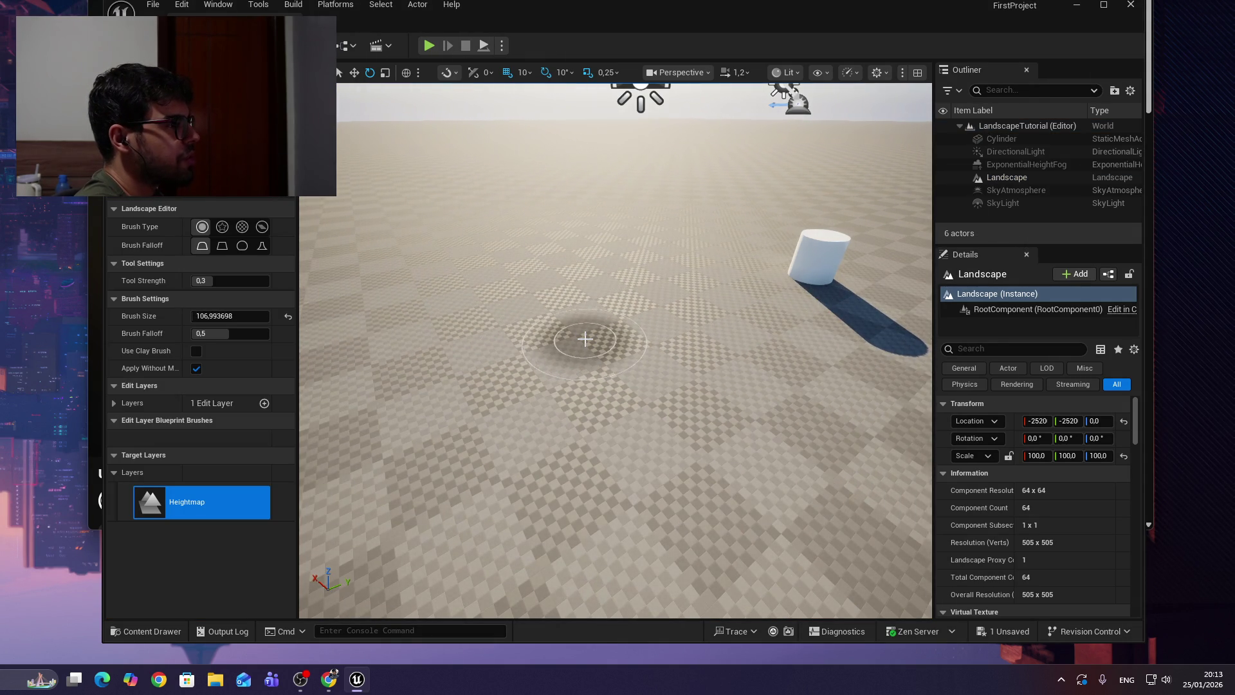
pyautogui.press(']')
pyautogui.press(']')
pyautogui.press(']')
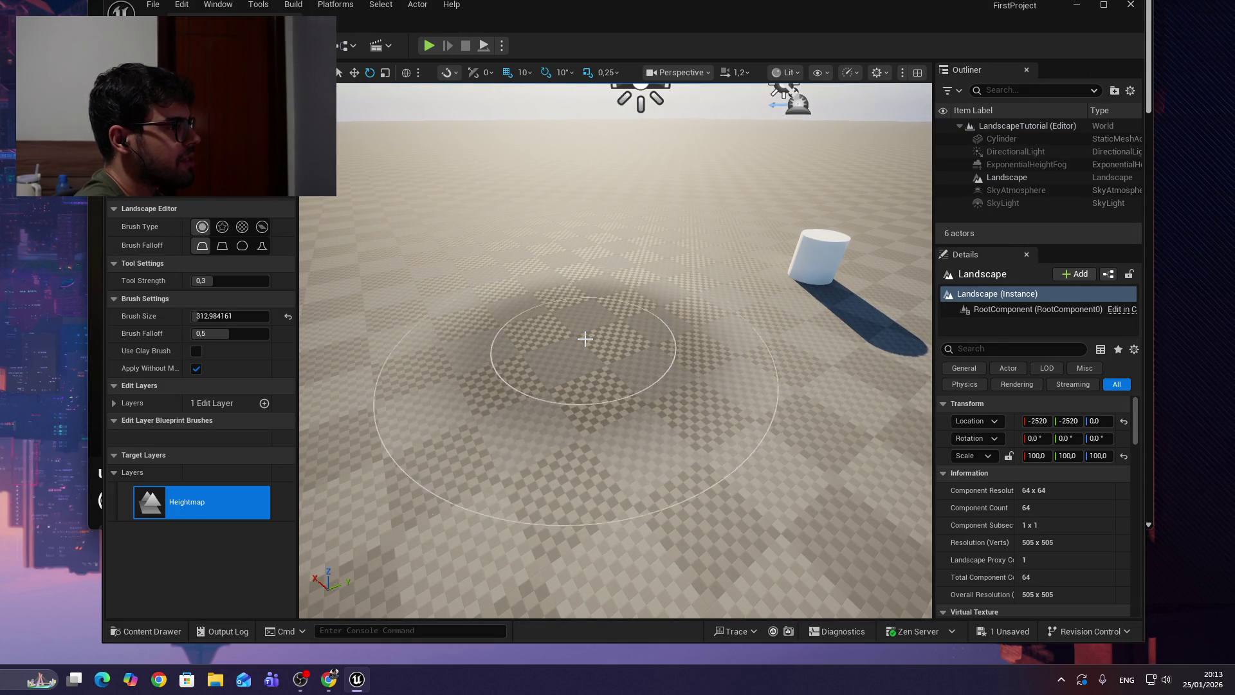
pyautogui.press('[')
pyautogui.press('[')
pyautogui.press('[')
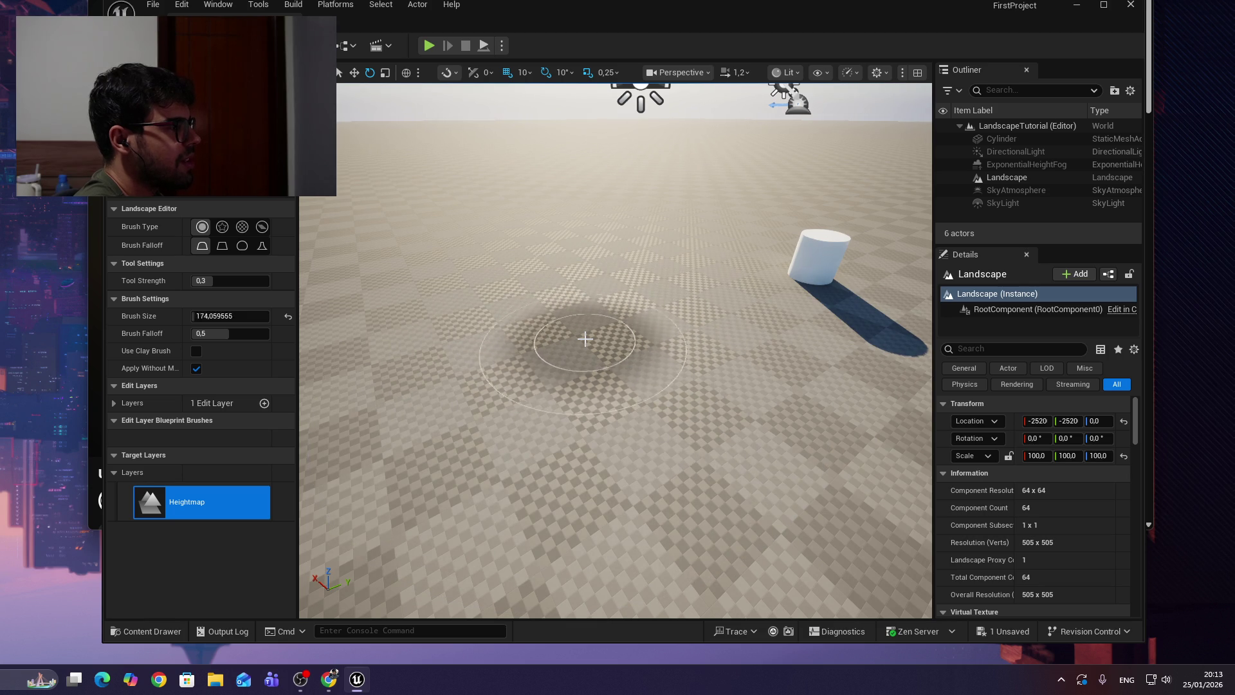
pyautogui.press(']')
pyautogui.press(']')
pyautogui.press(']')
pyautogui.press('[')
# Sculpt a patch of ground, then resume the YouTube tutorial.
pyautogui.moveTo(584, 339); pyautogui.dragTo(584, 339)
pyautogui.hotkey('alt', 'Tab')
pyautogui.click(691, 118)
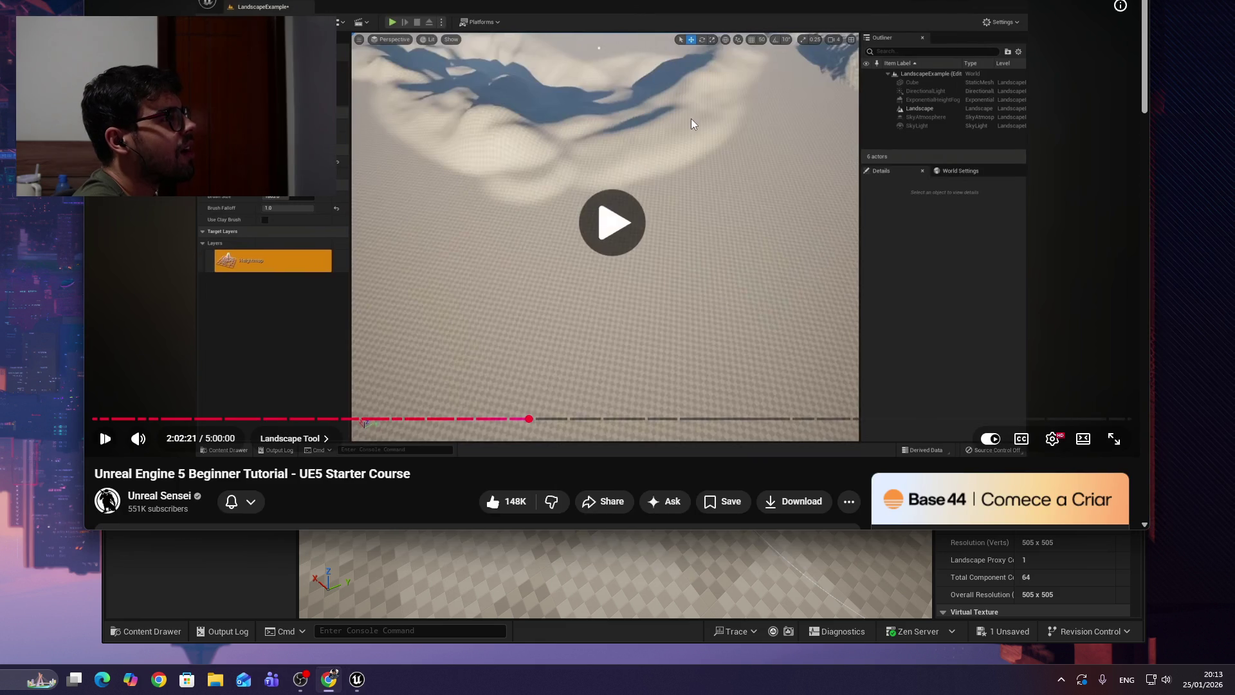
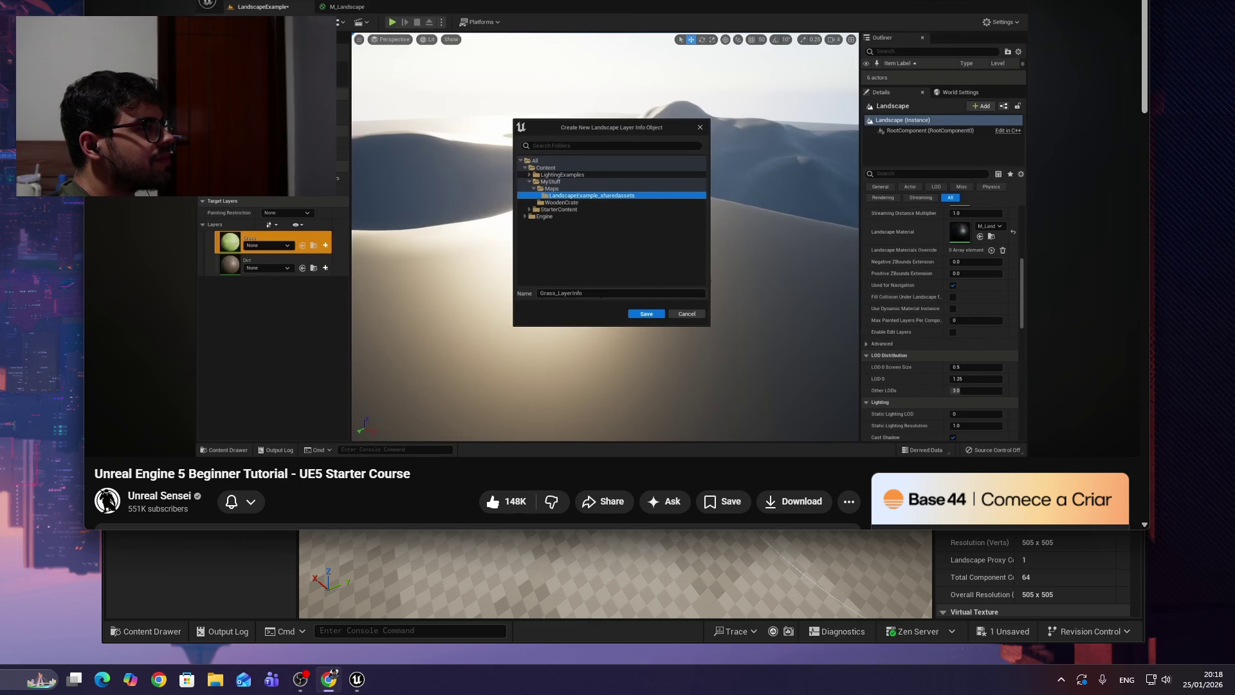
# Pause the Unreal Engine 5 Beginner Tutorial at 2:07:03 and shift the browser window down-left.
pyautogui.moveTo(670, 265)
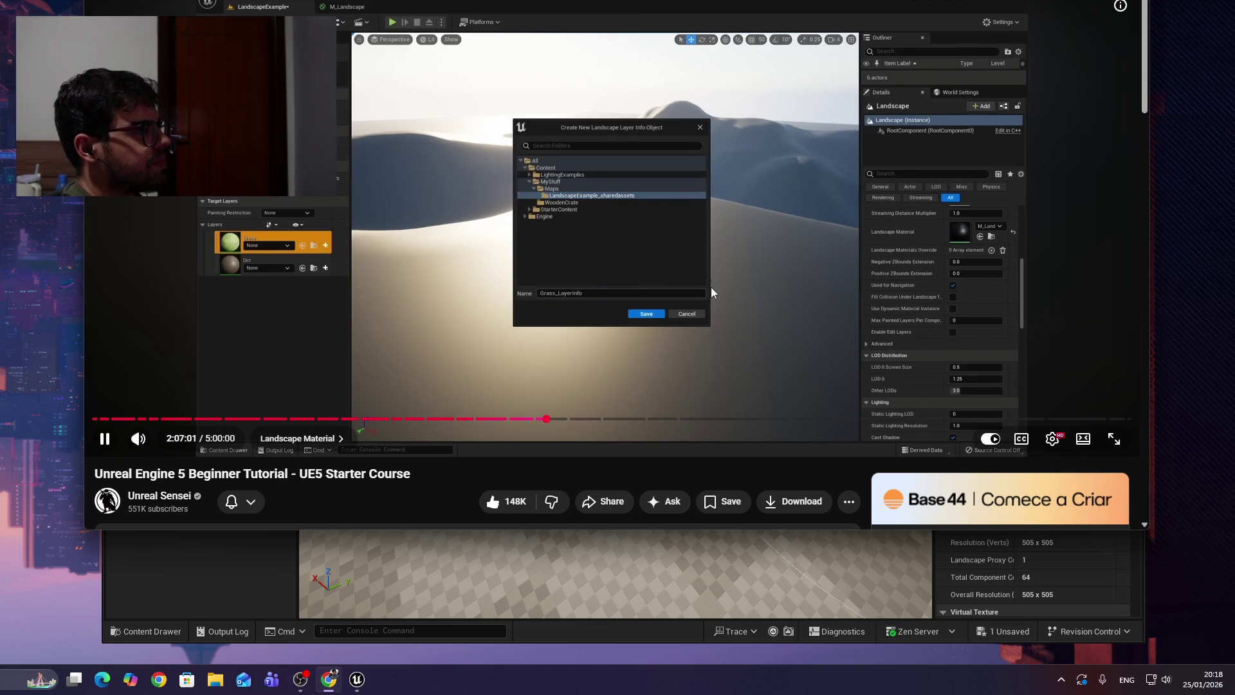
pyautogui.click(558, 226)
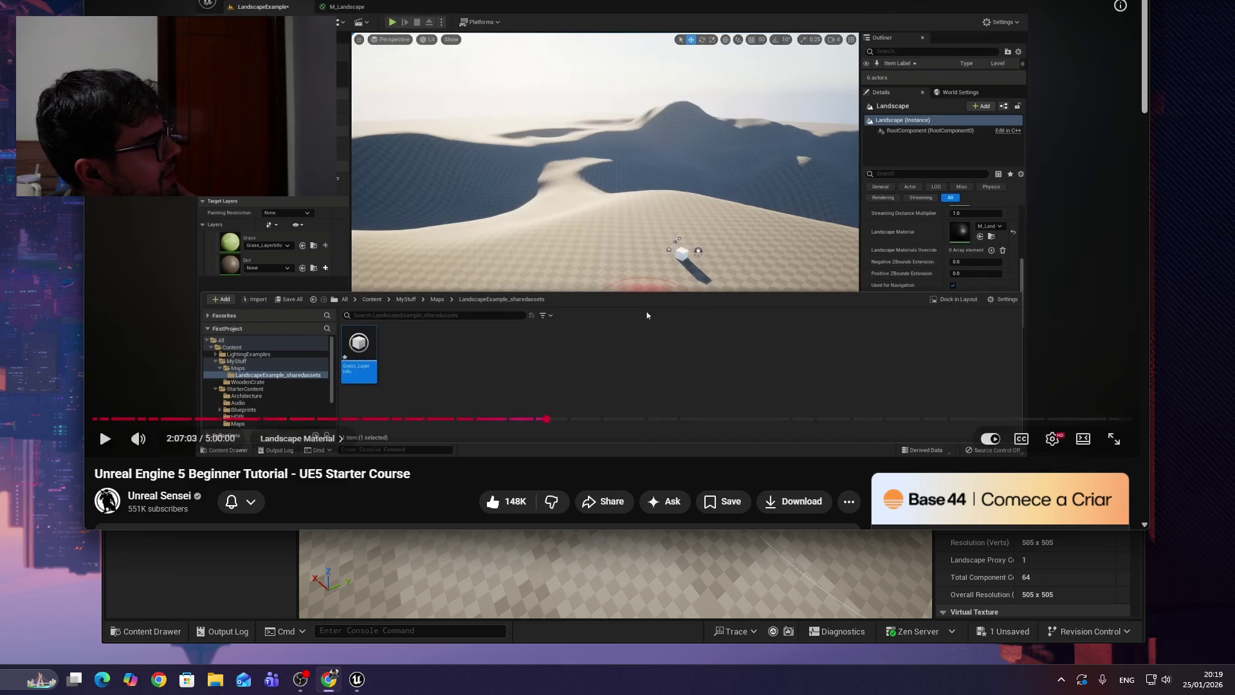
pyautogui.moveTo(647, 315)
pyautogui.mouseDown()
pyautogui.moveTo(591, 366)
pyautogui.moveTo(591, 382)
pyautogui.moveTo(581, 360)
pyautogui.mouseUp()
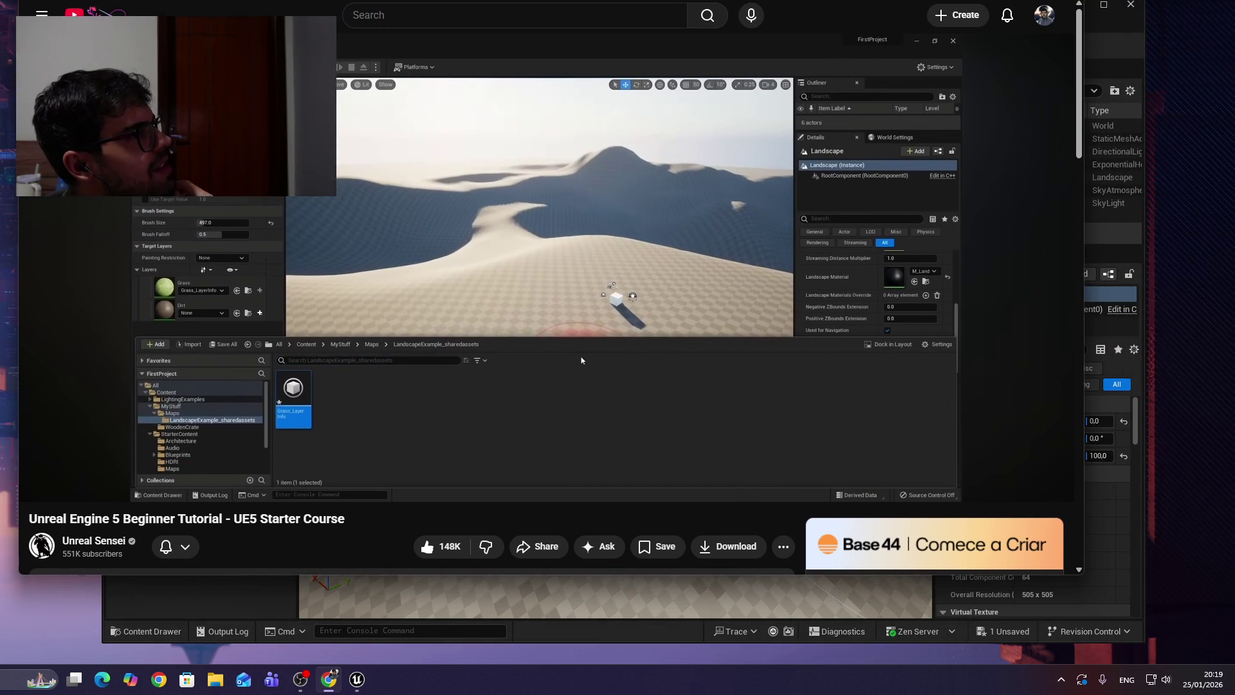
# Revisit the Magnet VFX channel page, then return to the tutorial paused at 2:07:03.
pyautogui.hotkey('alt', 'Left')
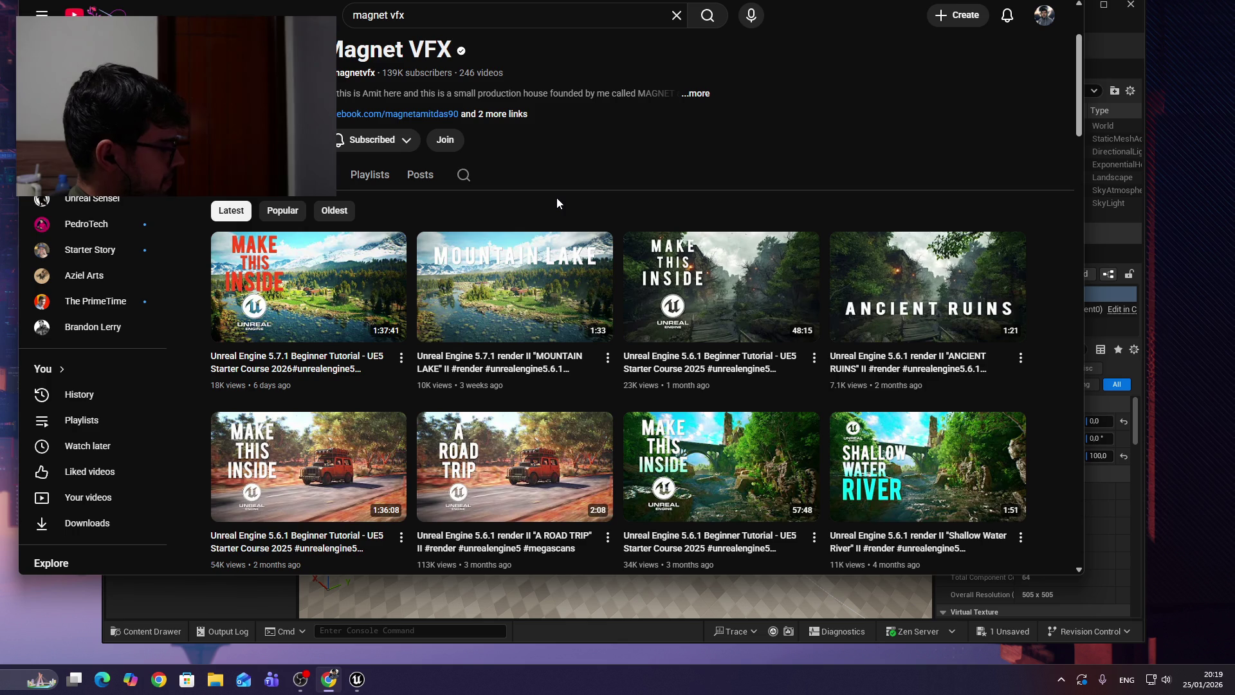
pyautogui.hotkey('alt', 'Left')
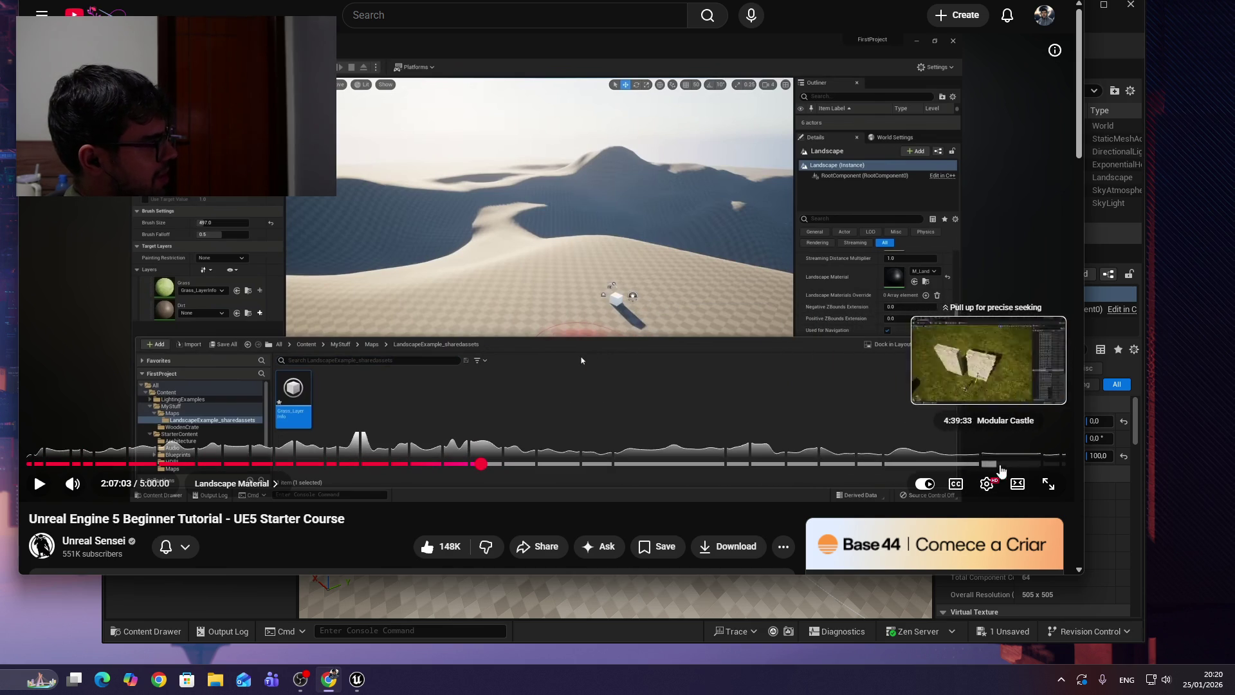
# Play the tutorial on to about 2:07:20, pause it, and go back to the Magnet VFX channel.
pyautogui.moveTo(1043, 464); pyautogui.dragTo(960, 394)
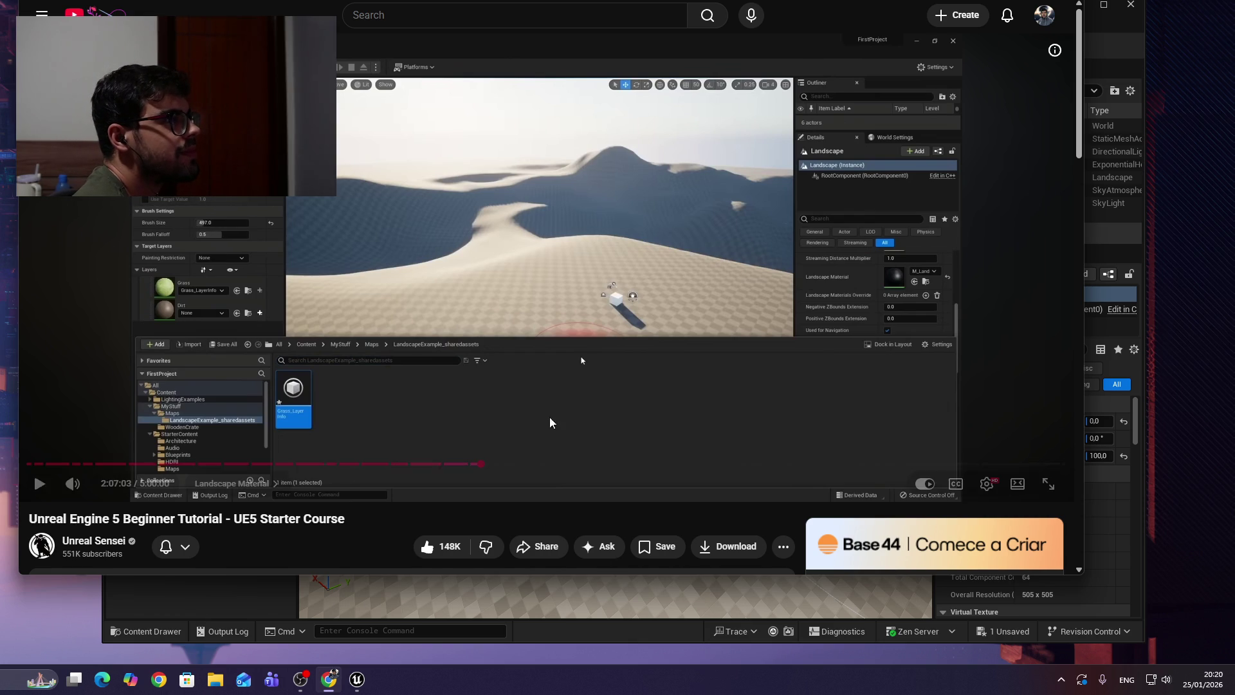
pyautogui.moveTo(837, 4); pyautogui.dragTo(438, 30)
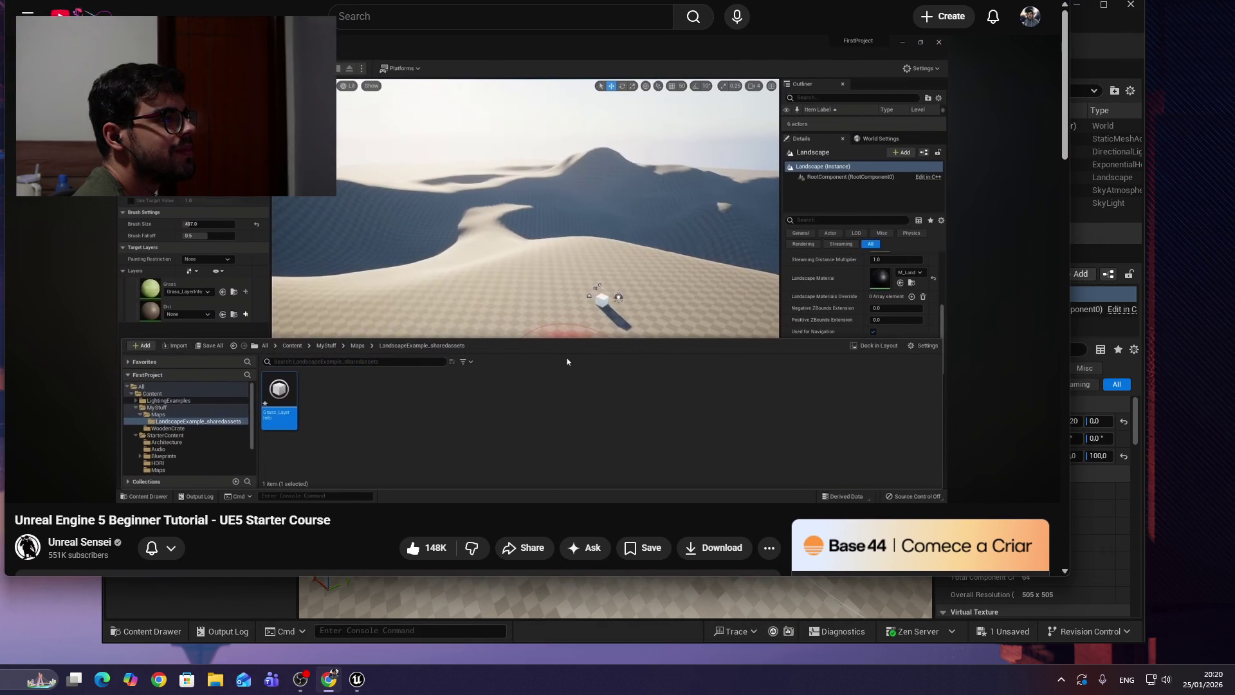
pyautogui.click(764, 146)
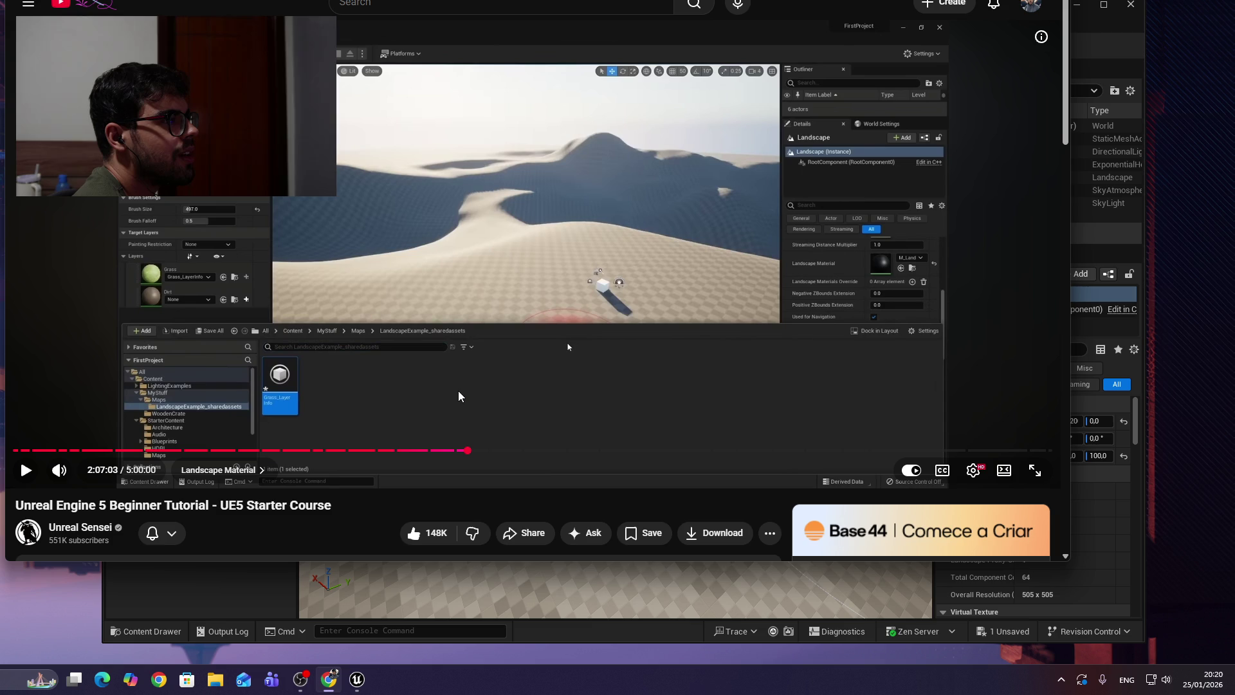
pyautogui.click(481, 345)
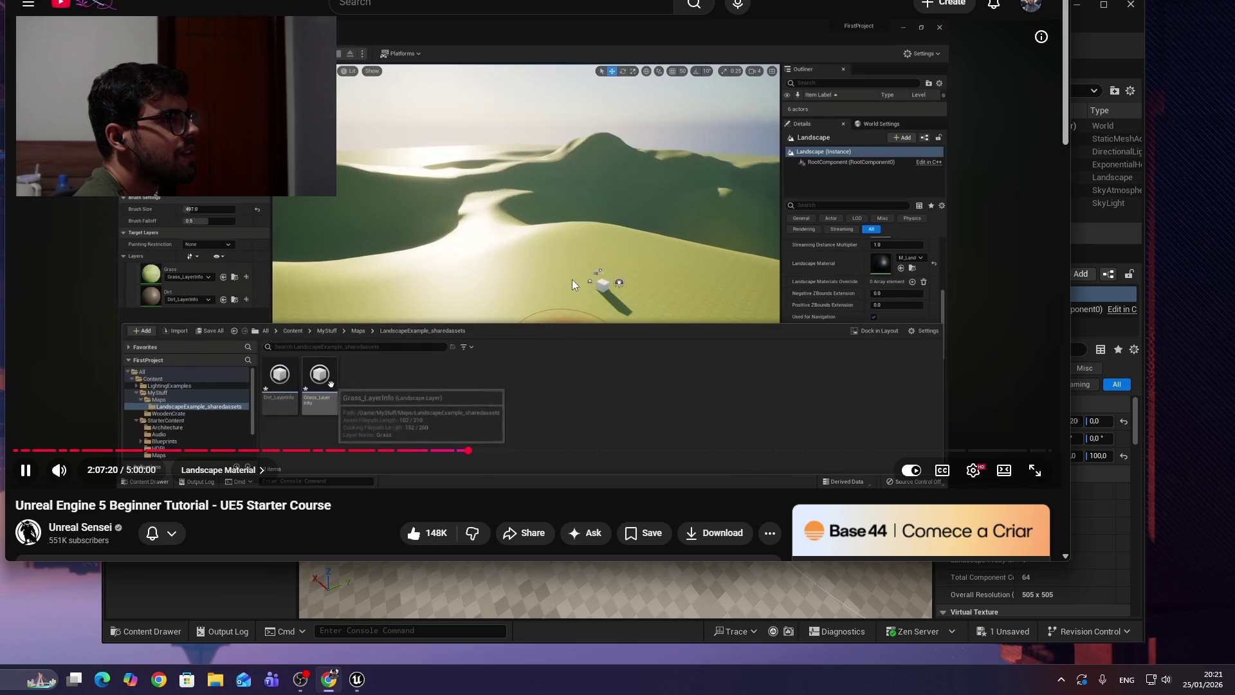
pyautogui.click(647, 314)
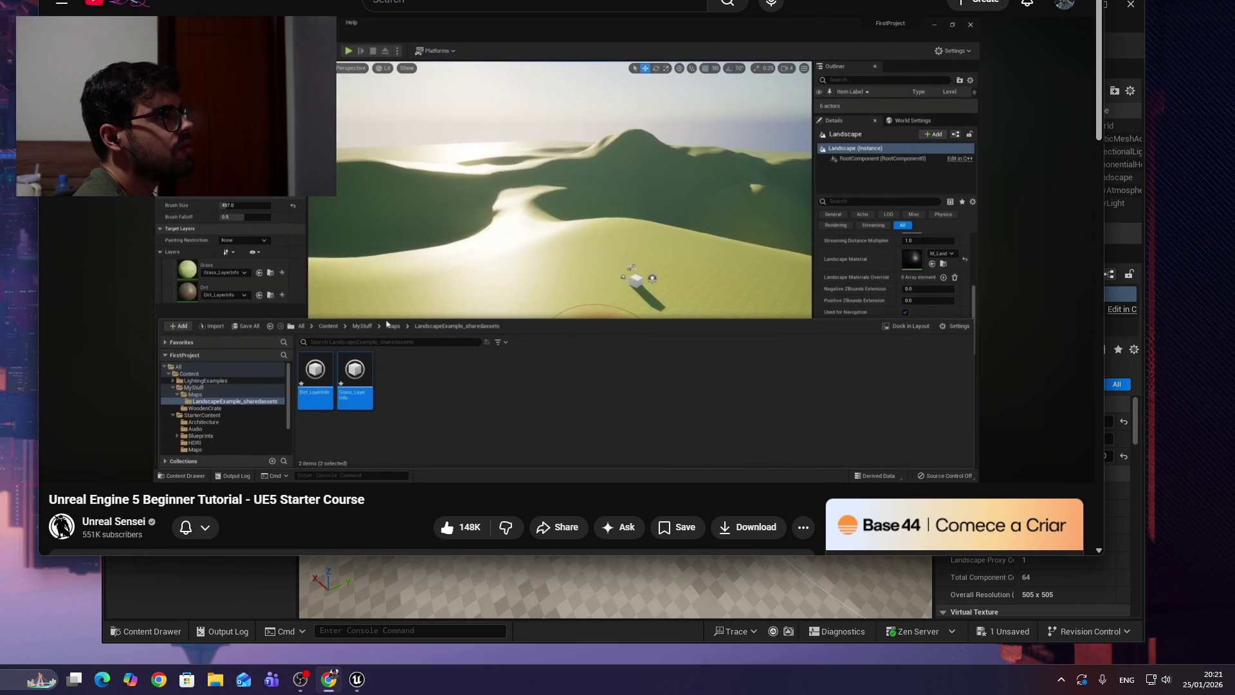
pyautogui.hotkey('alt', 'Left')
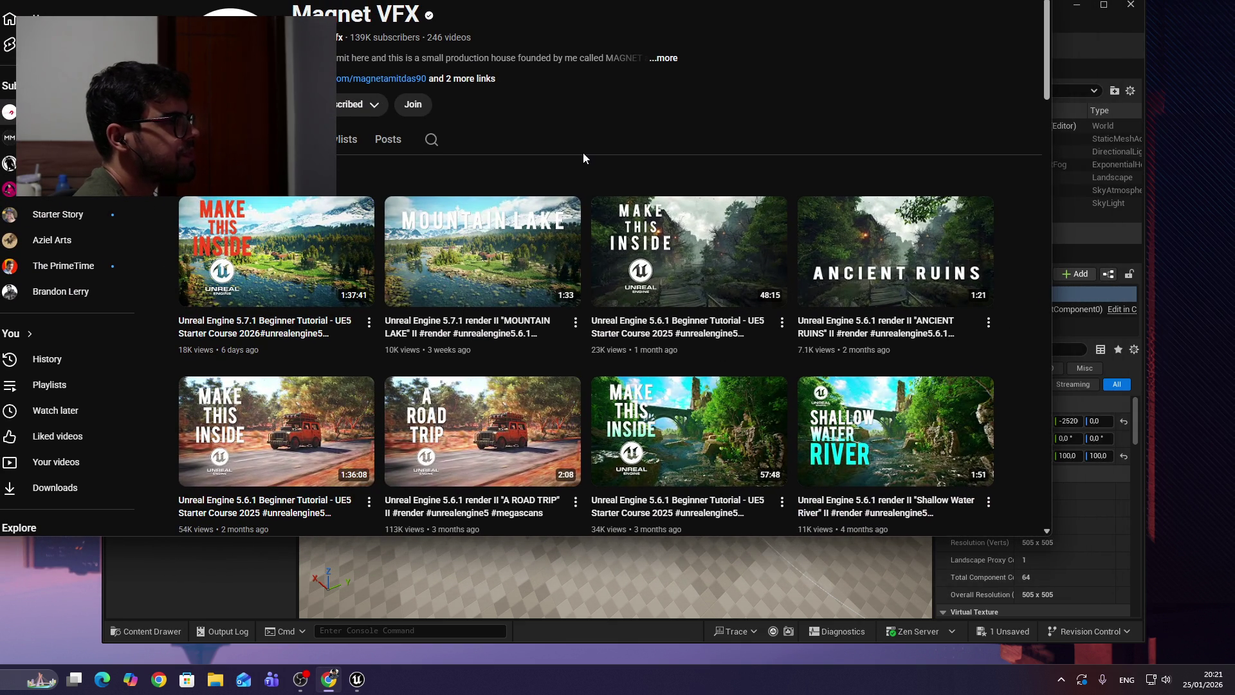
# Scroll down through the Magnet VFX channel's uploaded videos.
pyautogui.moveTo(397, 287)
pyautogui.scroll(-4, 397, 287)
pyautogui.scroll(7, 521, 388)
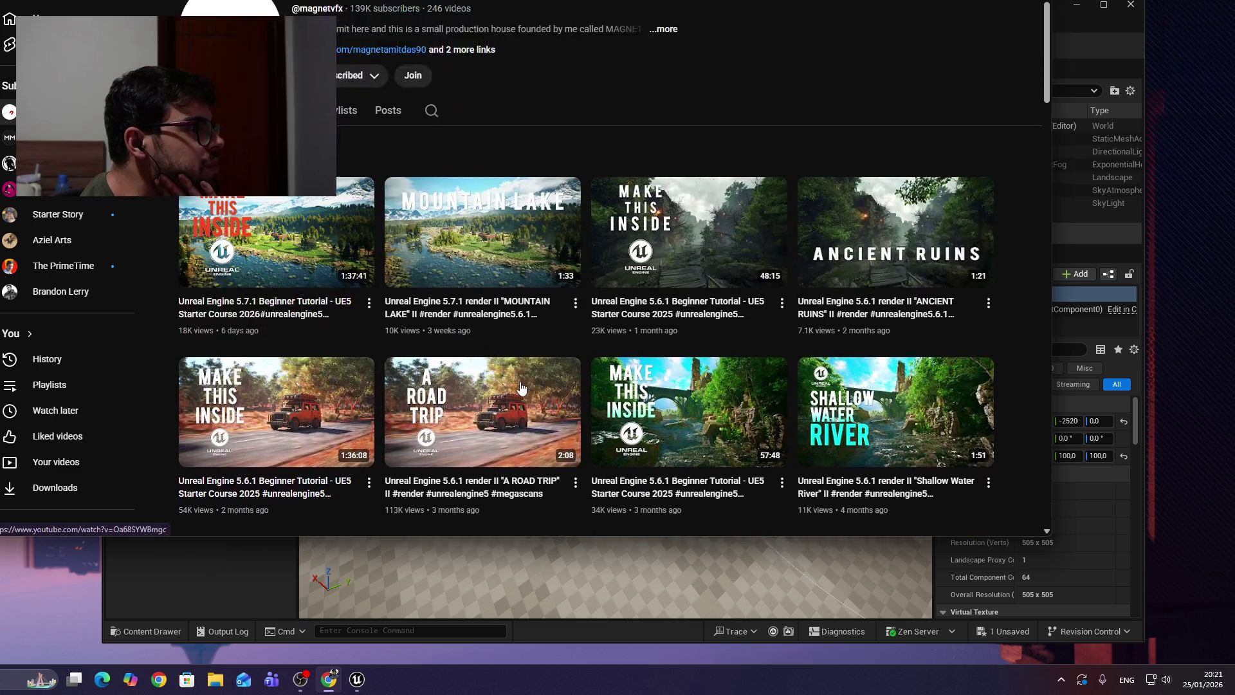
pyautogui.scroll(-10, 521, 388)
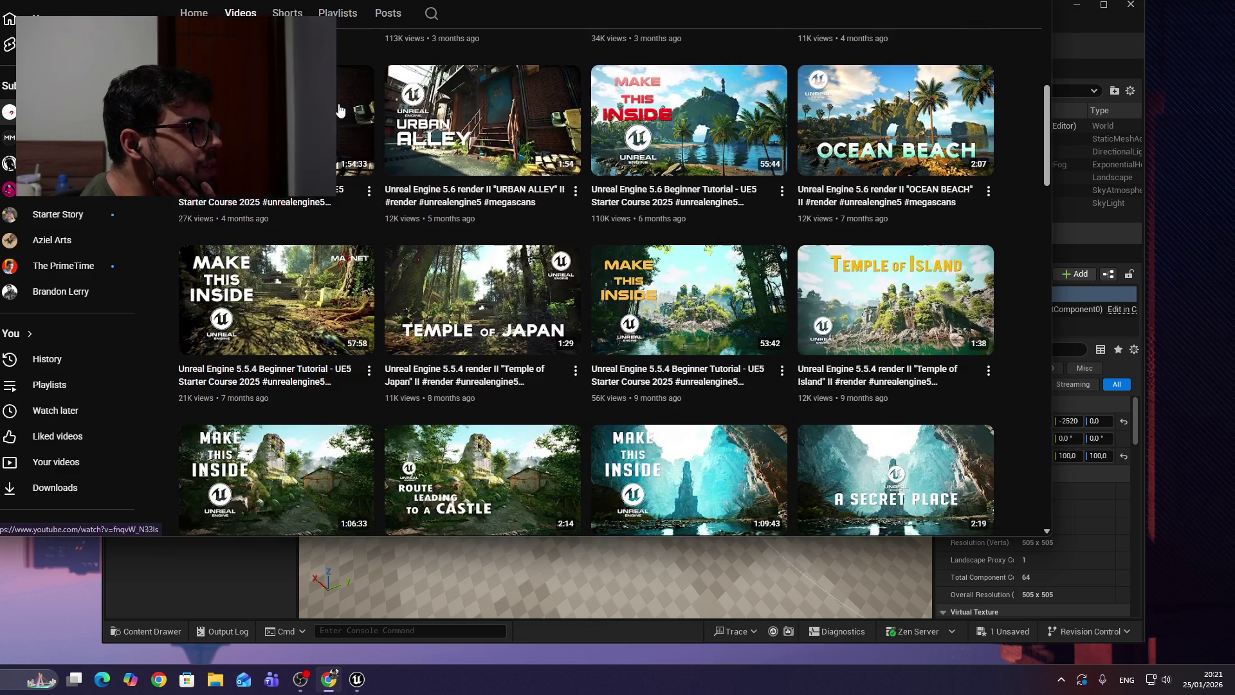
pyautogui.scroll(-6, 410, 206)
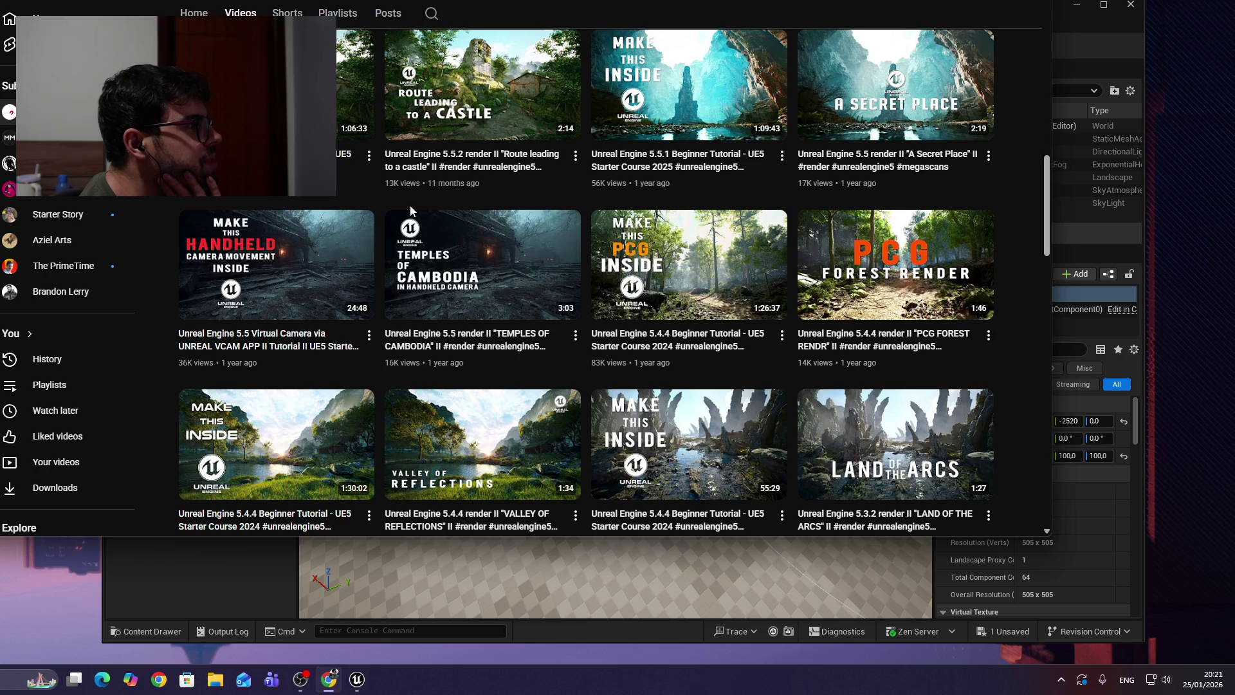
pyautogui.scroll(-1, 435, 255)
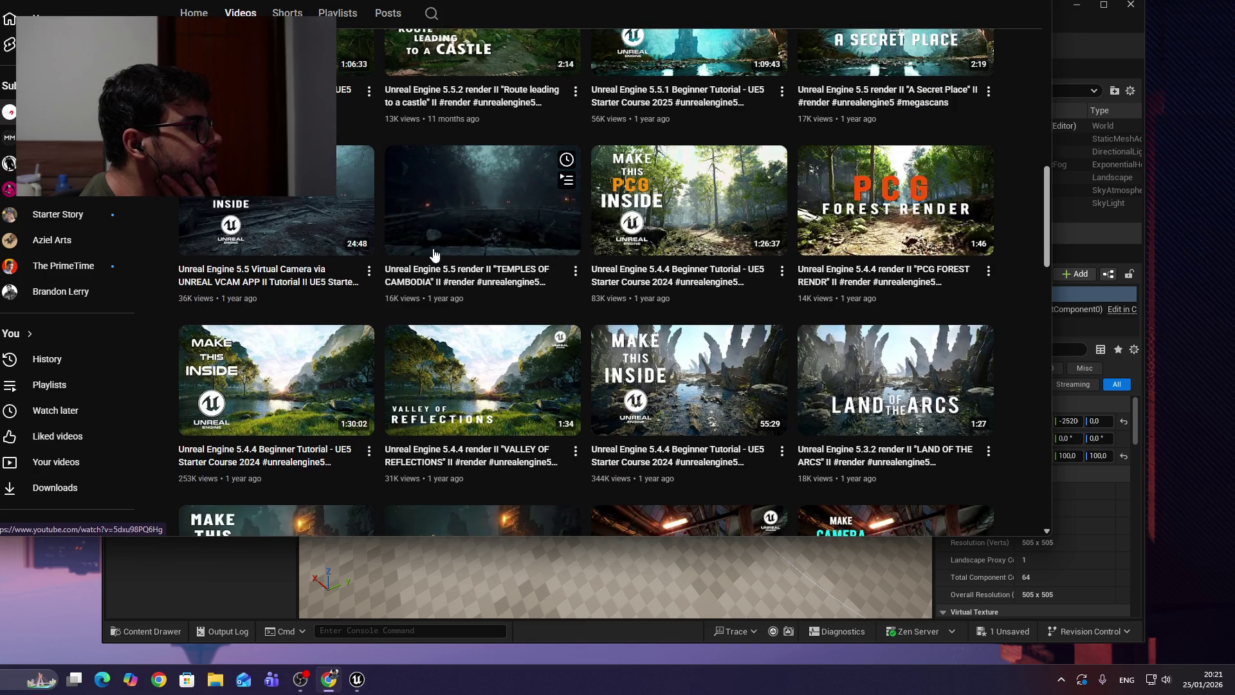
pyautogui.scroll(-7, 435, 254)
pyautogui.scroll(-10, 430, 251)
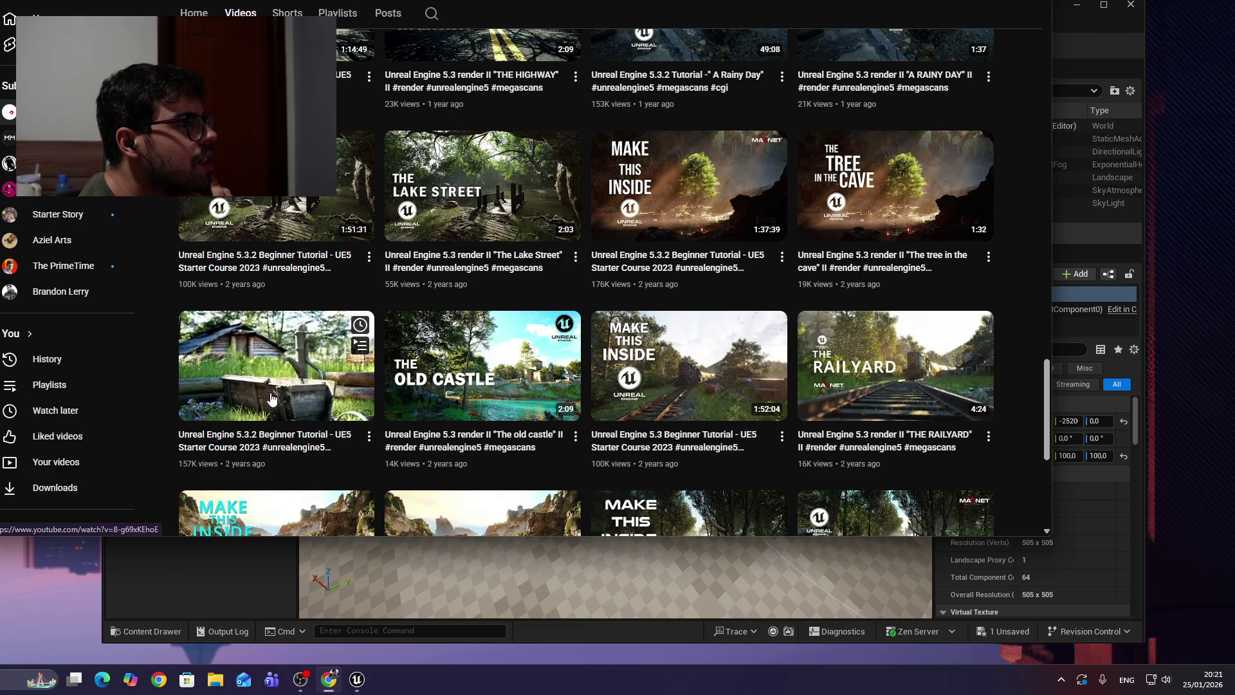
pyautogui.scroll(-5, 271, 399)
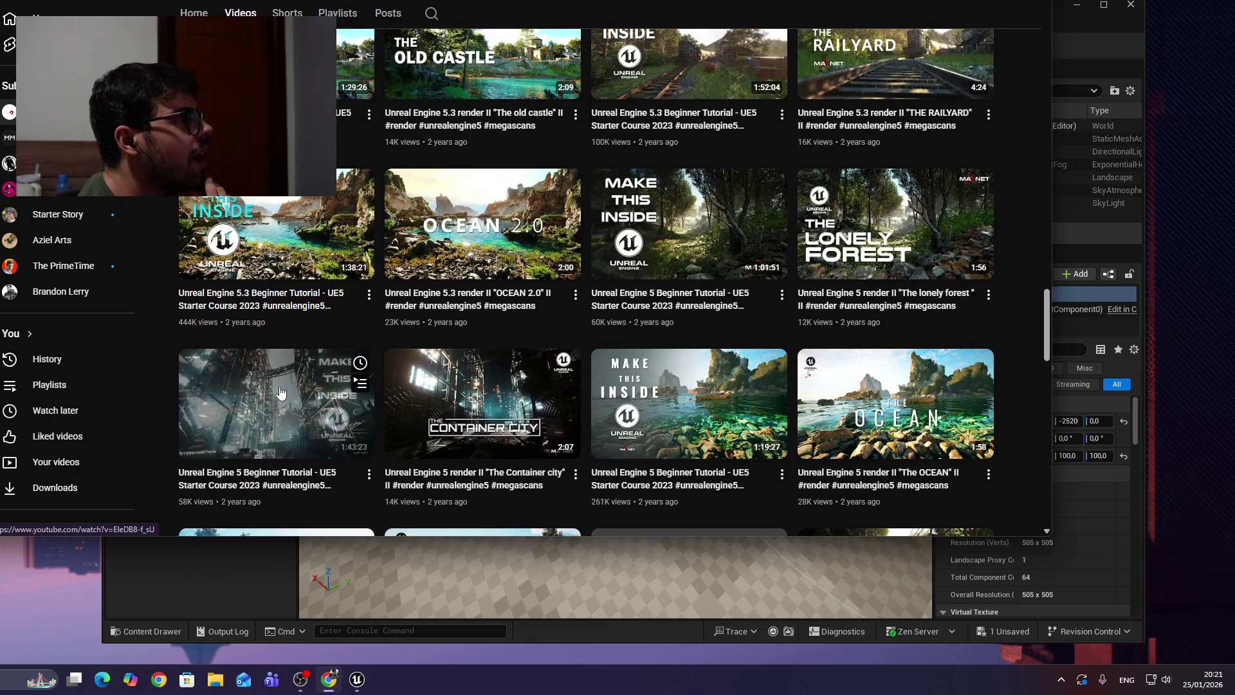
pyautogui.scroll(-3, 281, 392)
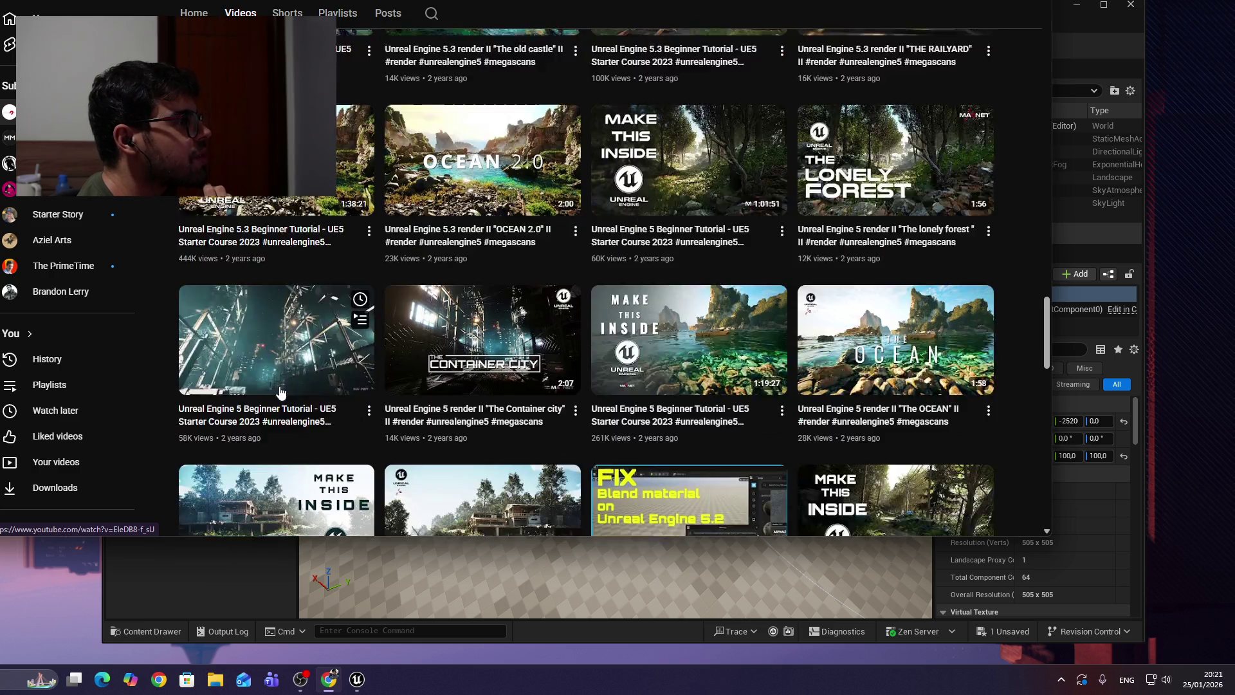
pyautogui.scroll(-6, 280, 392)
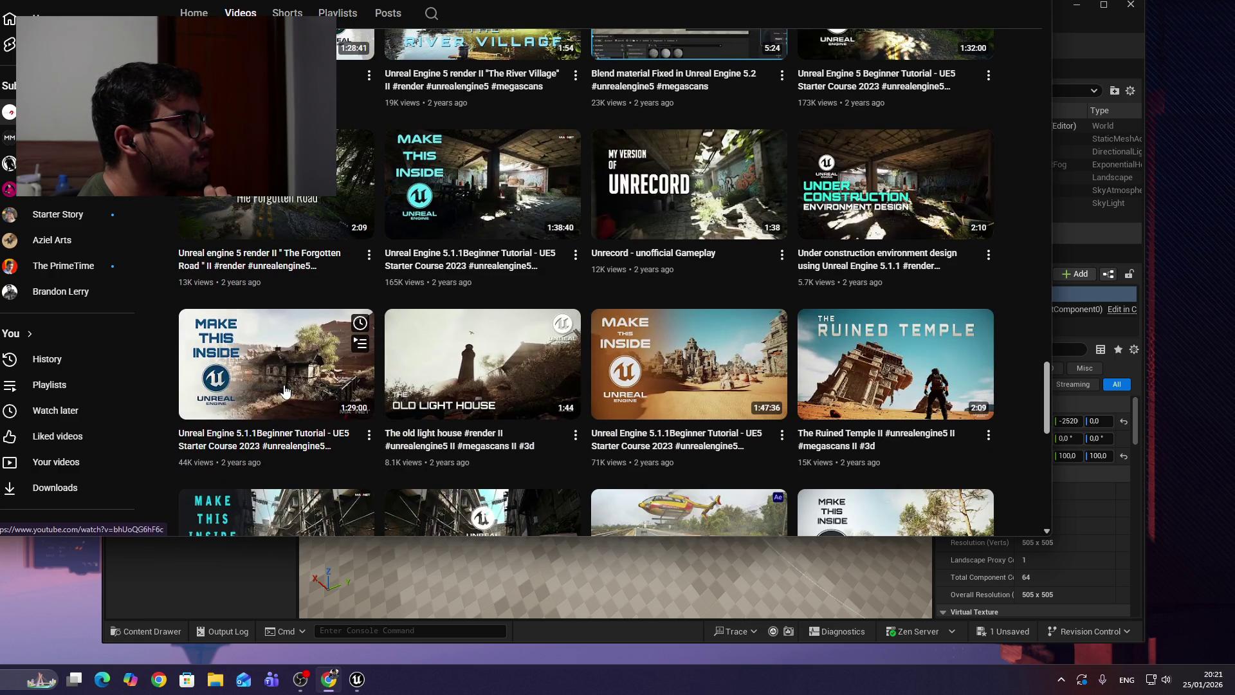
pyautogui.scroll(-3, 285, 391)
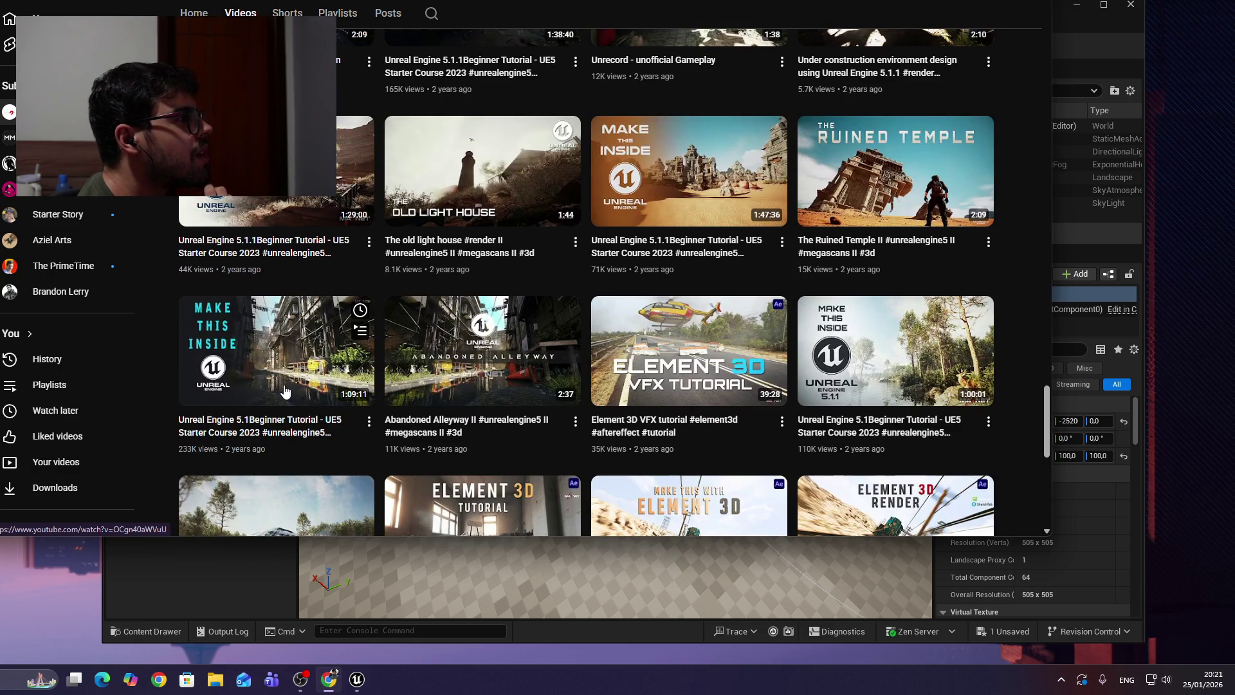
pyautogui.scroll(-3, 357, 340)
# Scroll back up and open 'Unreal Engine 5.6 Beginner Tutorial - UE5 Starter Course 2025'.
pyautogui.scroll(15, 473, 230)
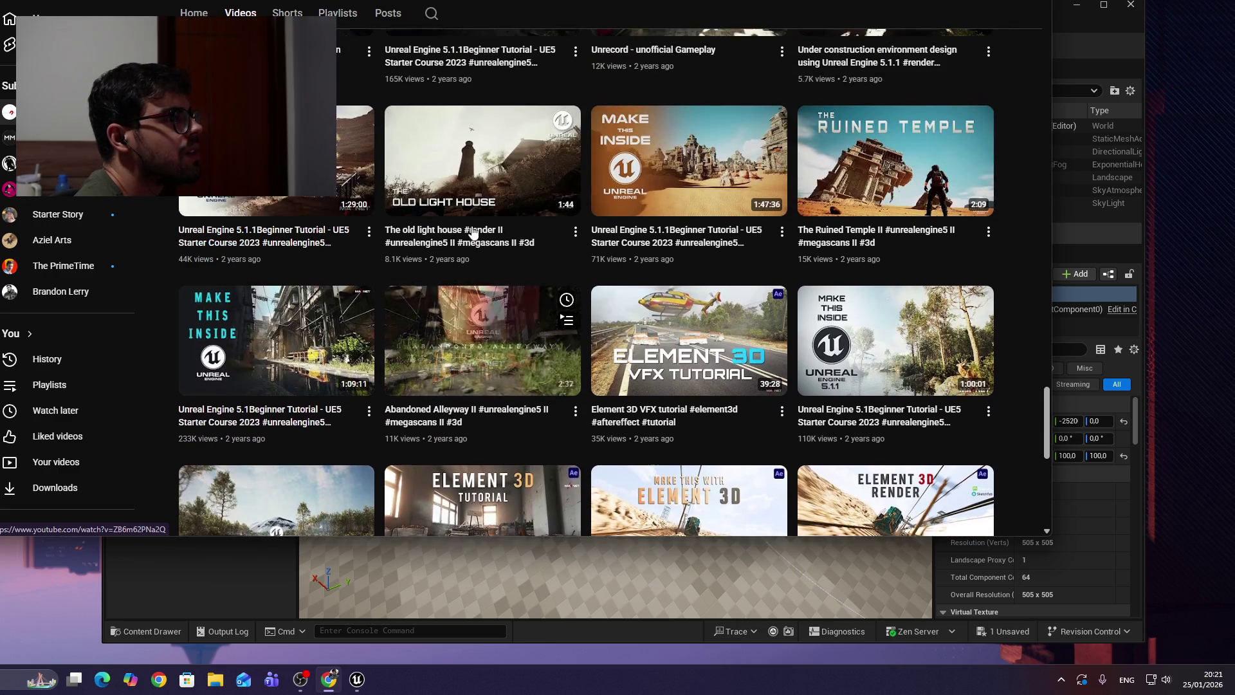
pyautogui.scroll(14, 476, 230)
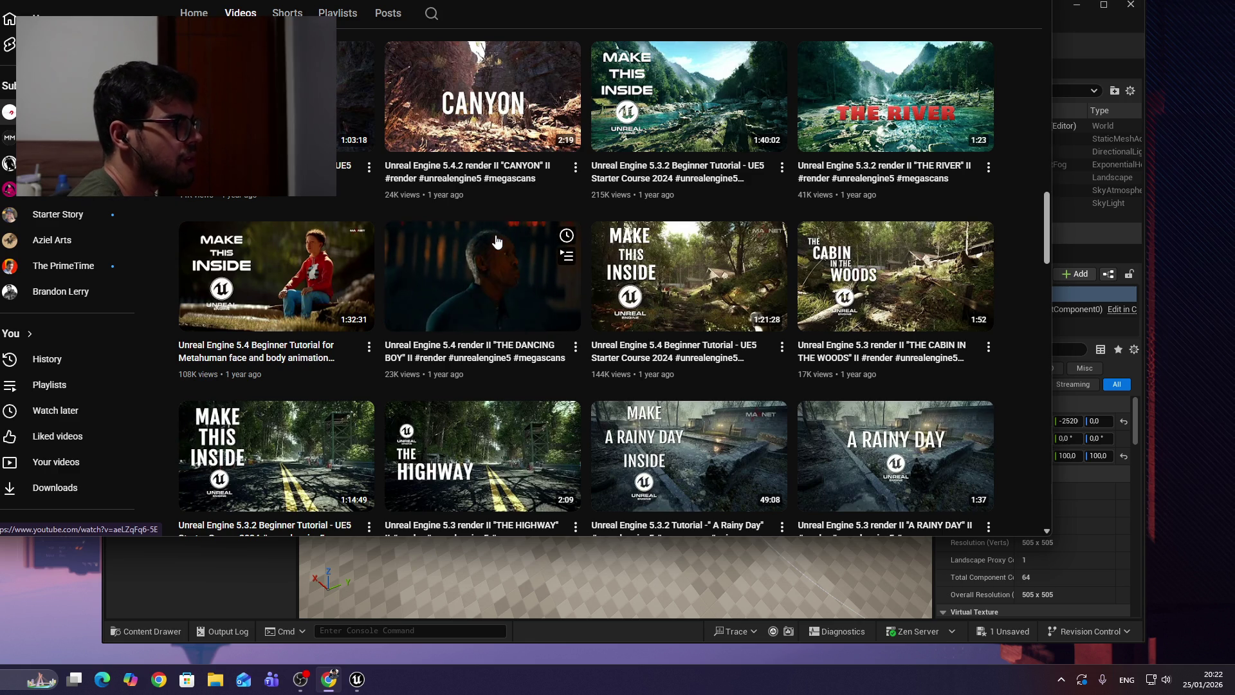
pyautogui.scroll(1, 433, 205)
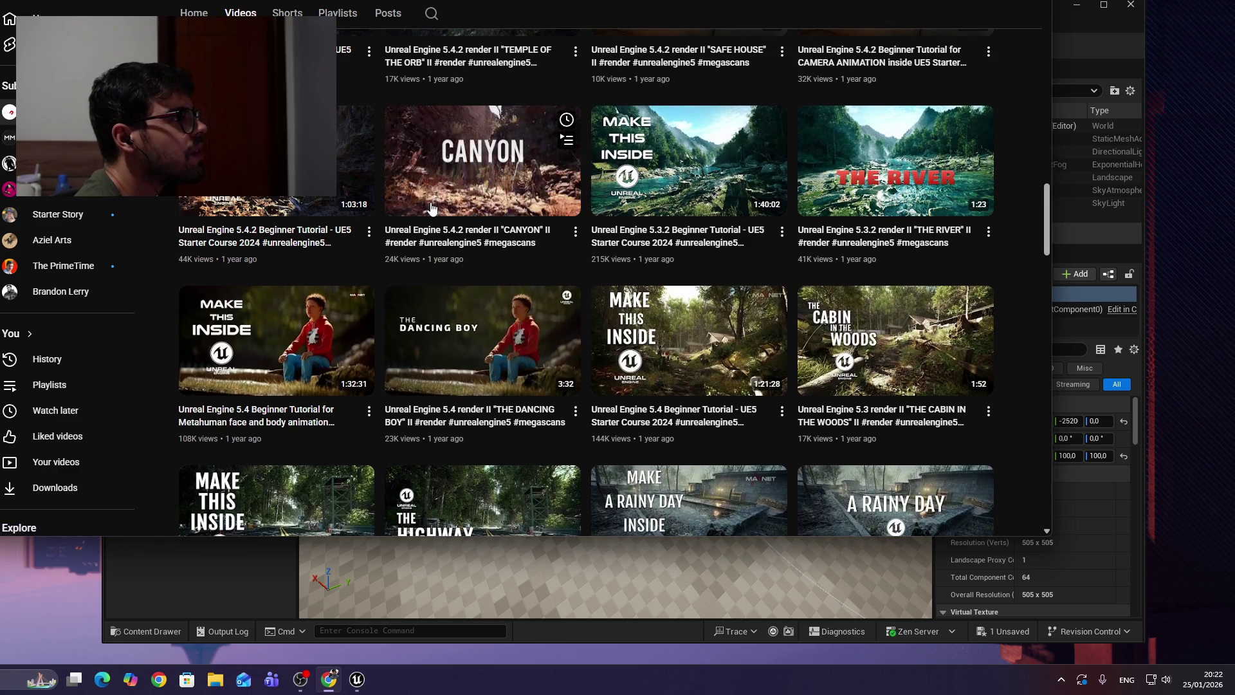
pyautogui.scroll(1, 433, 207)
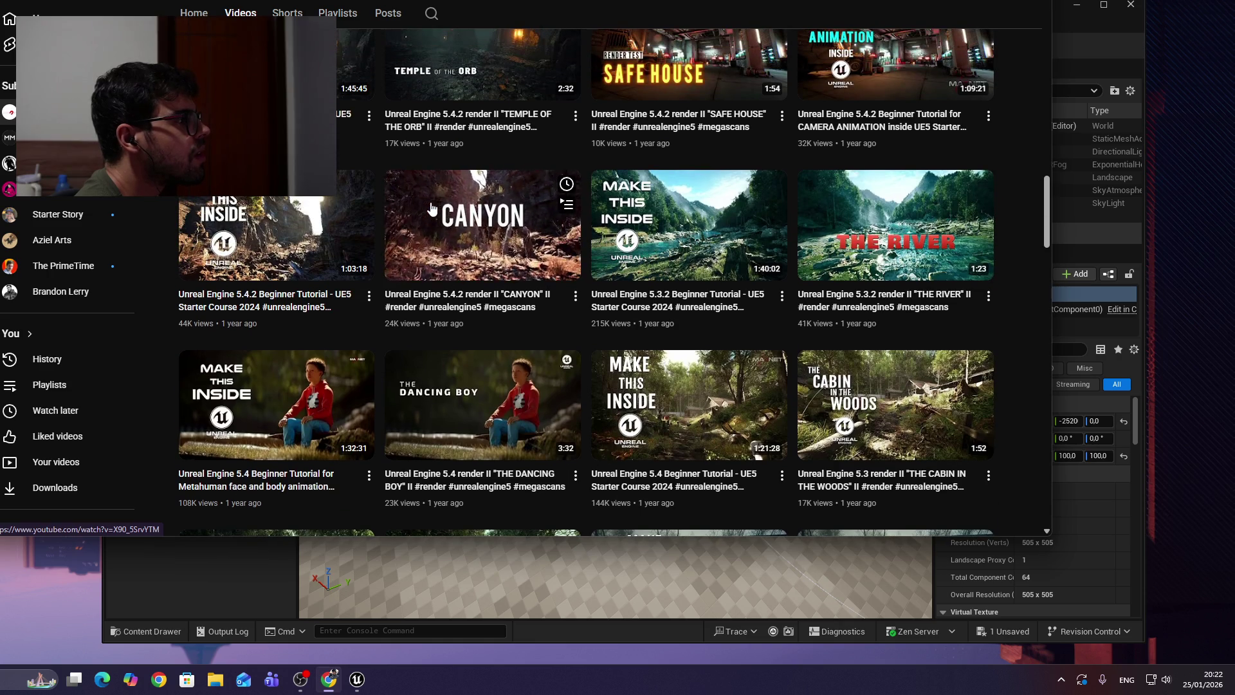
pyautogui.scroll(10, 432, 207)
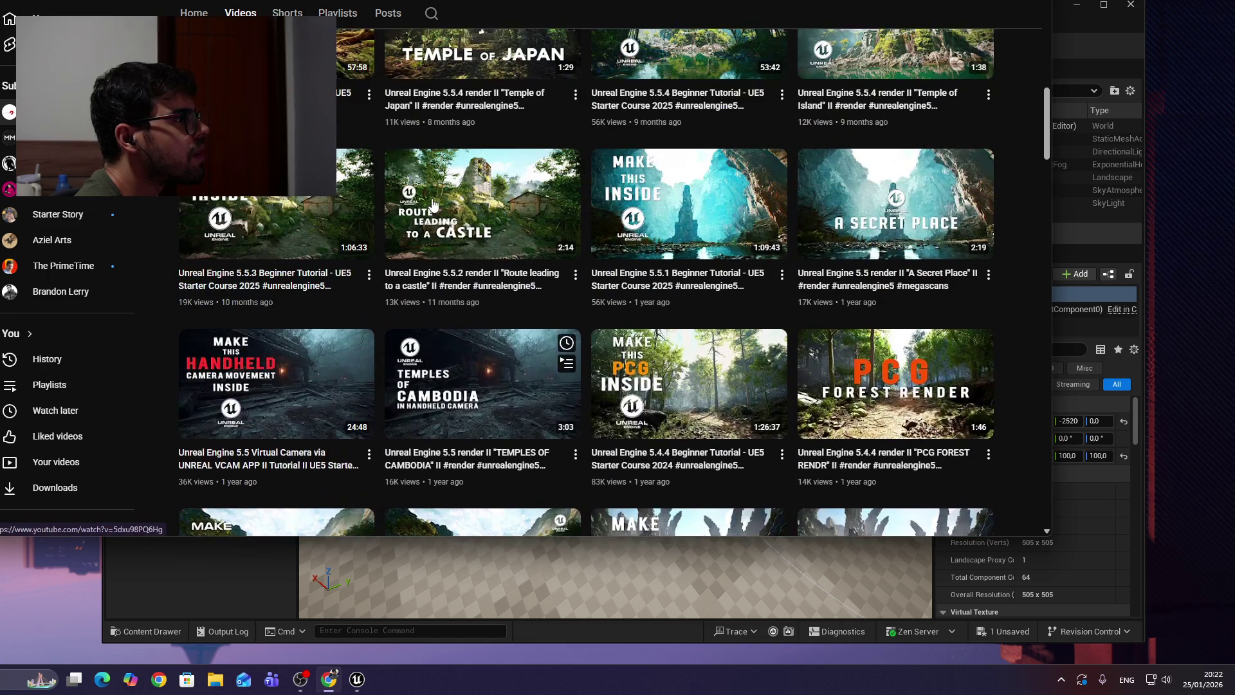
pyautogui.scroll(2, 433, 204)
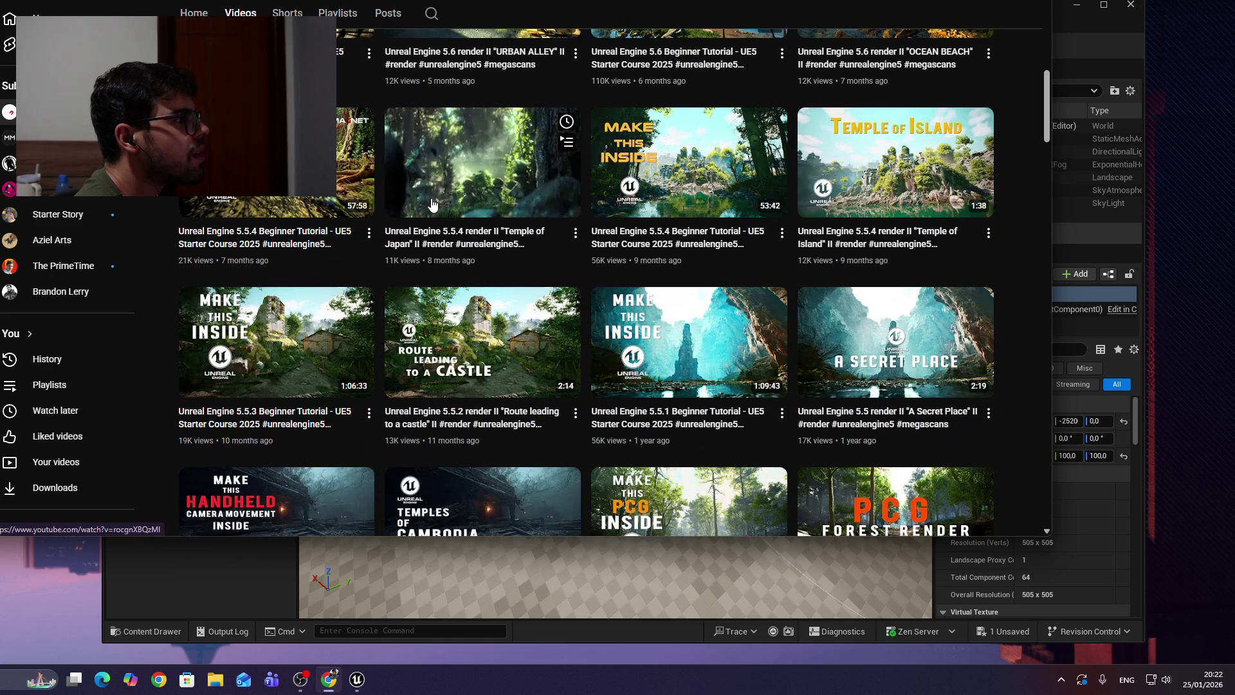
pyautogui.scroll(1, 431, 205)
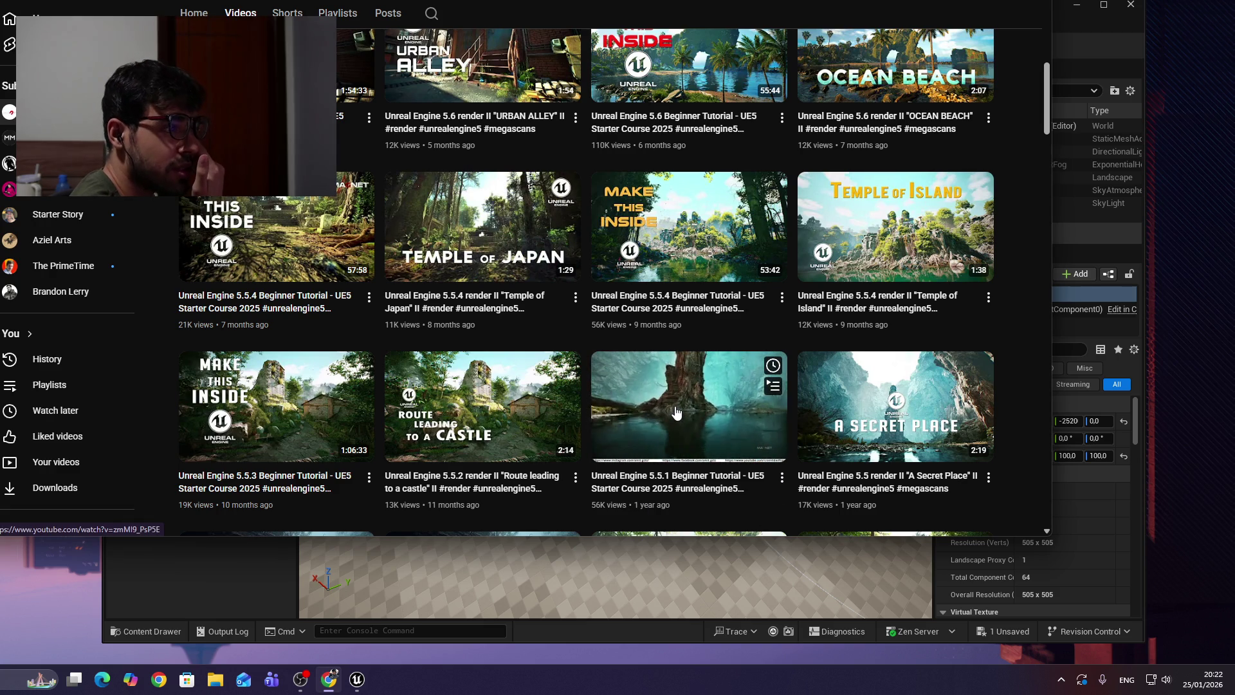
pyautogui.scroll(4, 677, 413)
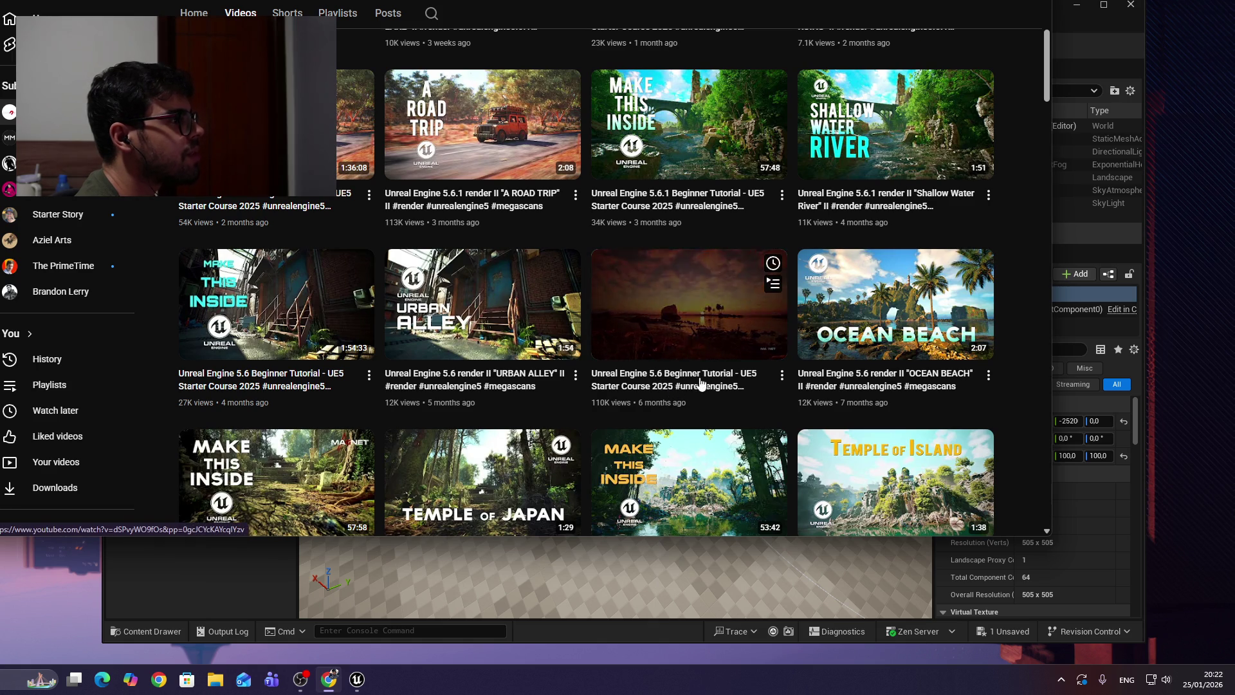
pyautogui.scroll(4, 655, 395)
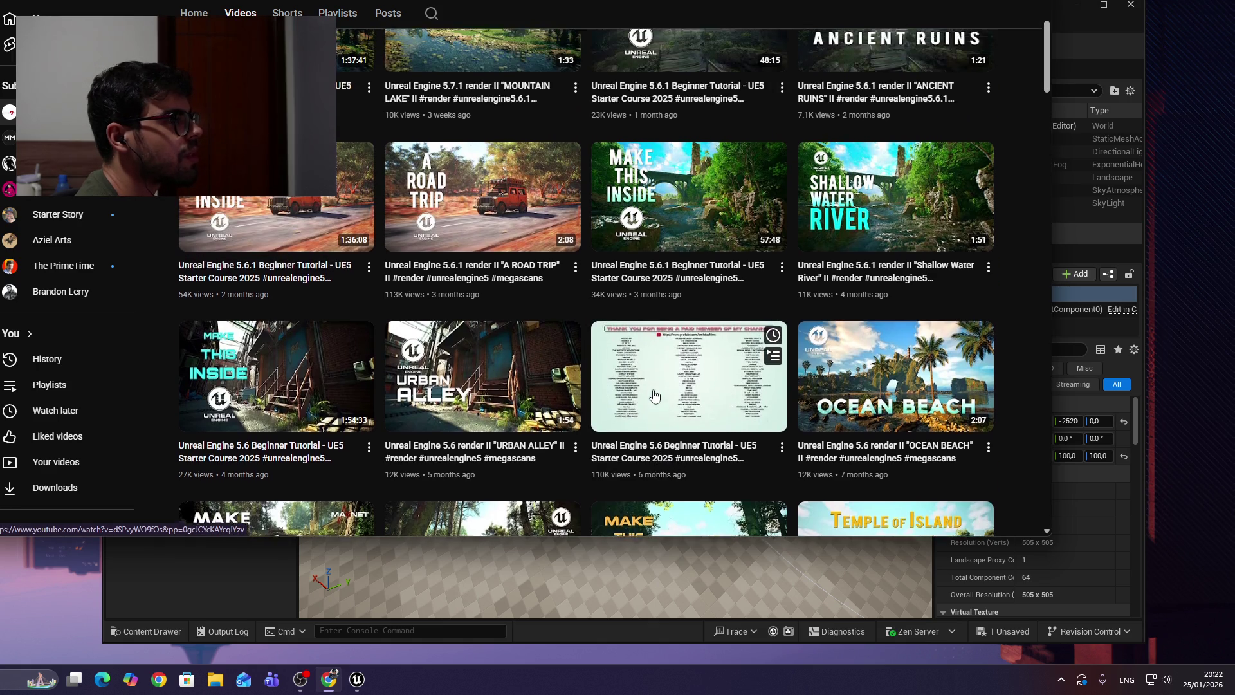
pyautogui.scroll(-1, 676, 506)
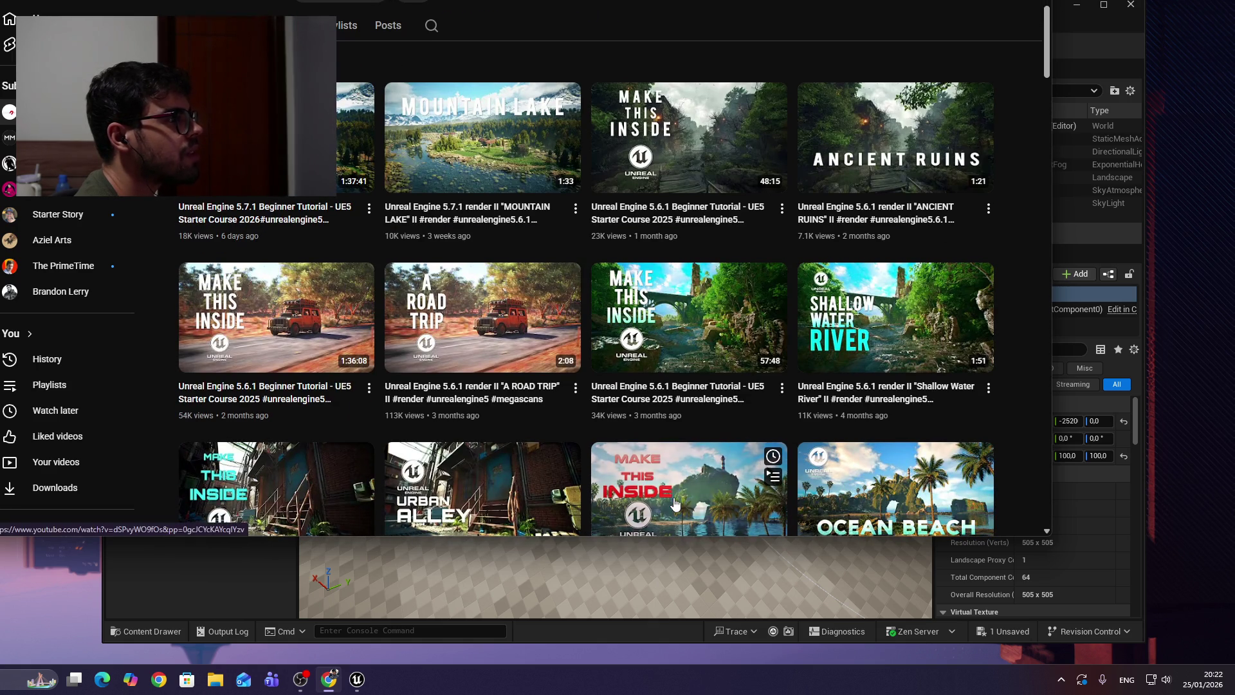
pyautogui.scroll(-2, 675, 504)
pyautogui.scroll(1, 669, 409)
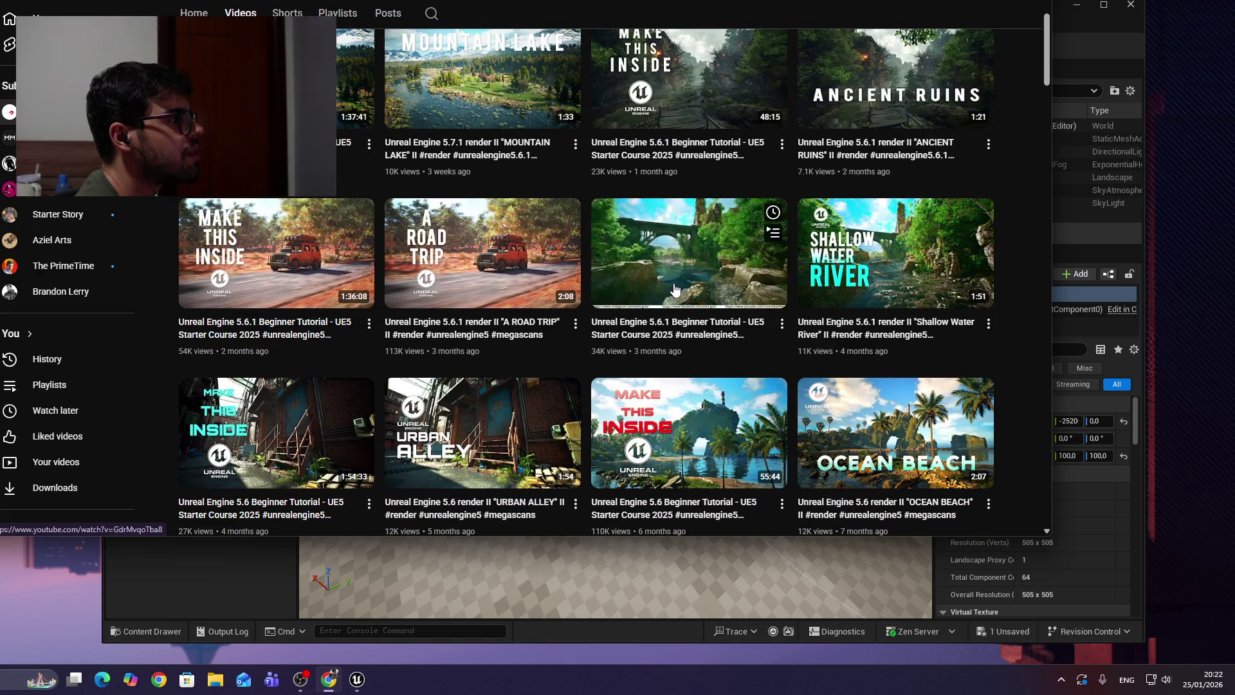
pyautogui.click(750, 446)
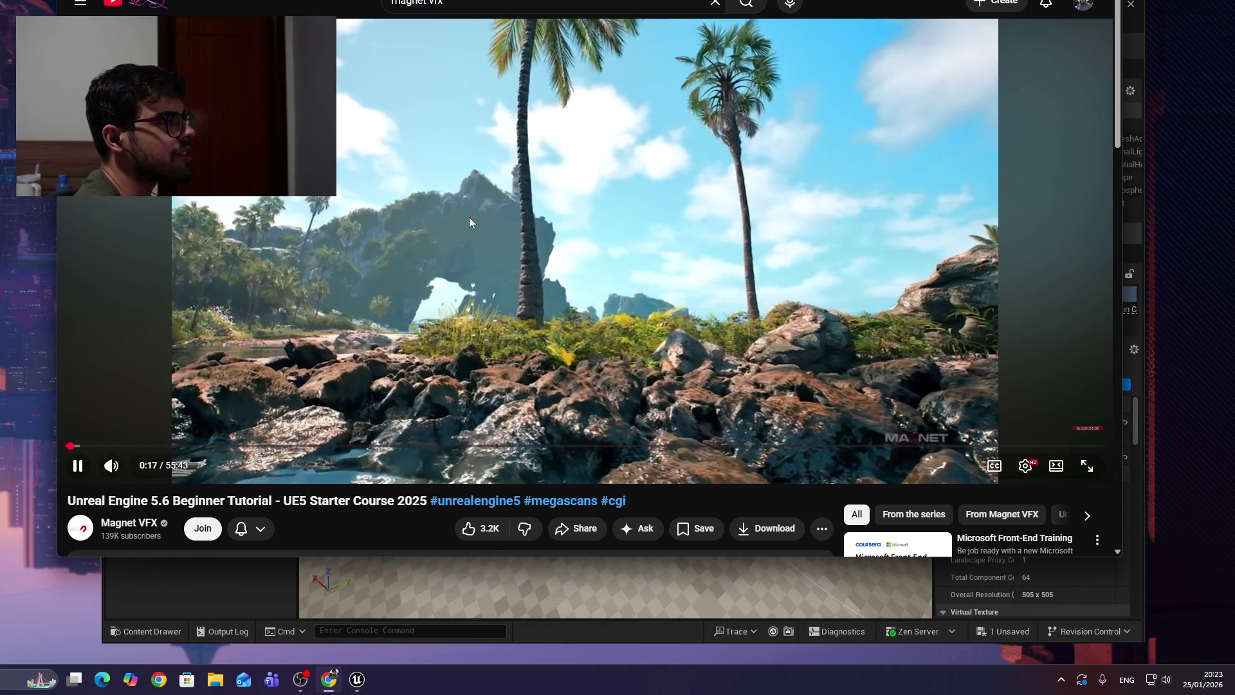
# Pause and resume the UE 5.6 starter course, then like the video.
pyautogui.click(490, 358)
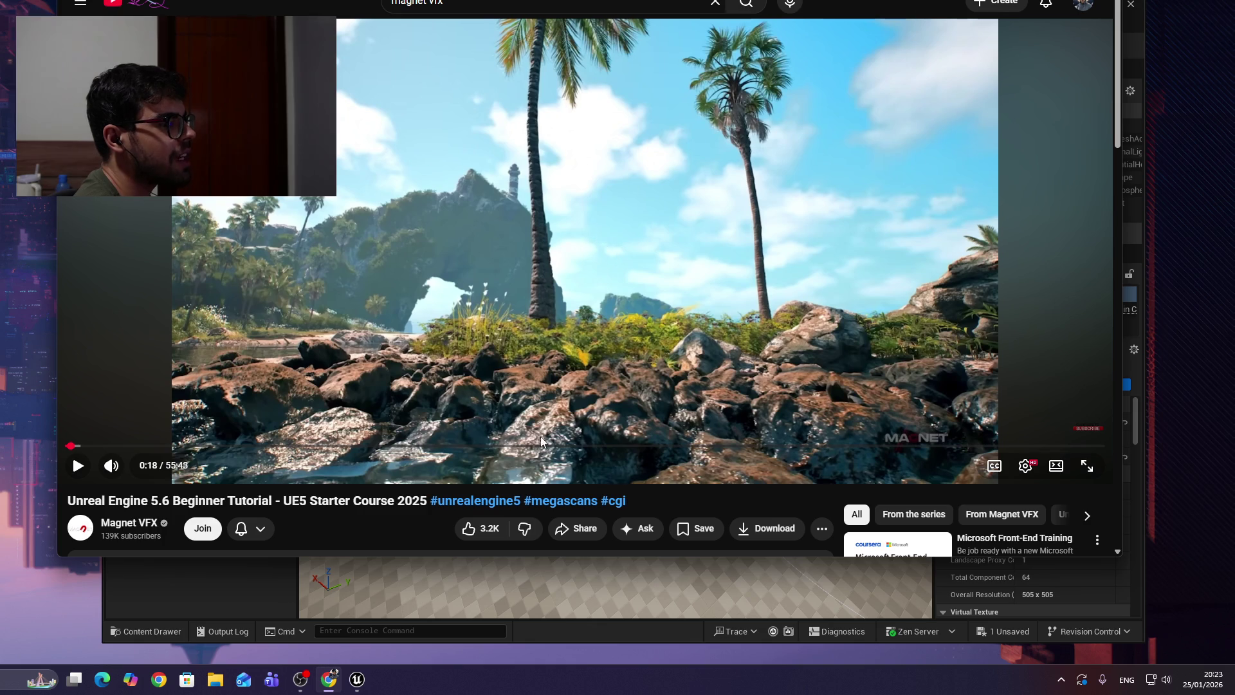
pyautogui.click(717, 248)
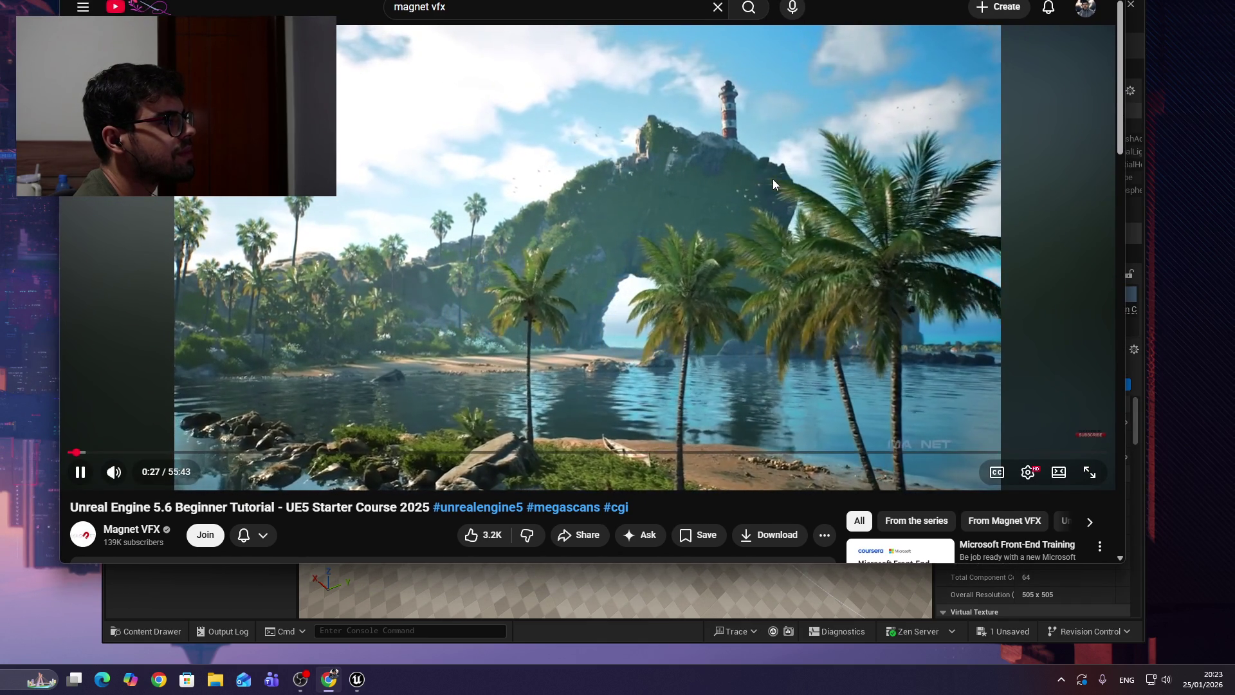
pyautogui.scroll(-1, 773, 179)
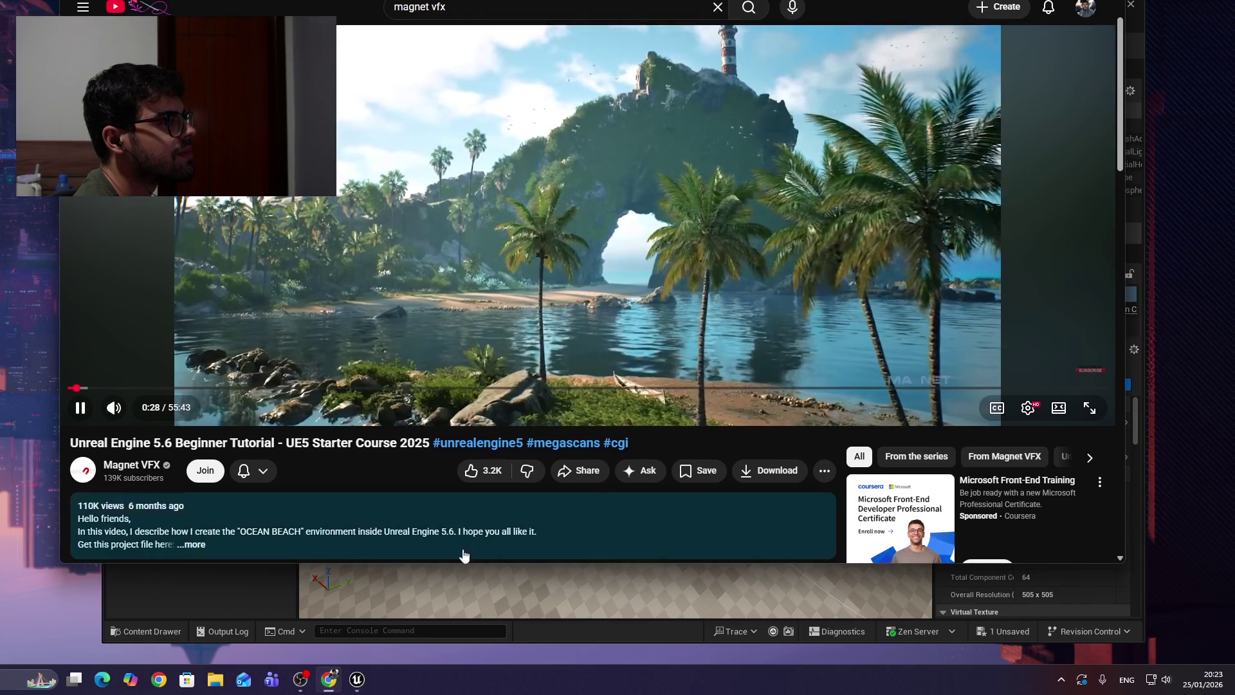
pyautogui.click(472, 471)
pyautogui.scroll(1, 580, 341)
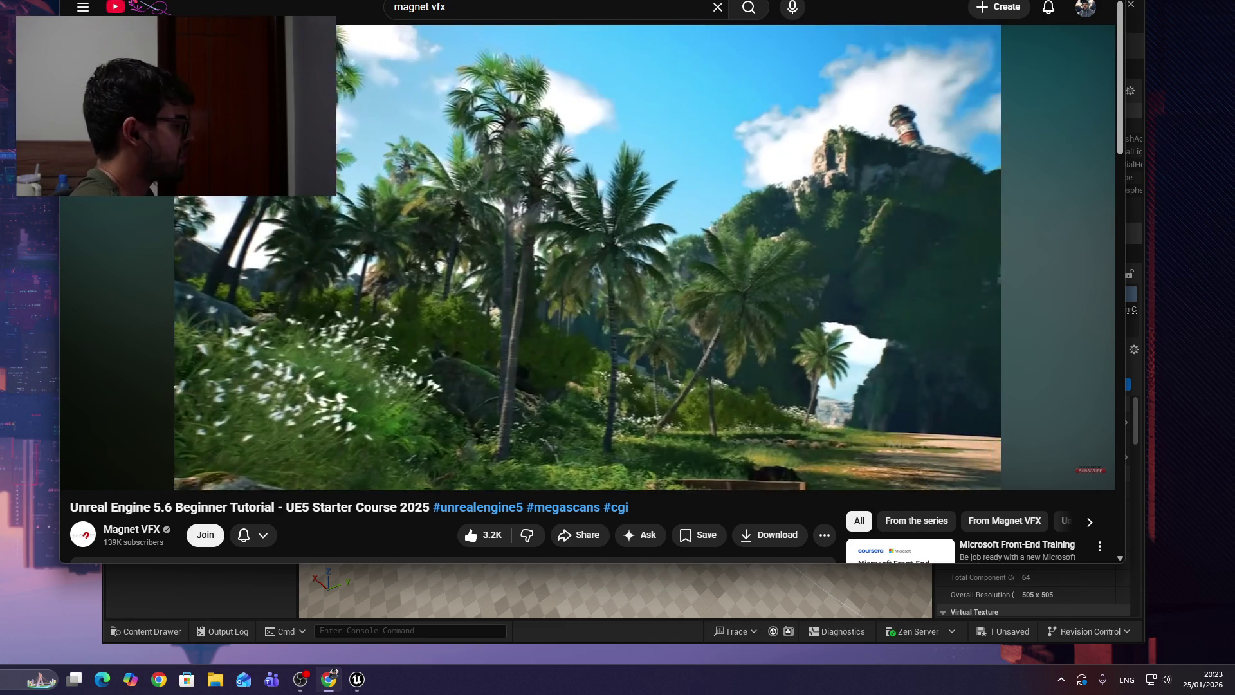
# Seek the video forward past the patron credits to about 2:07, the Project Browser part.
pyautogui.press('Right')
pyautogui.press('Right')
pyautogui.press('Right')
pyautogui.press('Right')
pyautogui.press('Right')
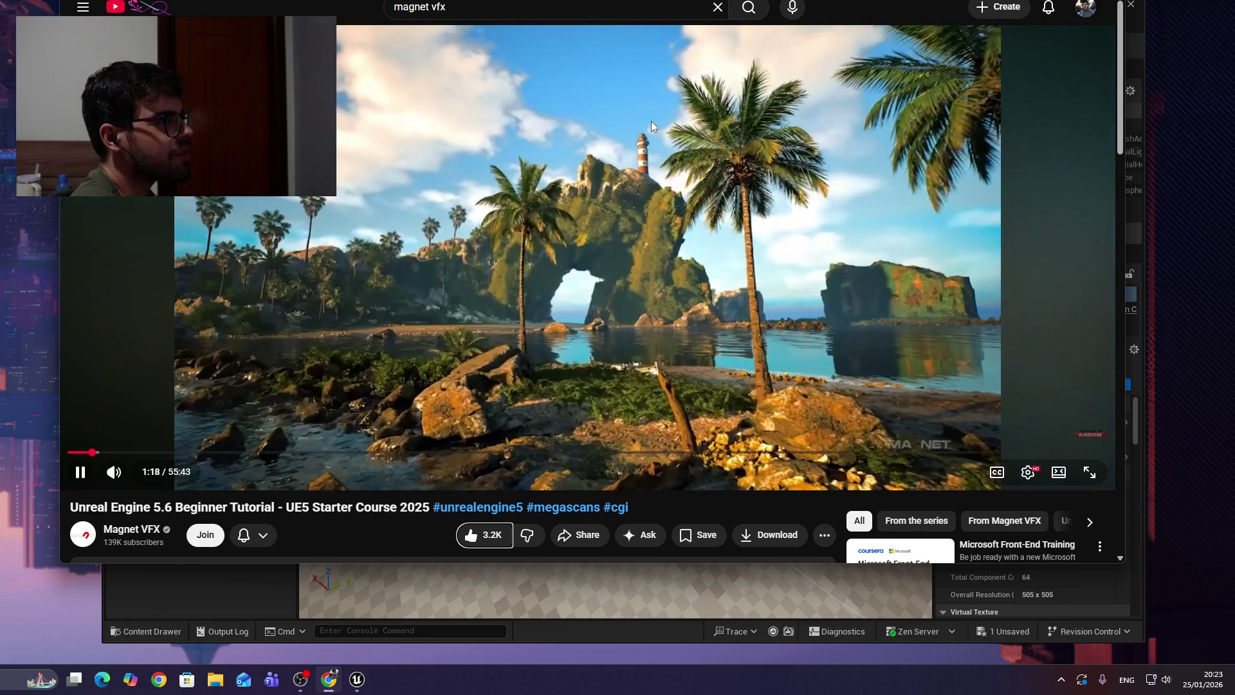
pyautogui.press('Left')
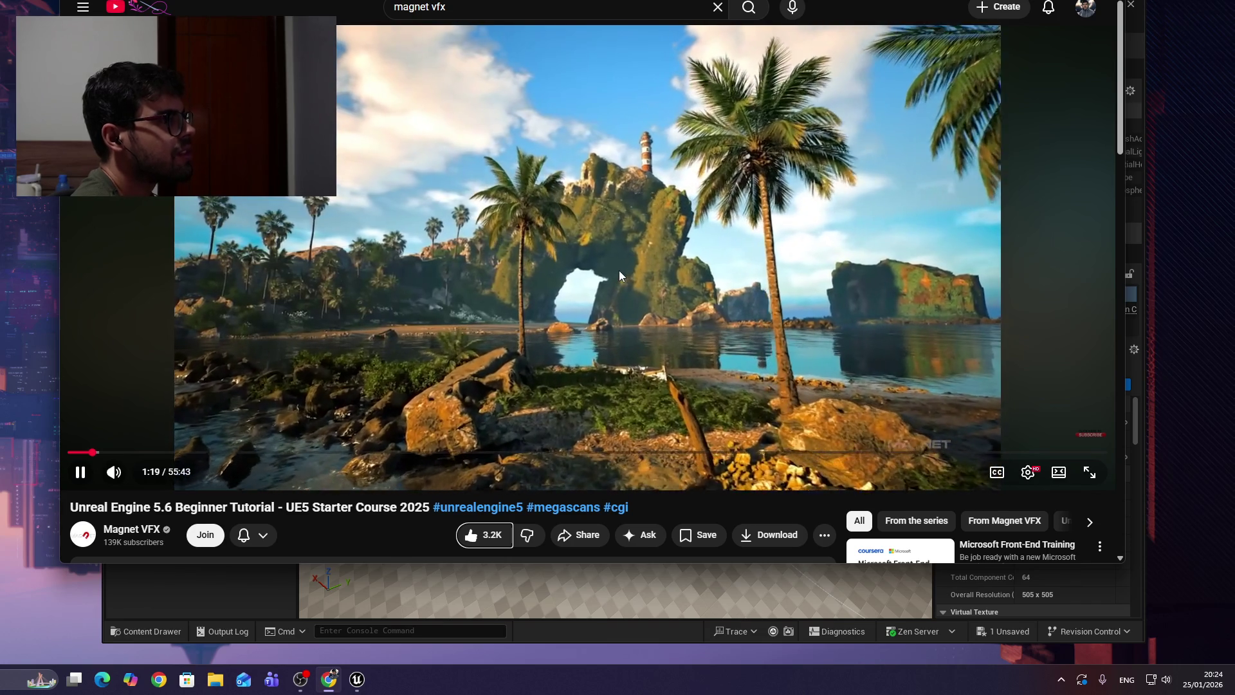
pyautogui.press('Right')
pyautogui.press('Right')
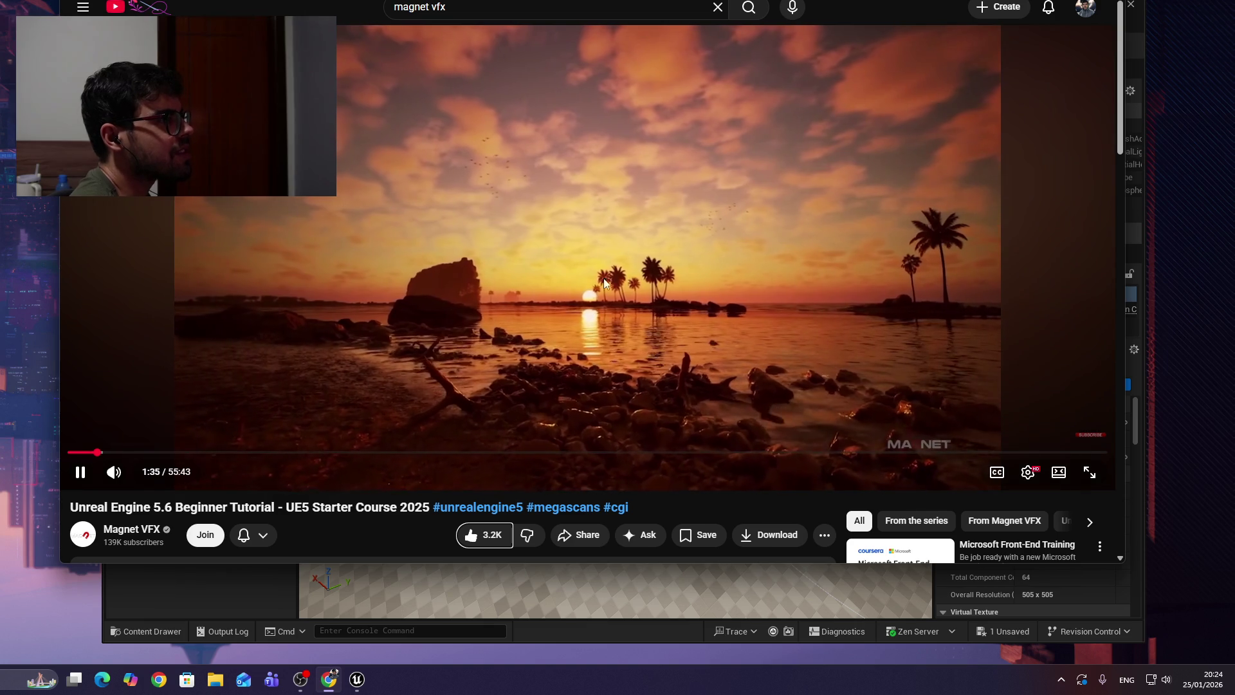
pyautogui.press('Right')
pyautogui.press('Right')
pyautogui.press('Right')
pyautogui.press('Right')
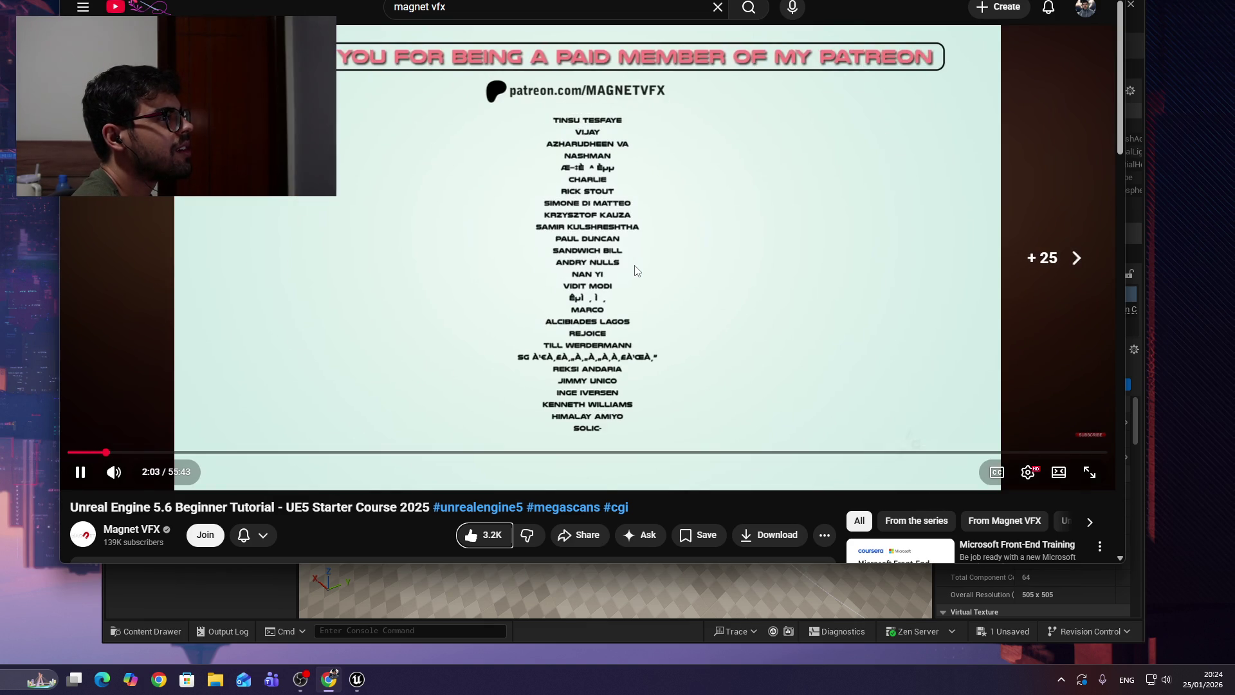
pyautogui.press('Right')
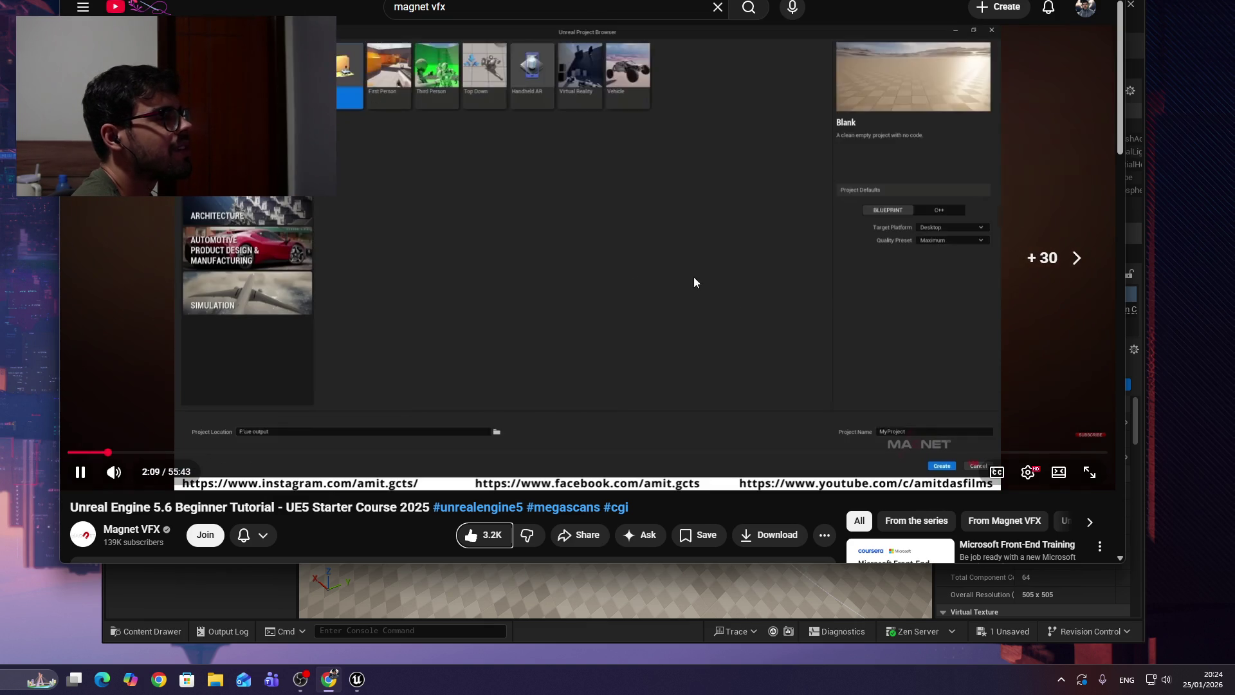
pyautogui.press('Left')
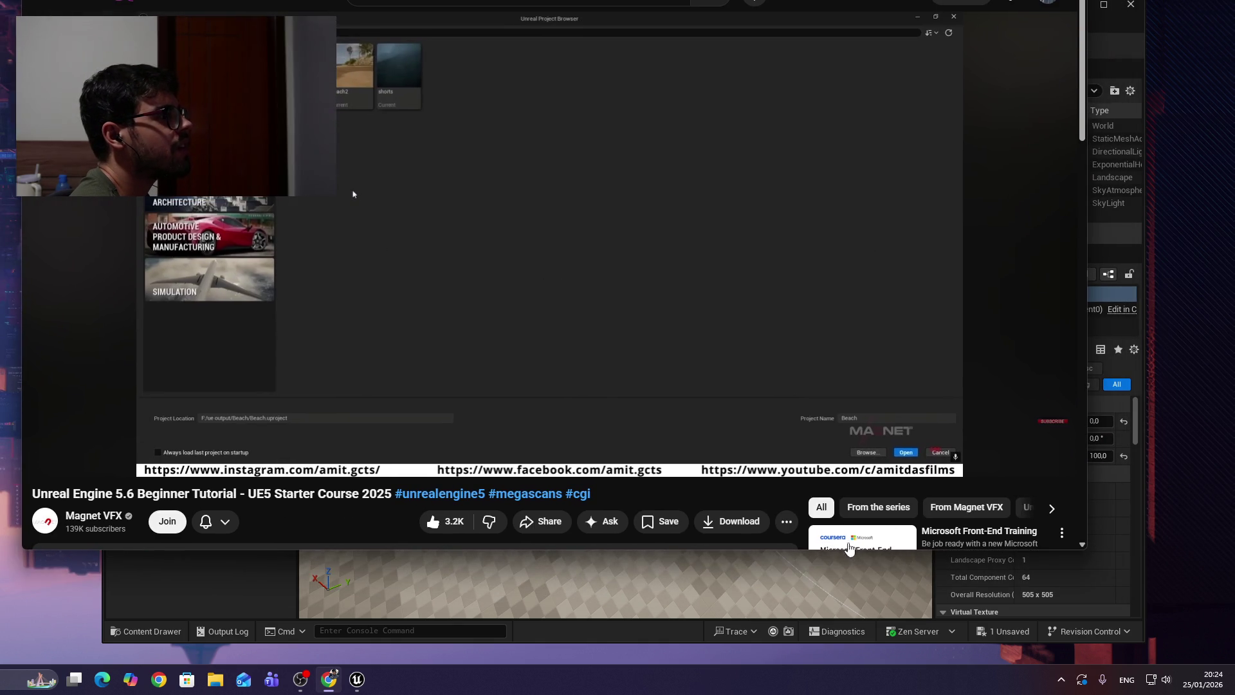
# Quit the Unreal editor via File > Exit, saving the LandscapeTutorial level changes.
pyautogui.click(808, 587)
pyautogui.moveTo(762, 12); pyautogui.dragTo(630, 0)
pyautogui.hotkey('alt', 'f')
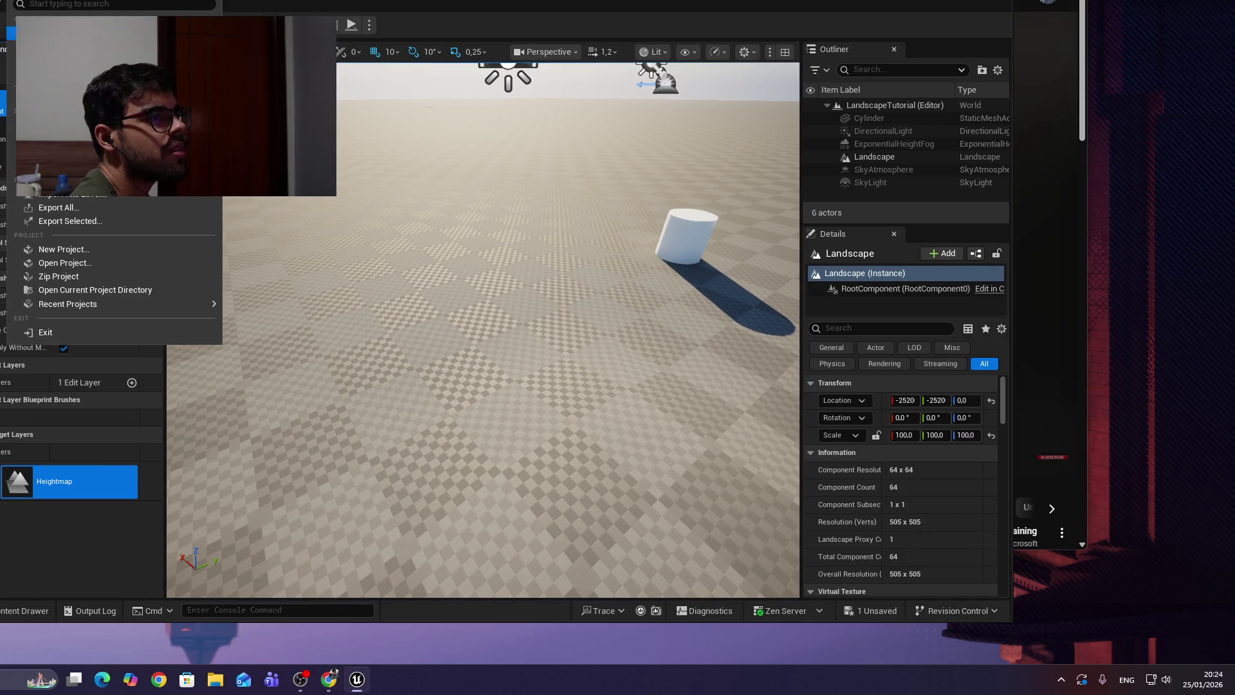
pyautogui.click(67, 332)
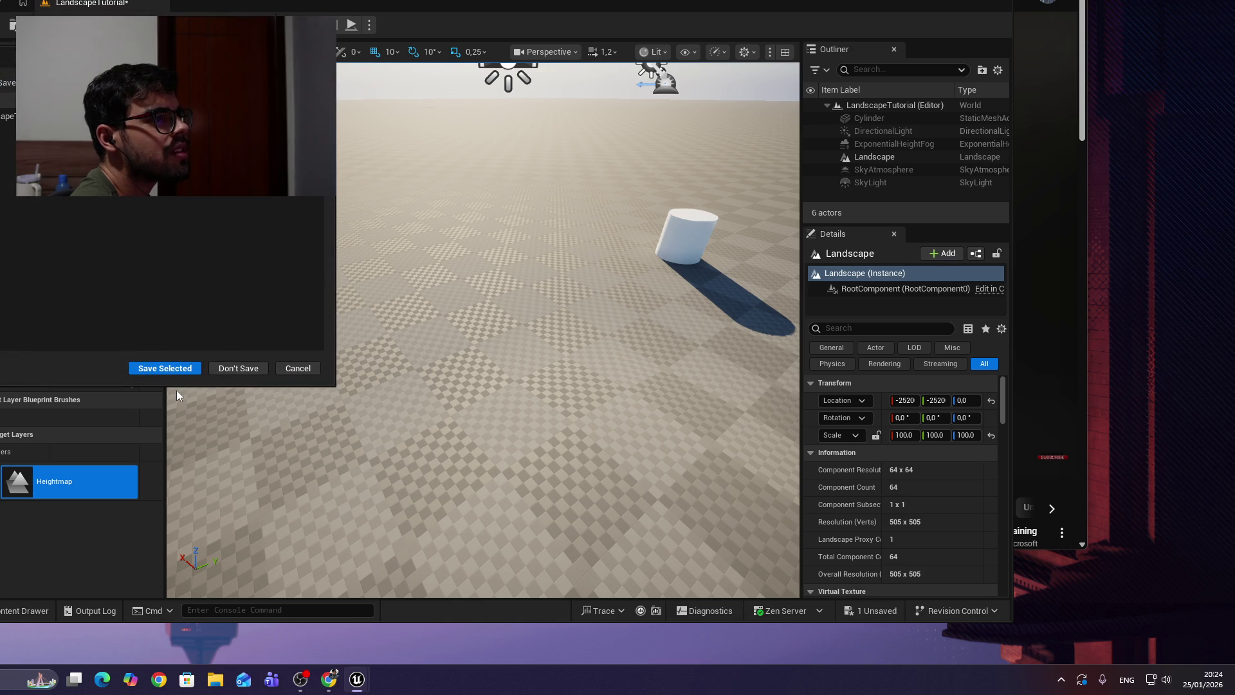
pyautogui.click(166, 369)
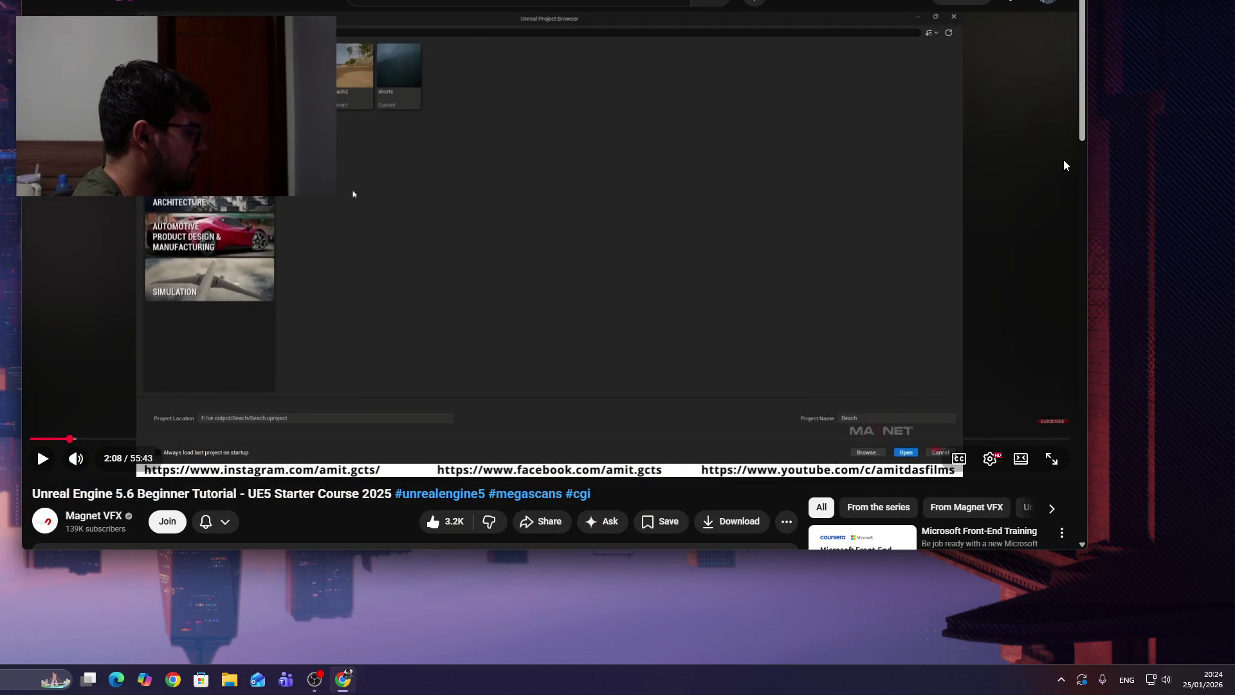
# Launch Unreal Engine from Windows search by typing 'unreal', and move its window aside.
pyautogui.press('super')
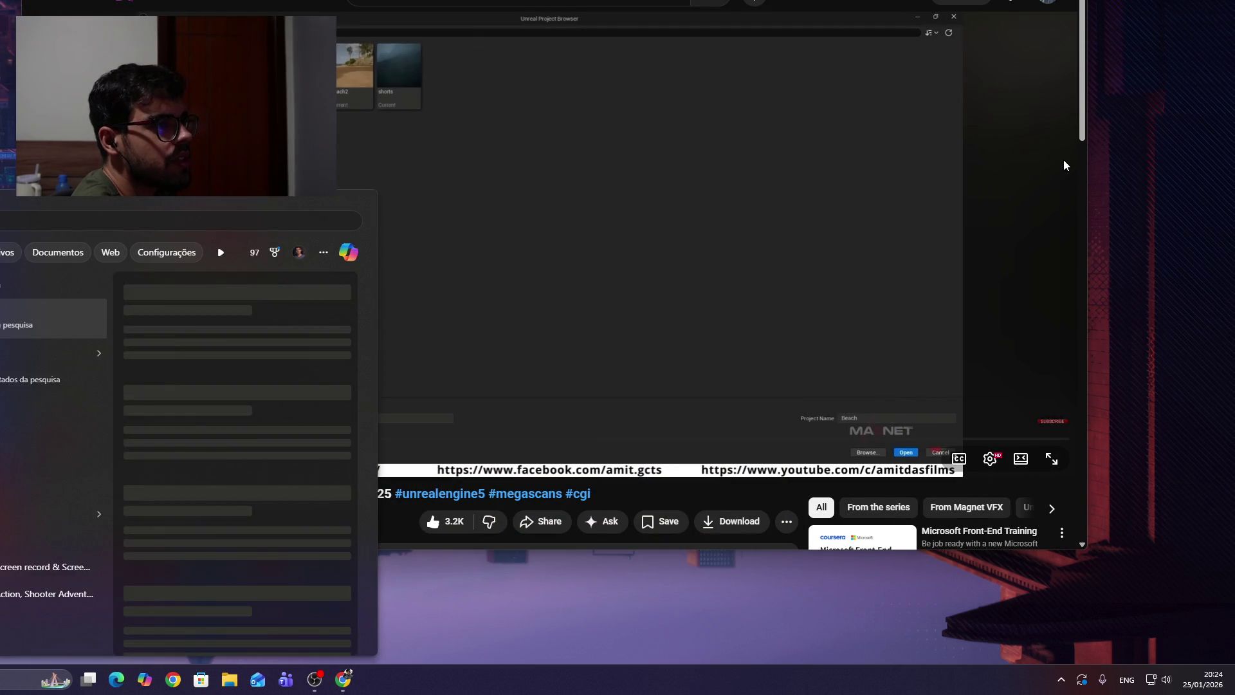
pyautogui.write('unreal')
pyautogui.press('Return')
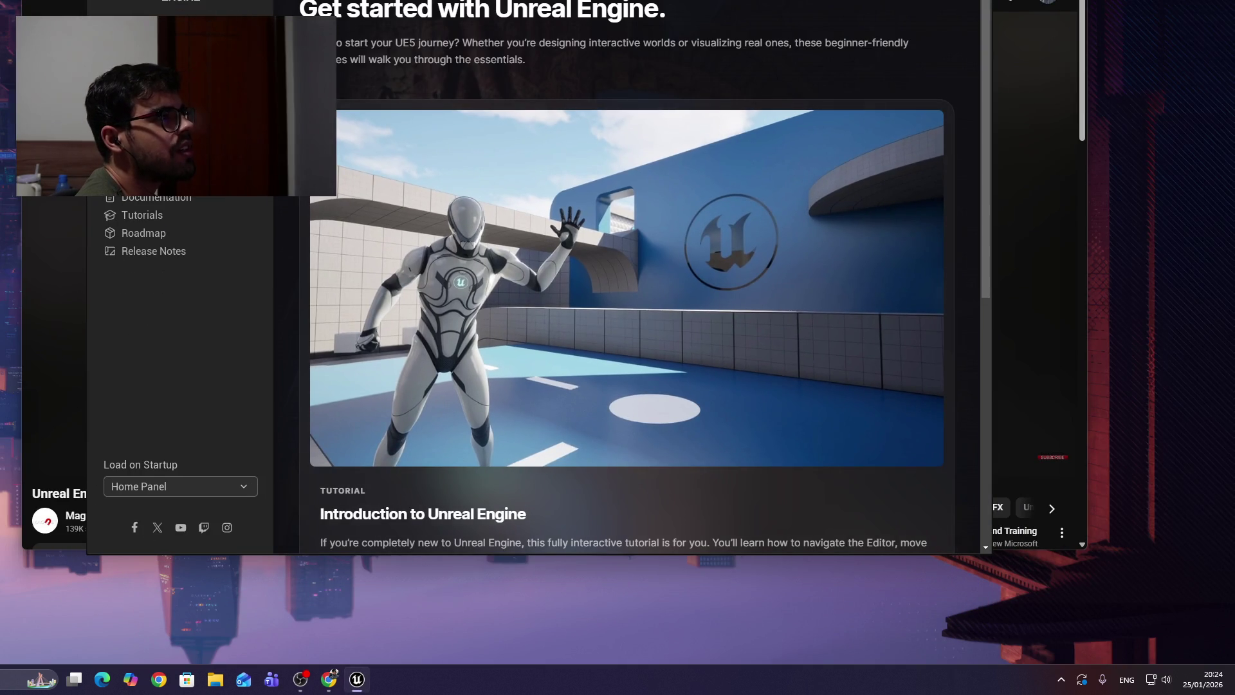
pyautogui.moveTo(286, 174); pyautogui.dragTo(178, 210)
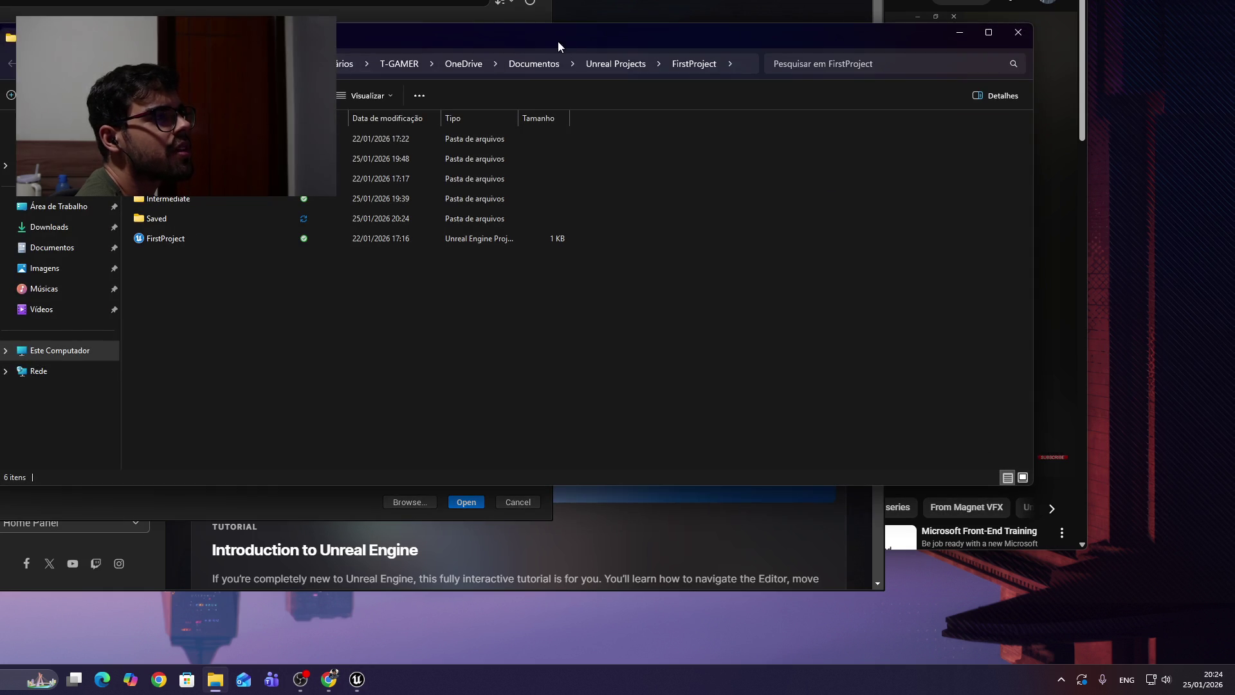
# Permanently delete the FirstProject folder from Unreal Projects and close File Explorer.
pyautogui.moveTo(558, 47); pyautogui.dragTo(452, 52)
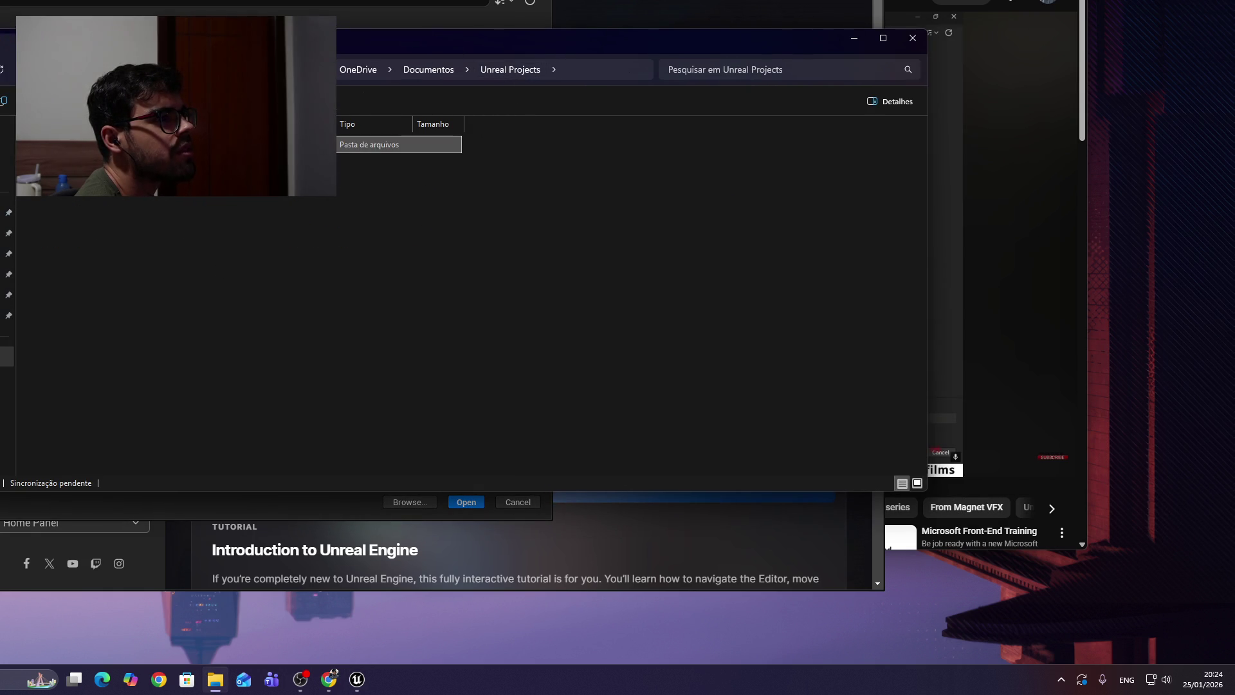
pyautogui.rightClick(74, 145)
pyautogui.click(160, 175)
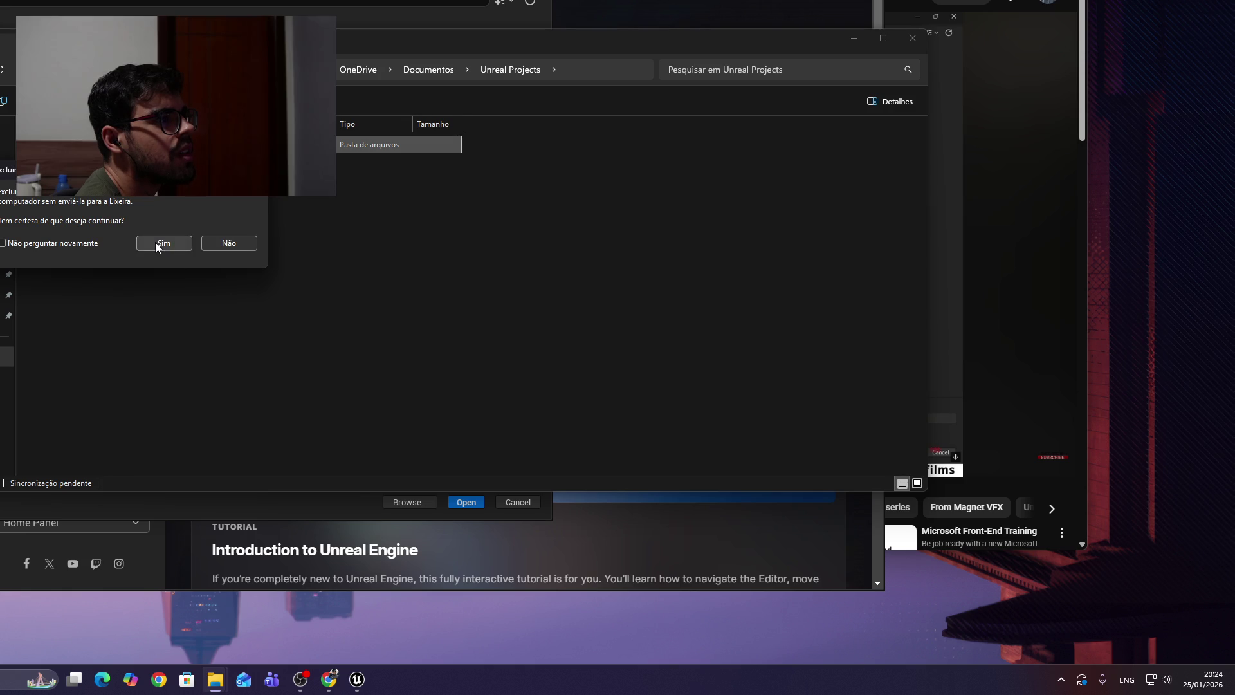
pyautogui.click(163, 244)
pyautogui.moveTo(622, 49); pyautogui.dragTo(569, 59)
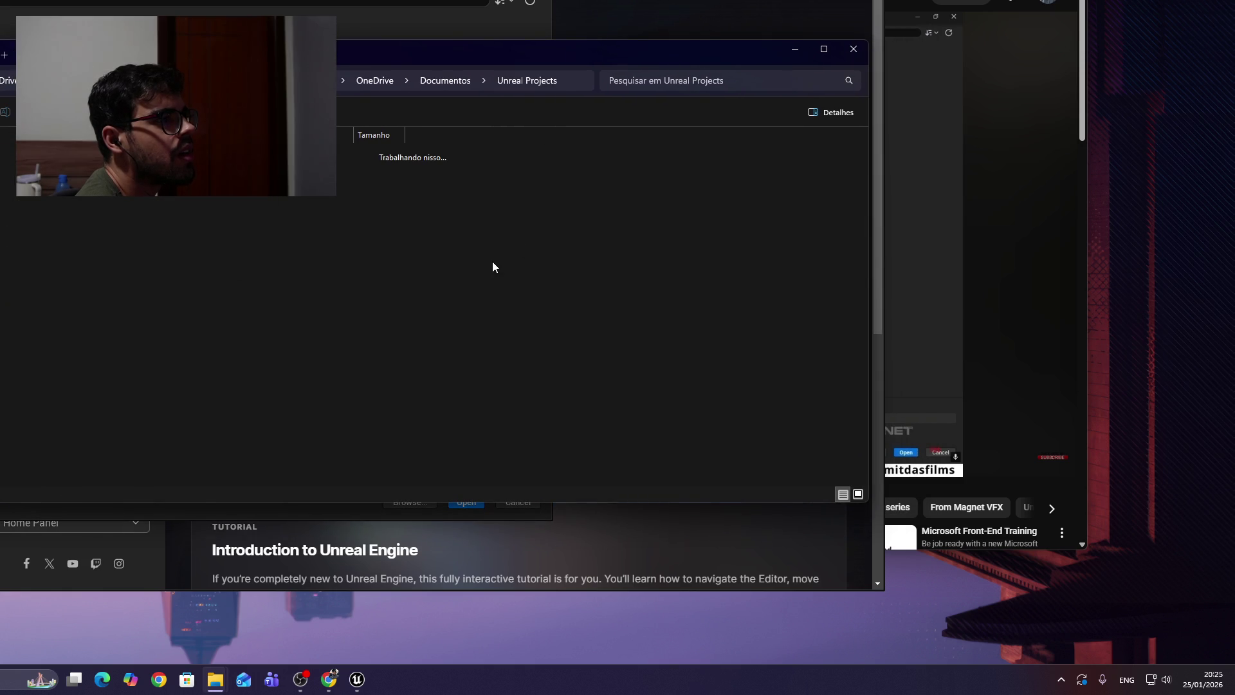
pyautogui.click(856, 51)
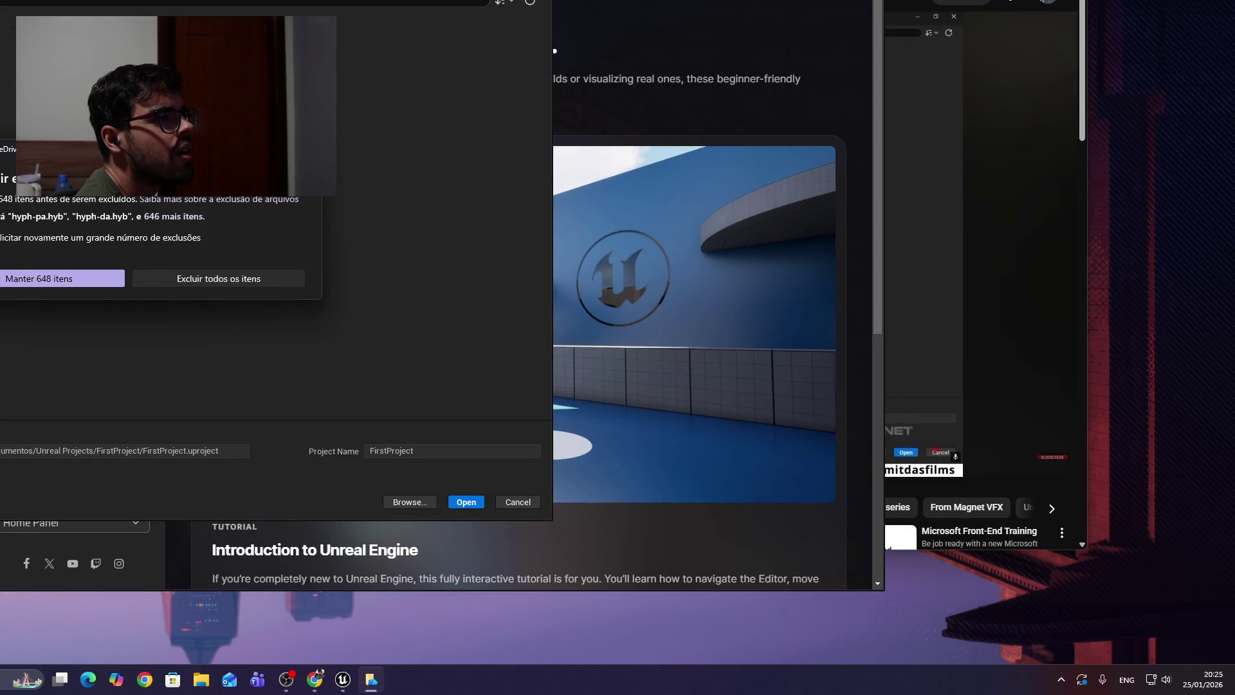
# Confirm removing the 648 OneDrive items and start a new project in the Project Browser.
pyautogui.click(213, 283)
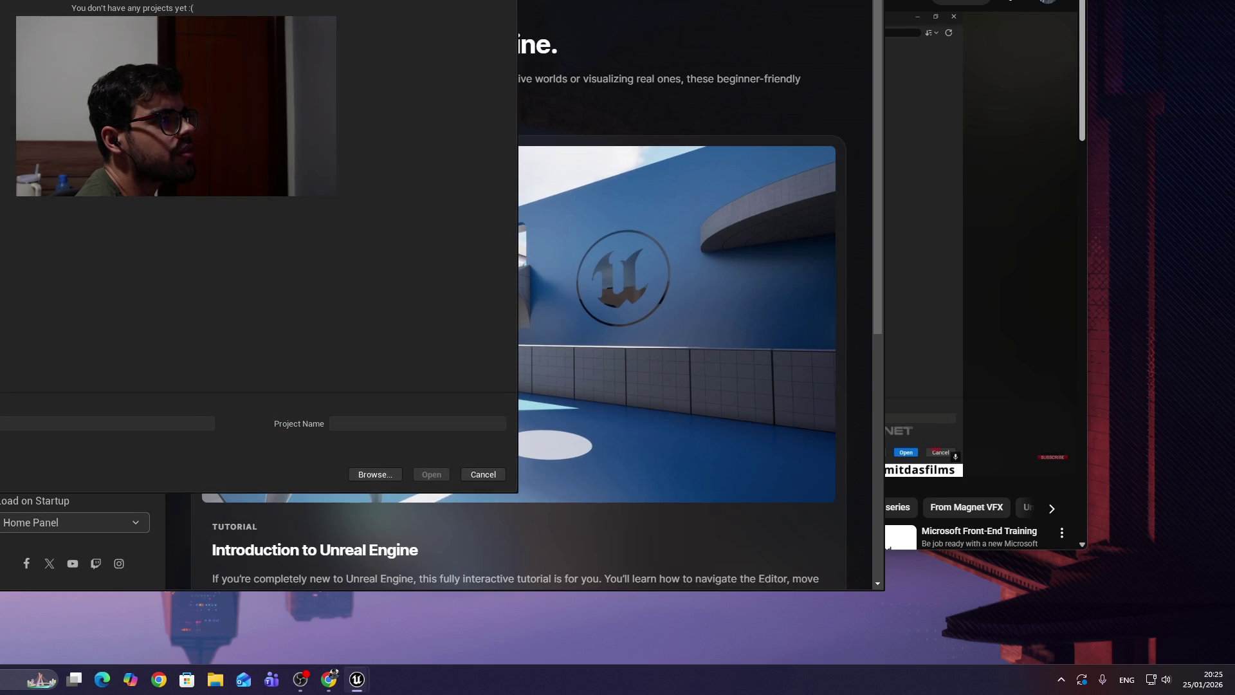
pyautogui.moveTo(129, 22)
pyautogui.mouseDown()
pyautogui.moveTo(112, 38)
pyautogui.moveTo(243, 62)
pyautogui.mouseUp()
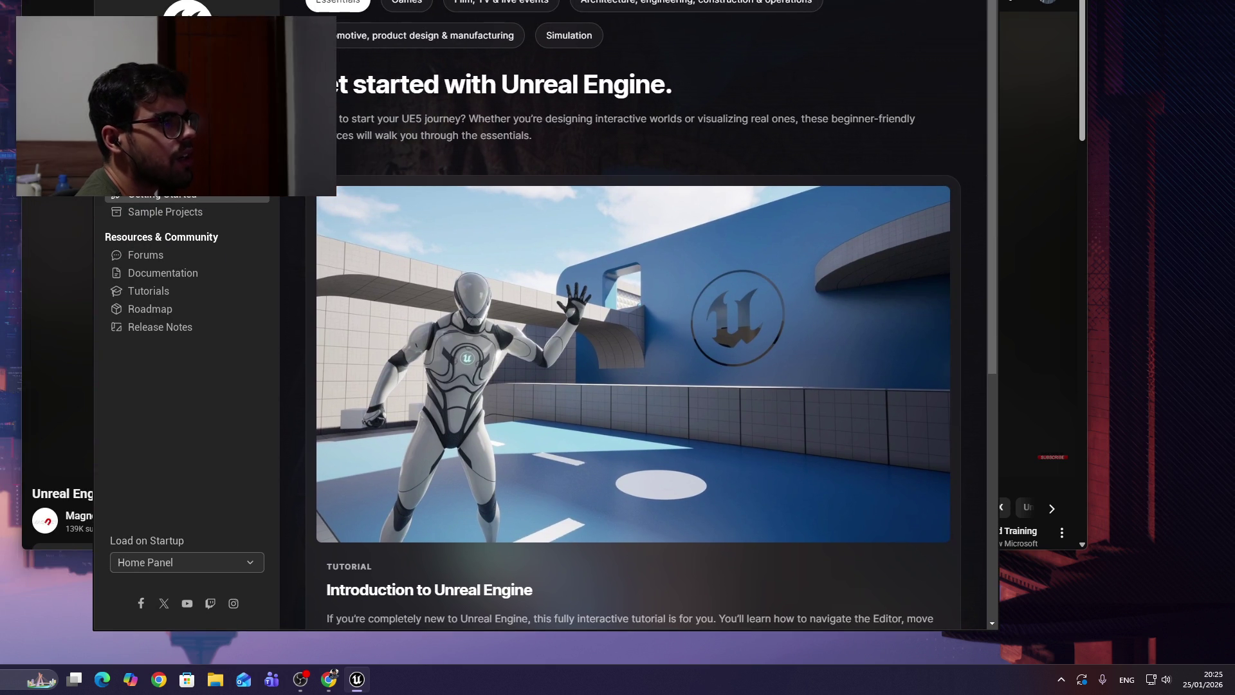
pyautogui.click(120, 213)
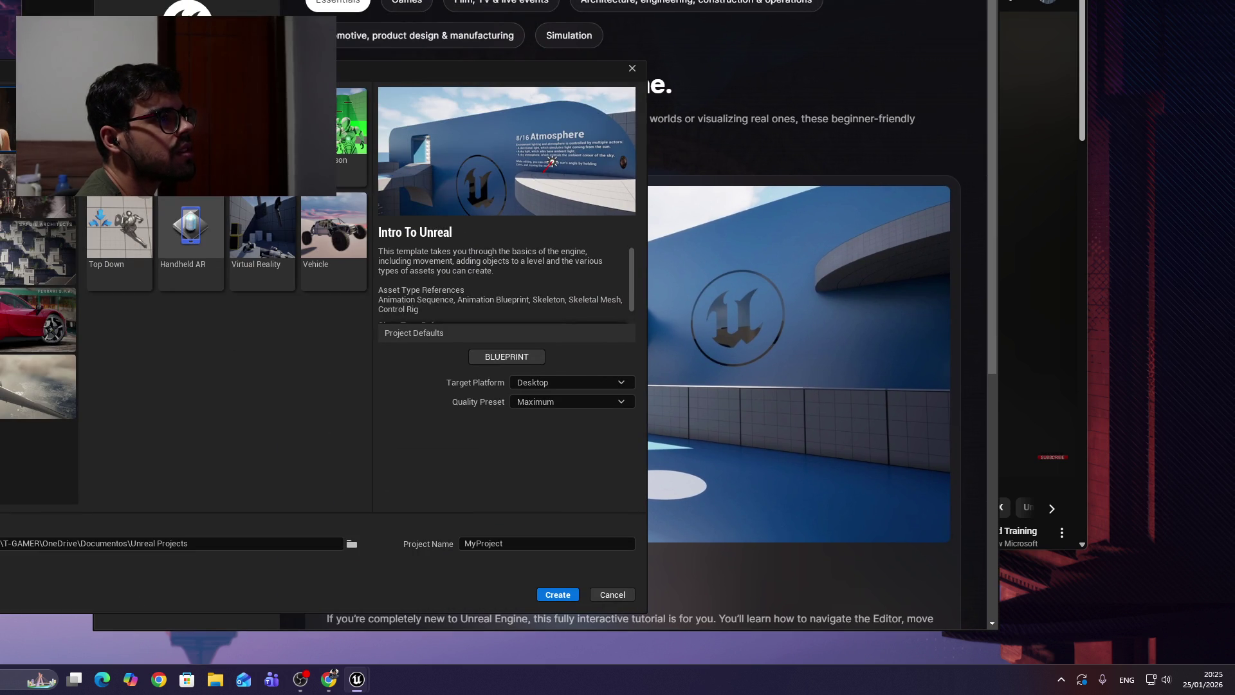
pyautogui.hotkey('alt', 'Tab')
pyautogui.click(380, 185)
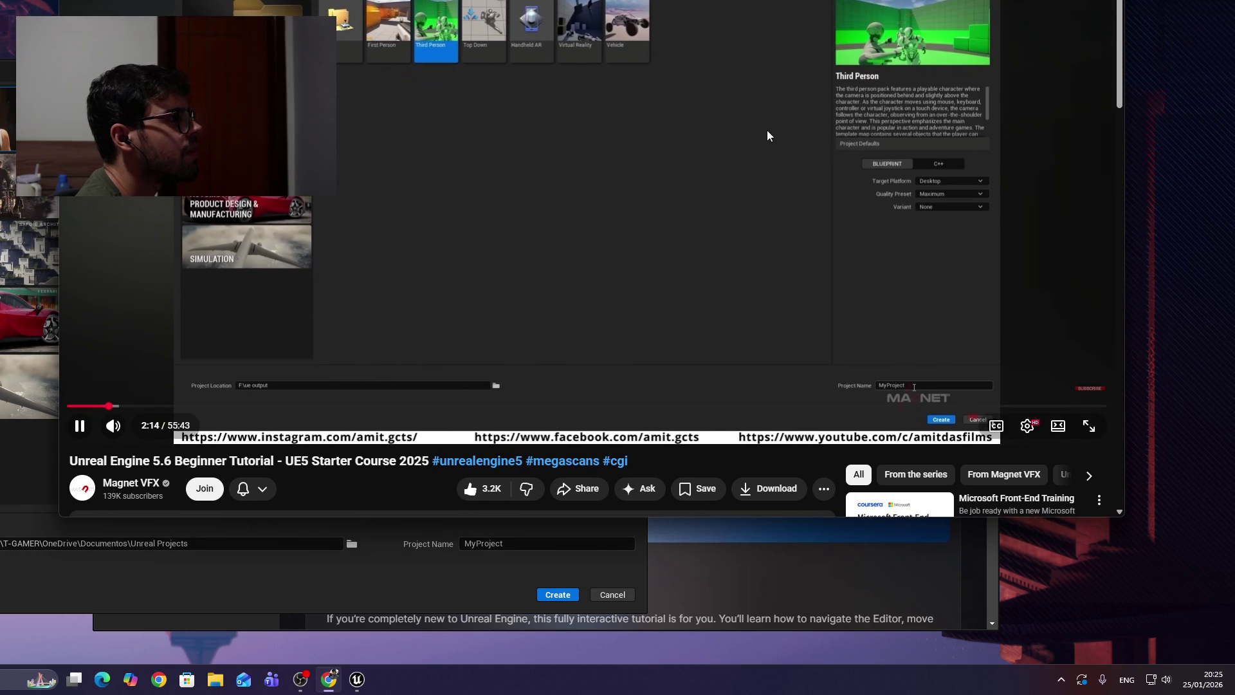
pyautogui.click(767, 135)
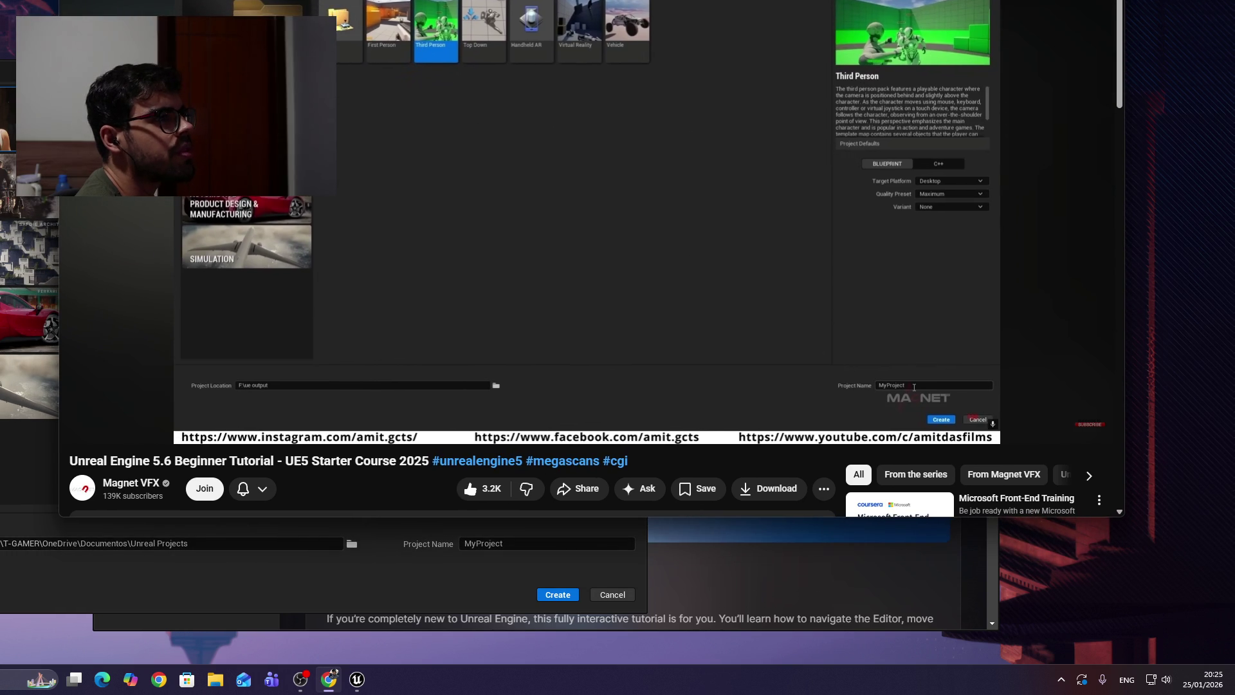
pyautogui.hotkey('alt', 'Tab')
# Select the Games > Third Person template while following the tutorial.
pyautogui.click(348, 141)
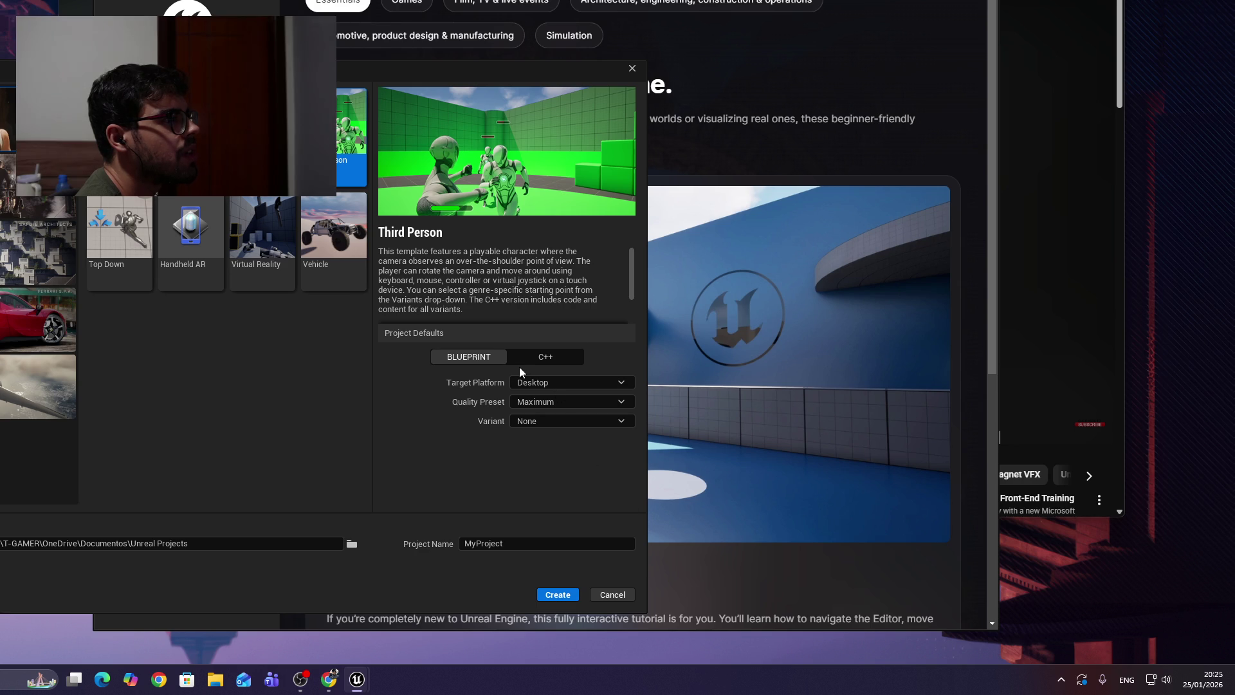
pyautogui.hotkey('alt', 'Tab')
pyautogui.click(839, 259)
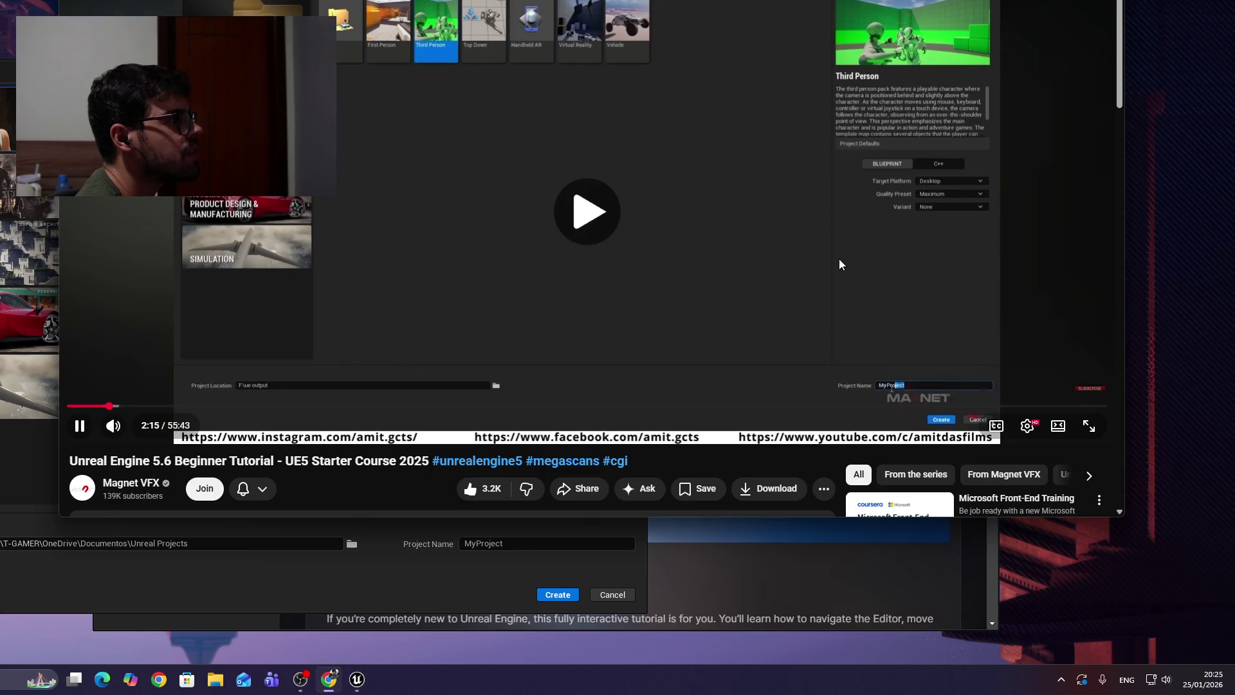
pyautogui.click(421, 243)
pyautogui.click(488, 261)
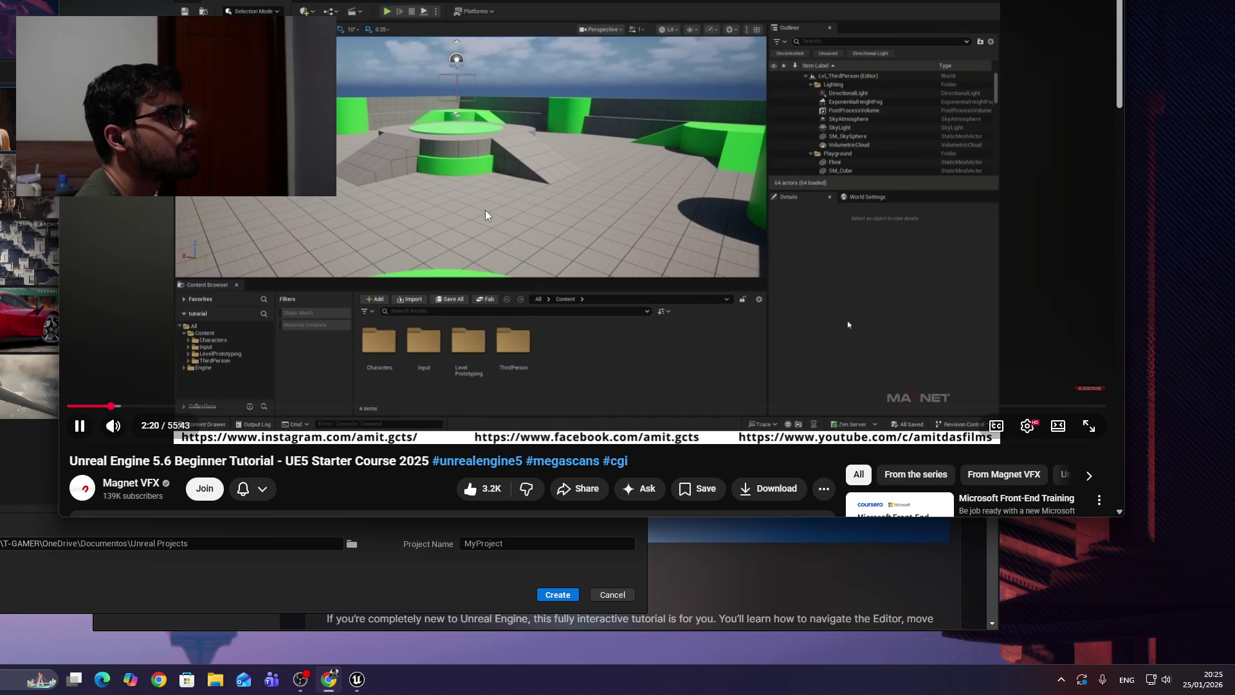
pyautogui.click(448, 202)
# Name the Blueprint project BeachTutorial and create it.
pyautogui.click(157, 592)
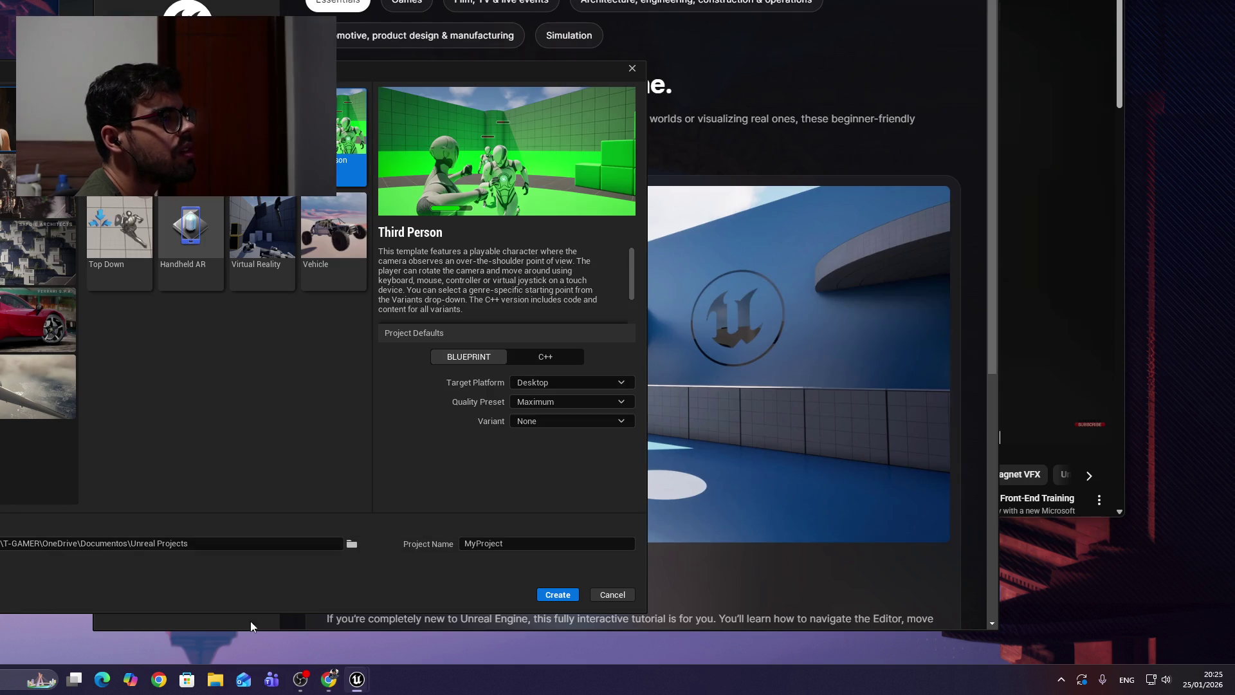
pyautogui.click(473, 544)
pyautogui.press('BackSpace')
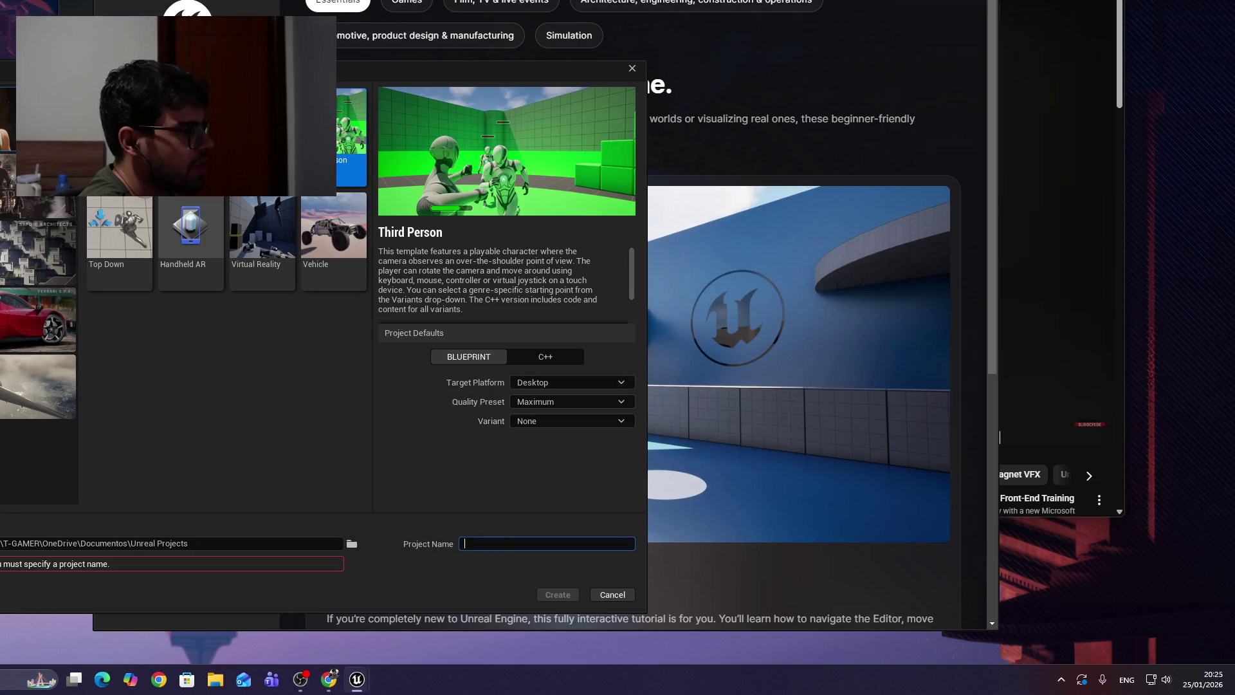
pyautogui.write('B')
pyautogui.press('BackSpace')
pyautogui.write('Bea')
pyautogui.write('ch')
pyautogui.write('ro')
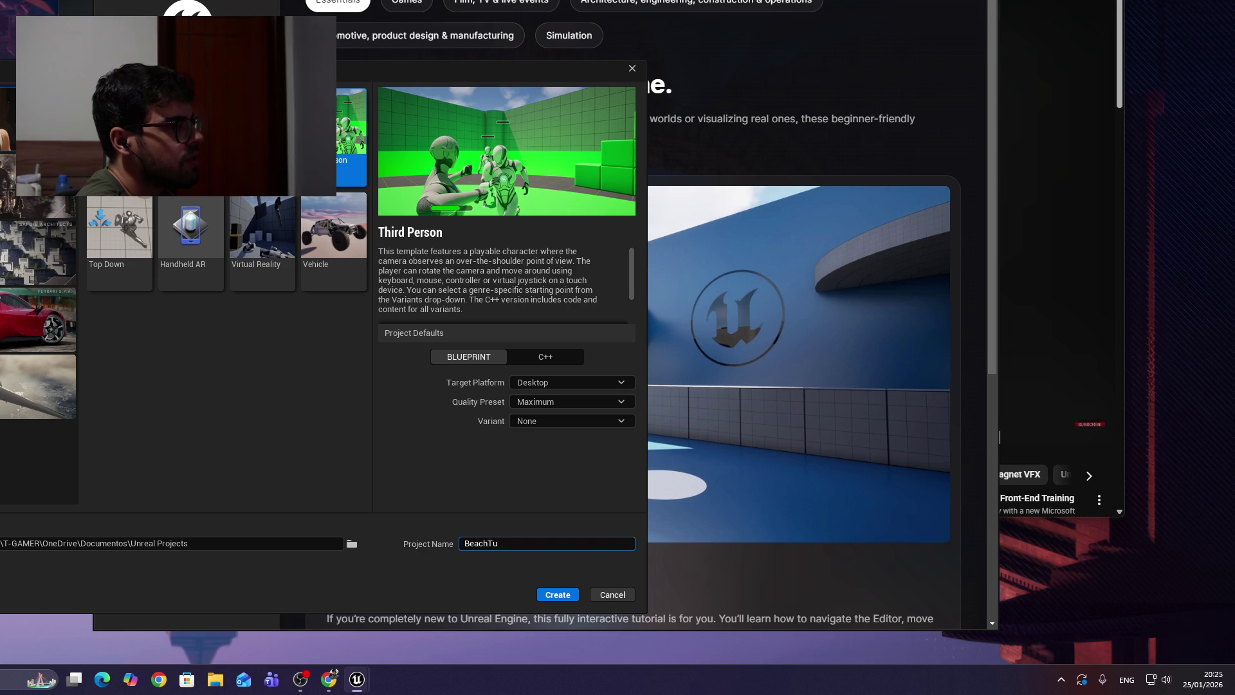
pyautogui.write('rial')
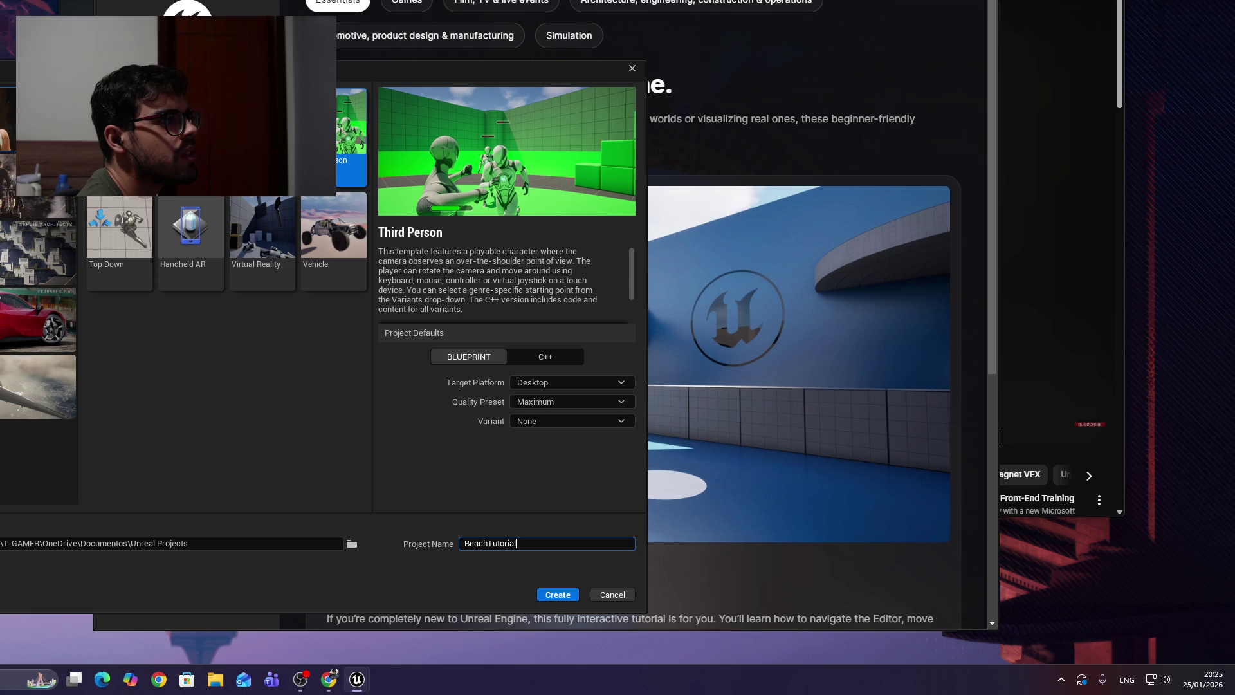
pyautogui.click(568, 598)
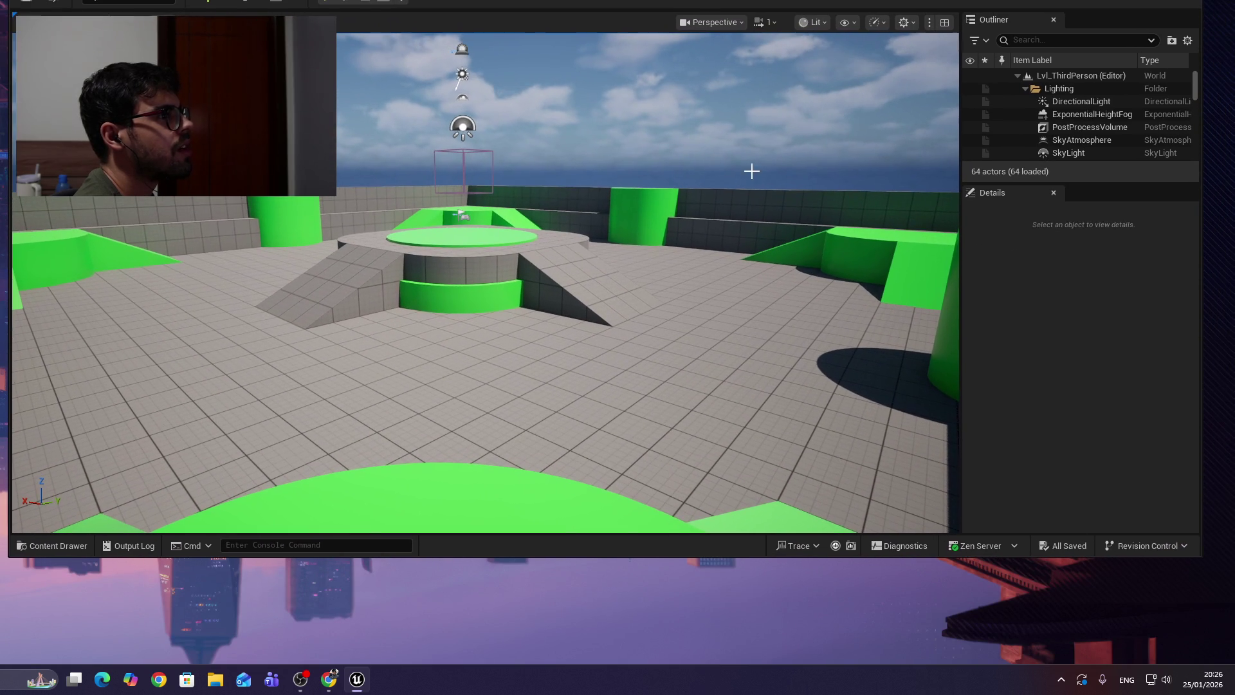
# Play-test the Lvl_ThirdPerson level with the Third Person character.
pyautogui.click(329, 2)
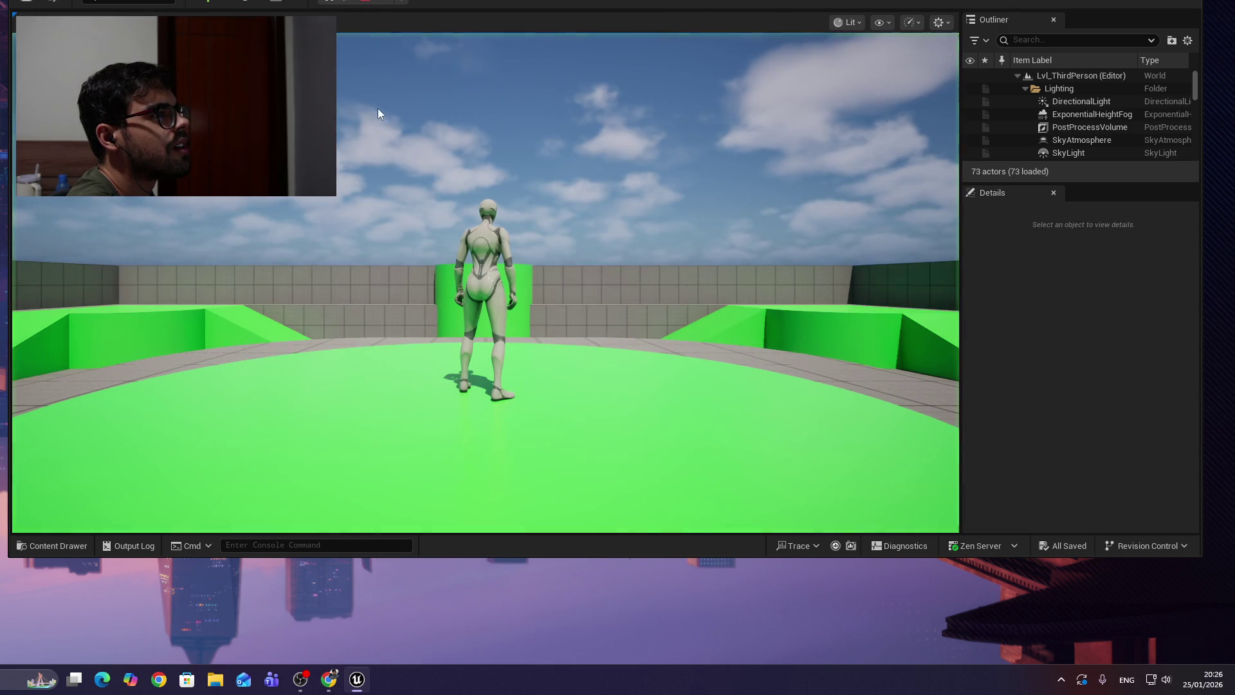
pyautogui.click(604, 245)
pyautogui.press('a')
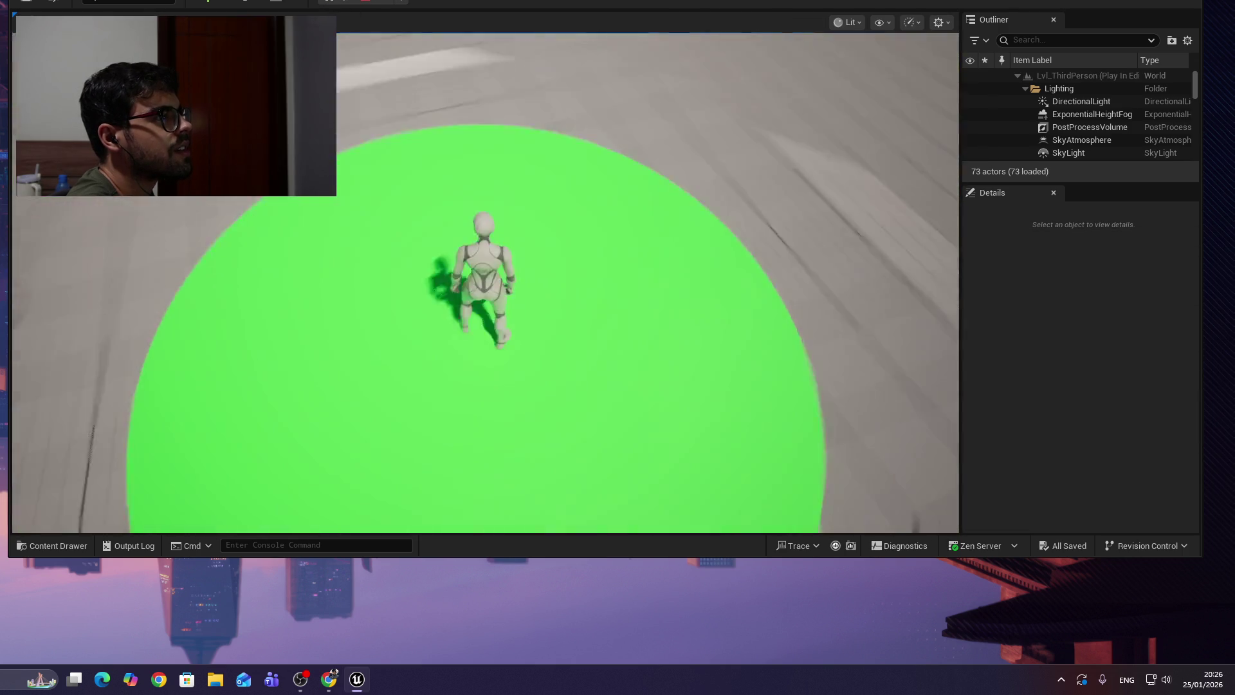
pyautogui.press('w')
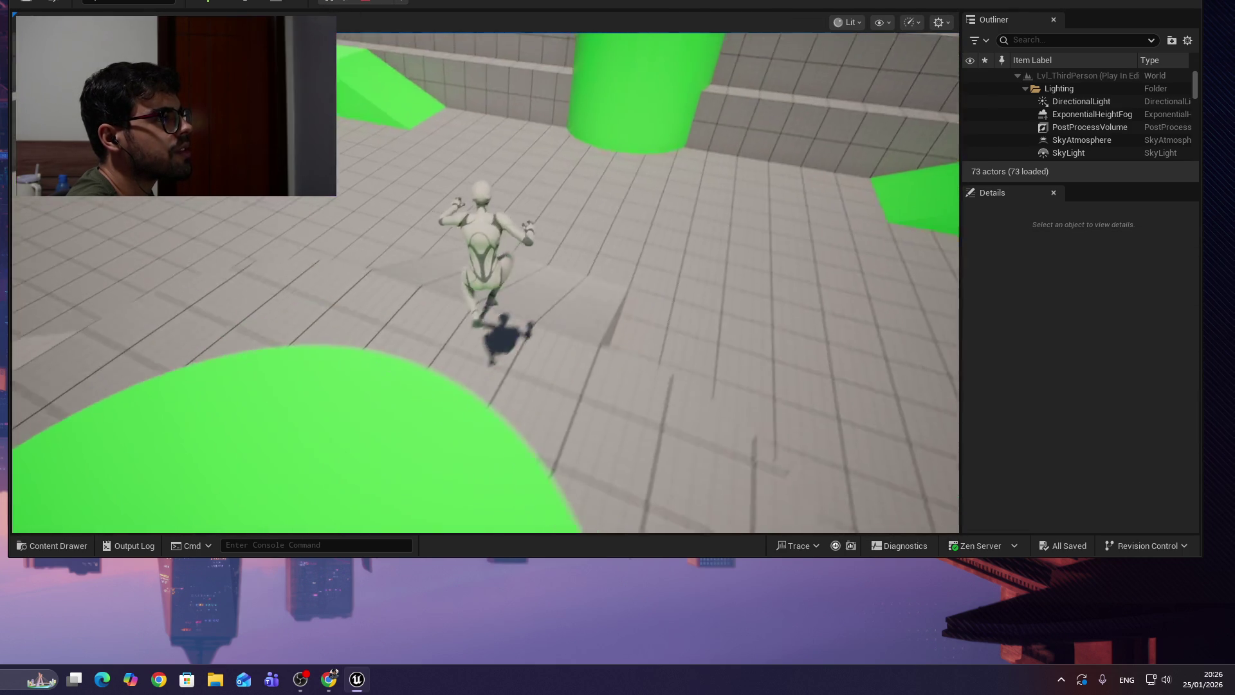
pyautogui.press('w')
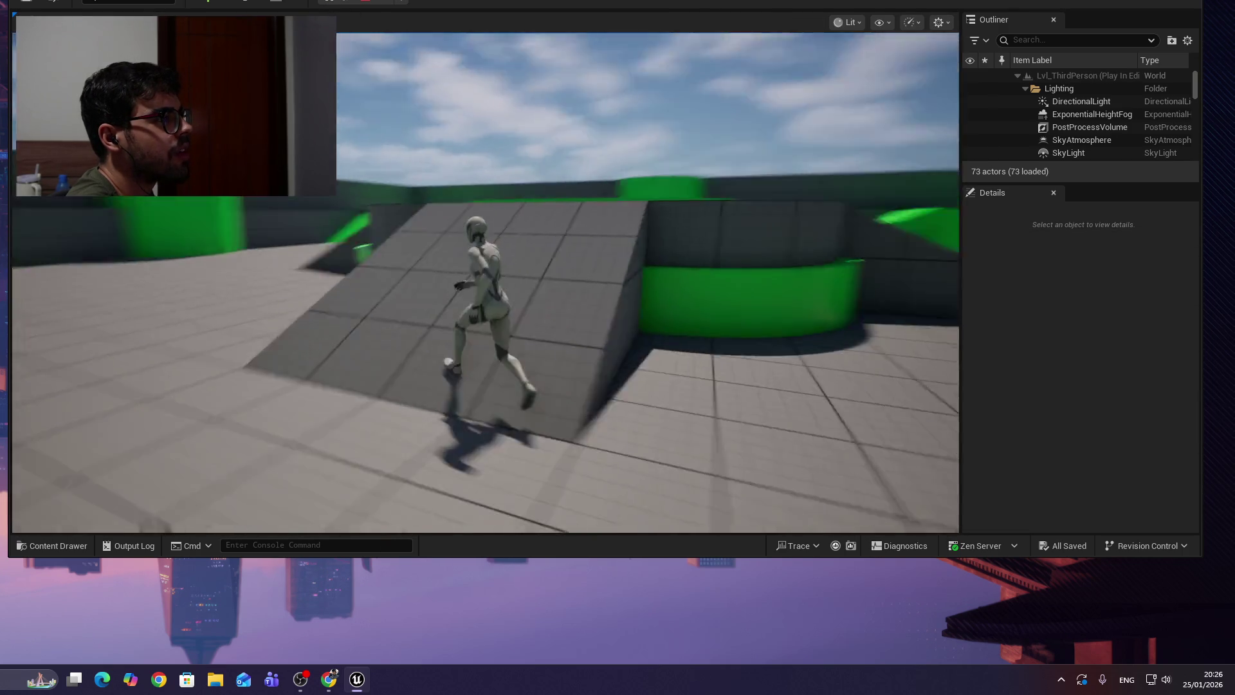
pyautogui.press('space')
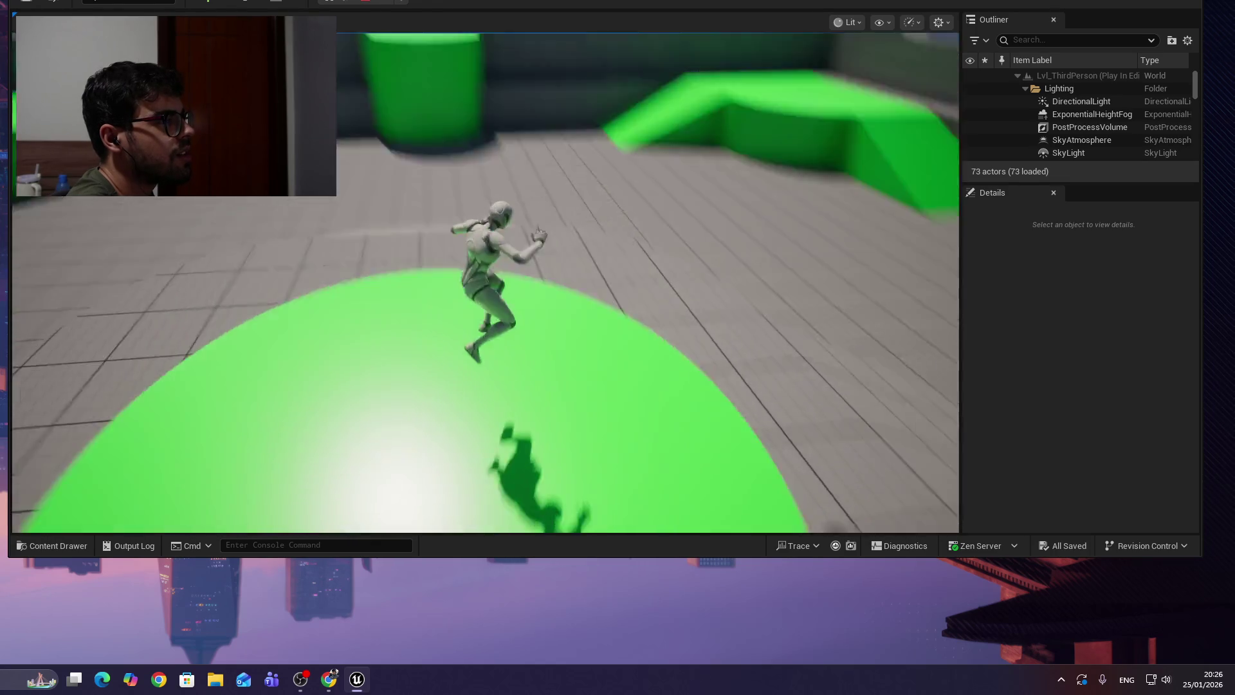
pyautogui.press('w')
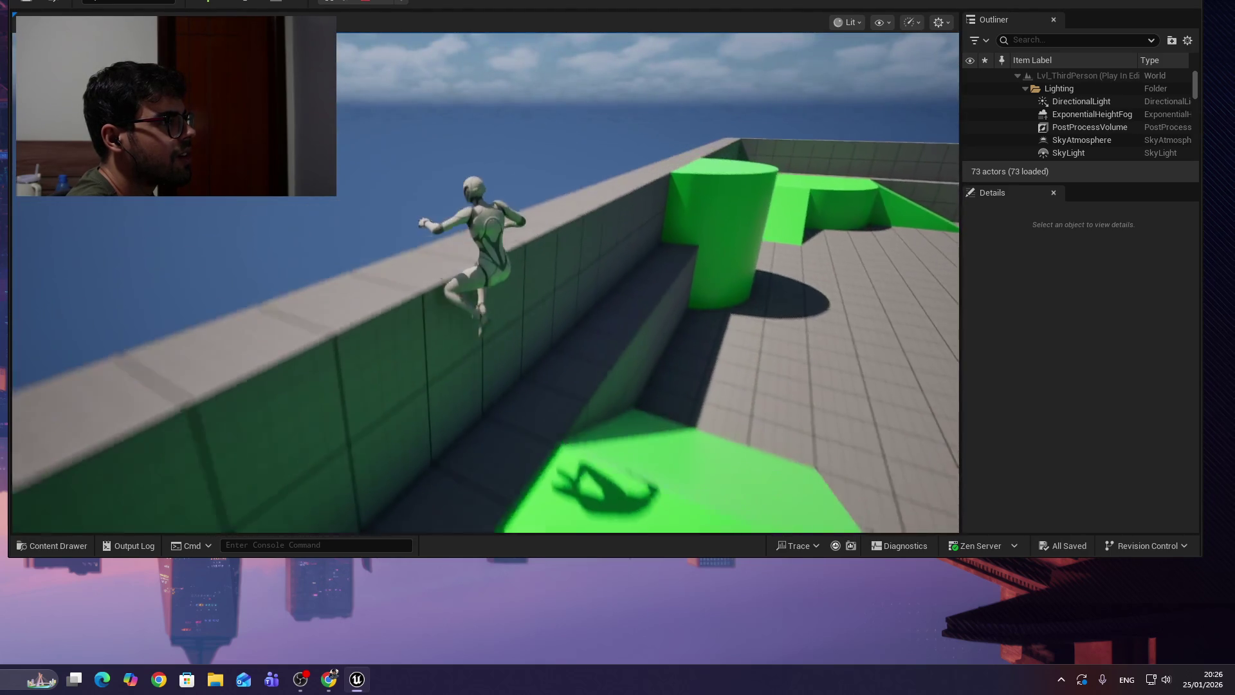
pyautogui.press('space')
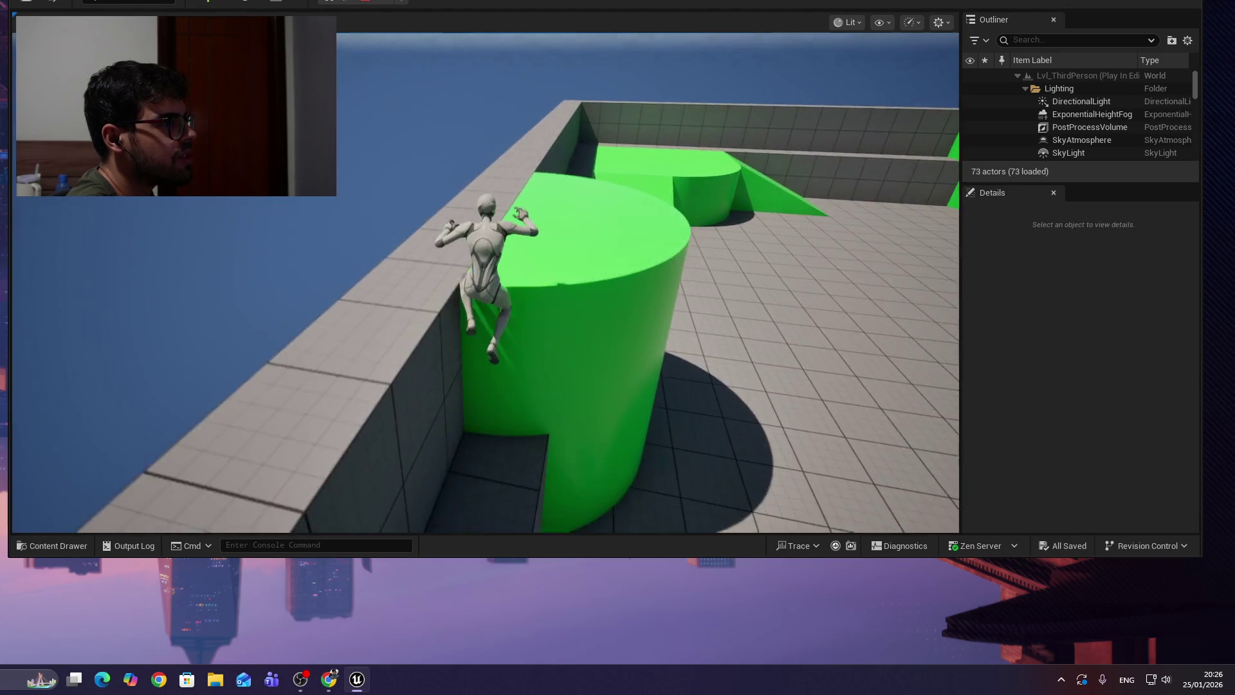
pyautogui.press('w')
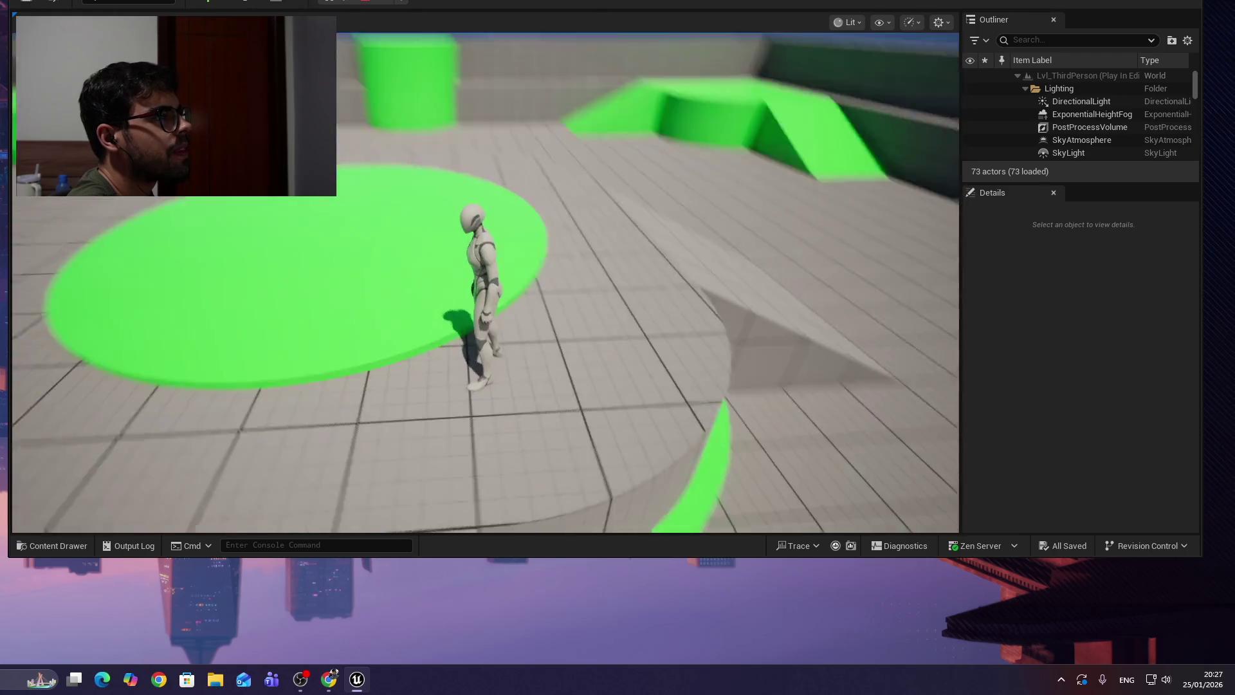
pyautogui.press('Escape')
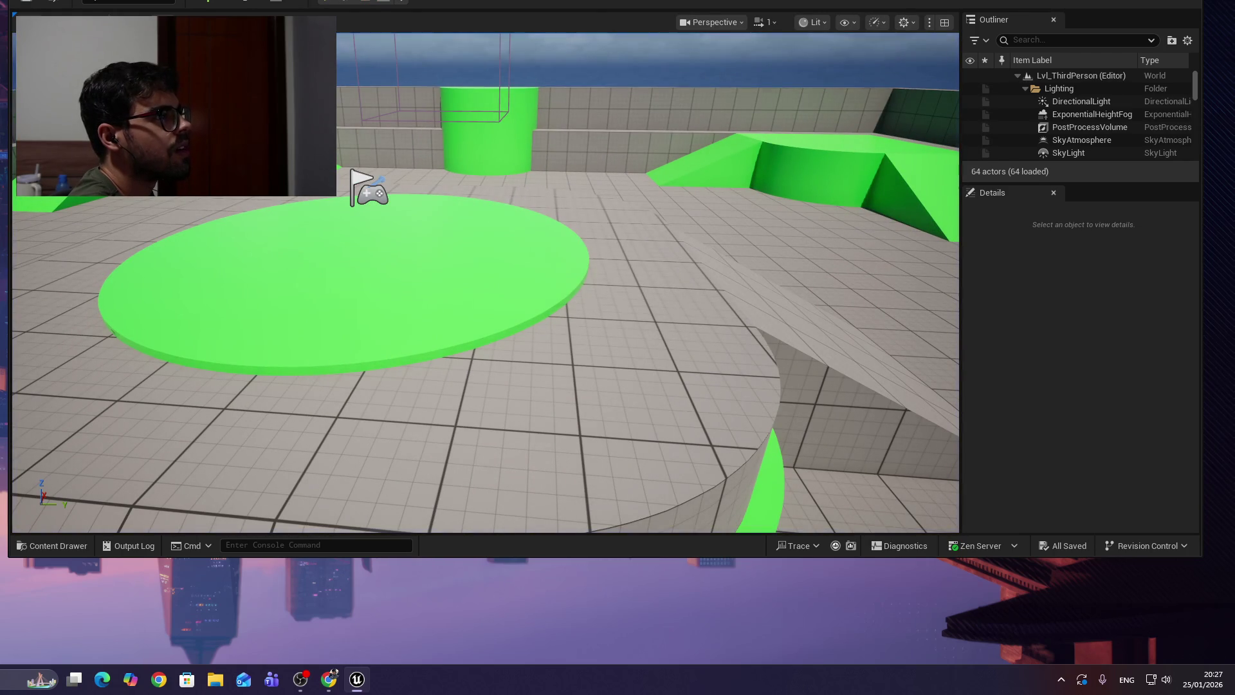
# Rewatch the tutorial's new-level section, rewinding it five seconds.
pyautogui.hotkey('alt', 'Tab')
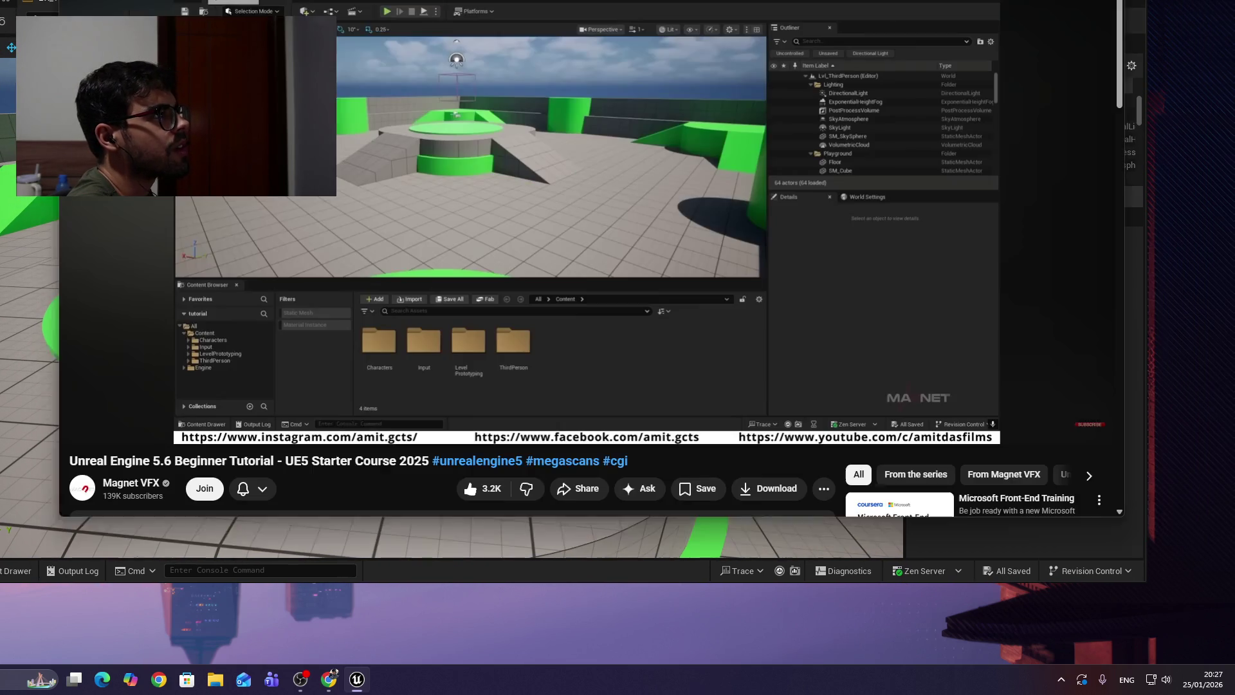
pyautogui.click(524, 201)
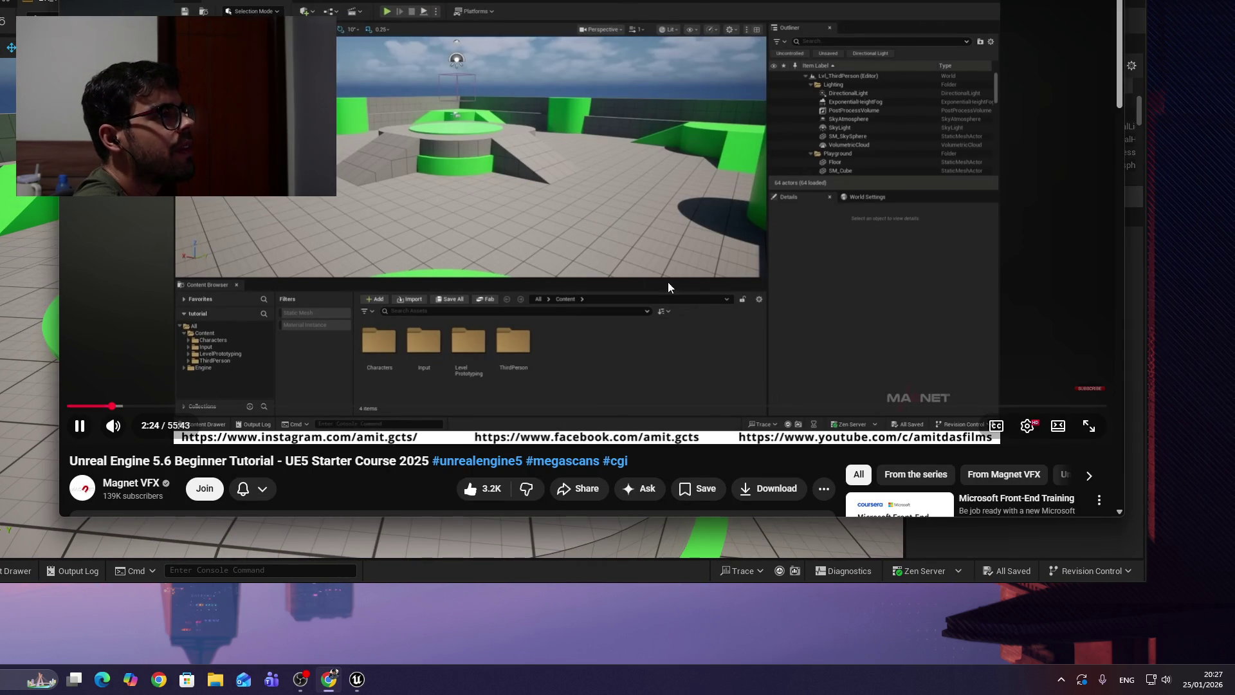
pyautogui.click(574, 152)
pyautogui.click(573, 153)
pyautogui.press('Left')
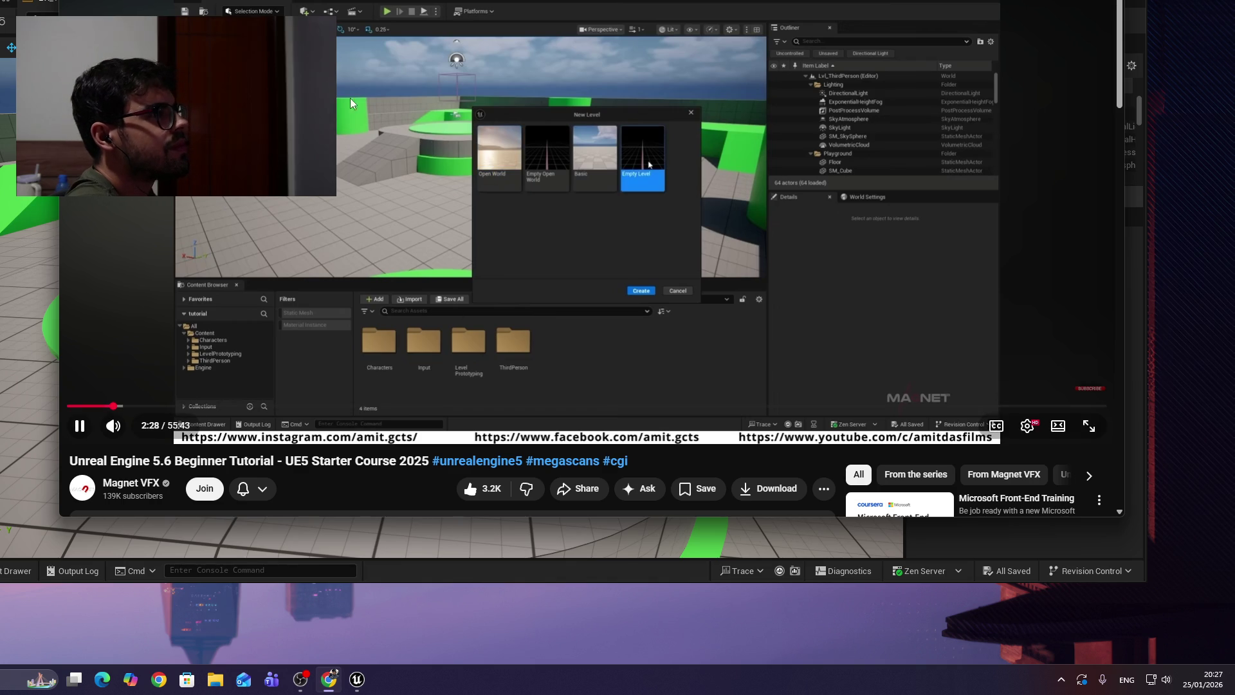
# Create a new Empty Level from File > New Level in Unreal.
pyautogui.click(23, 268)
pyautogui.click(28, 279)
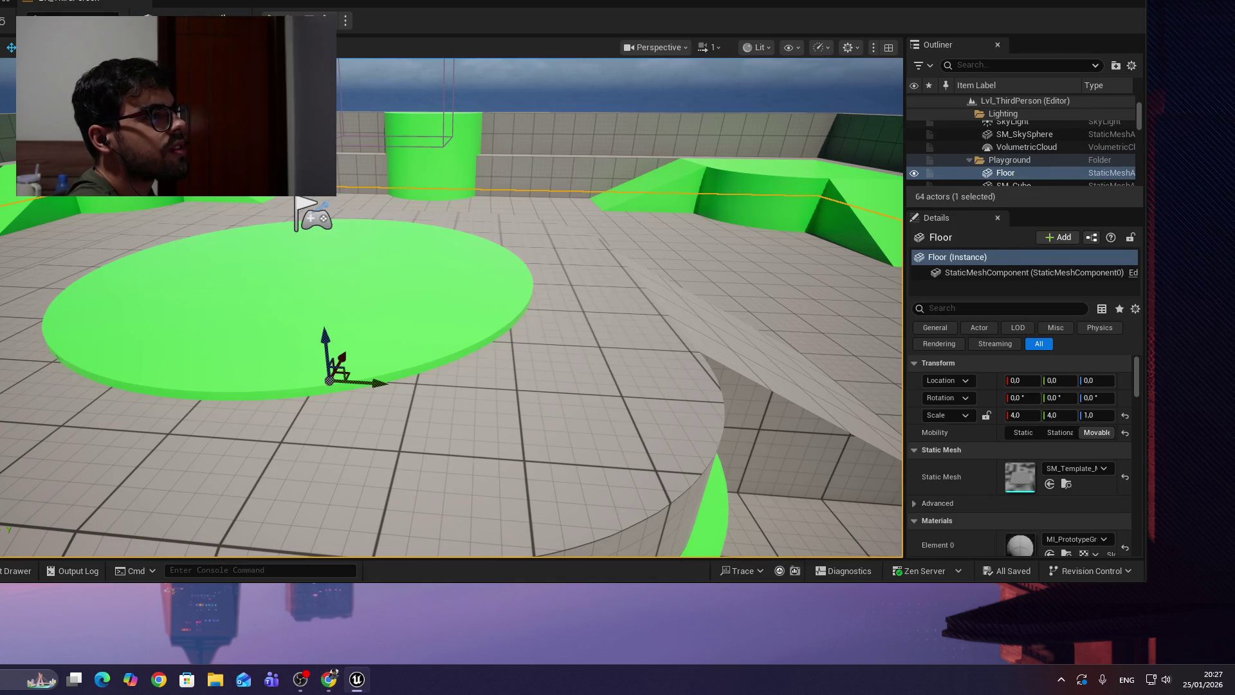
pyautogui.click(35, 132)
pyautogui.hotkey('alt', 'f')
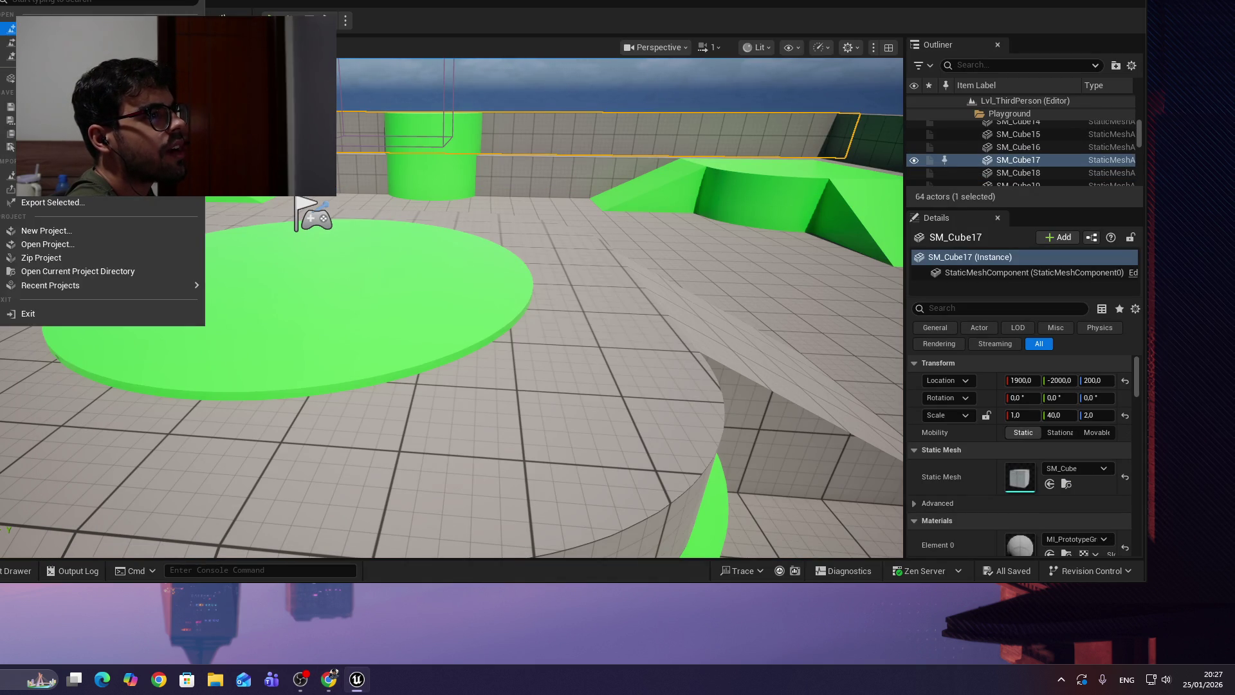
pyautogui.press('Return')
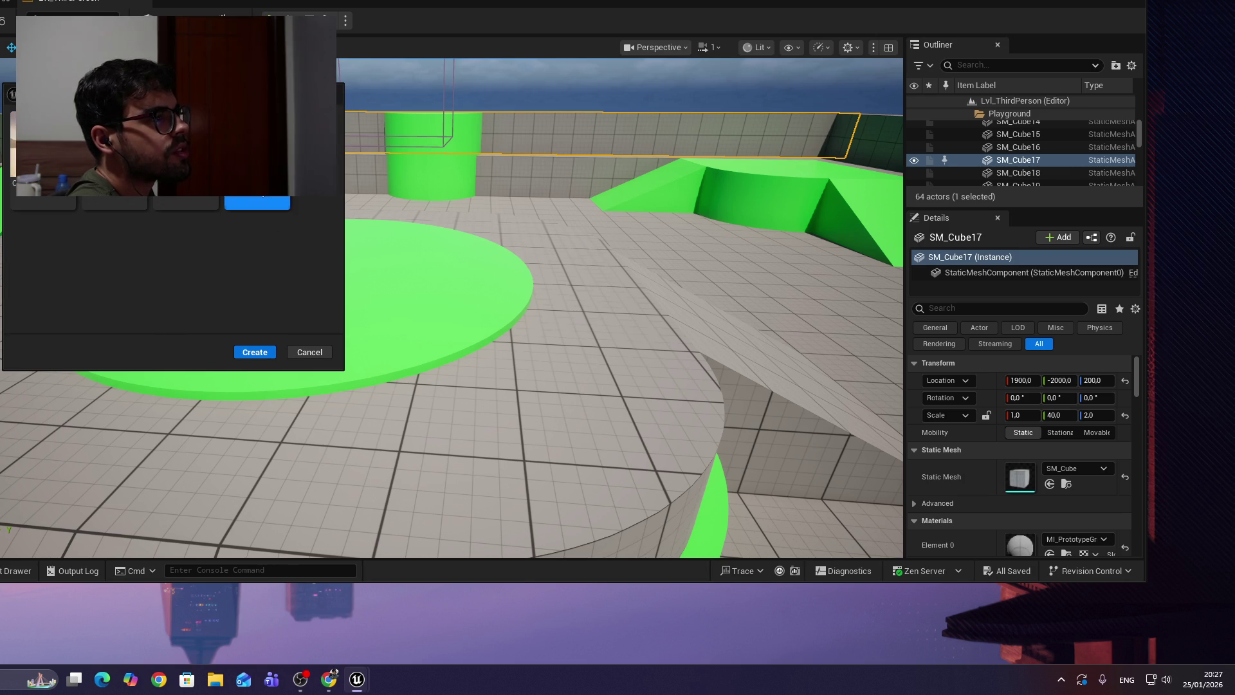
pyautogui.click(258, 351)
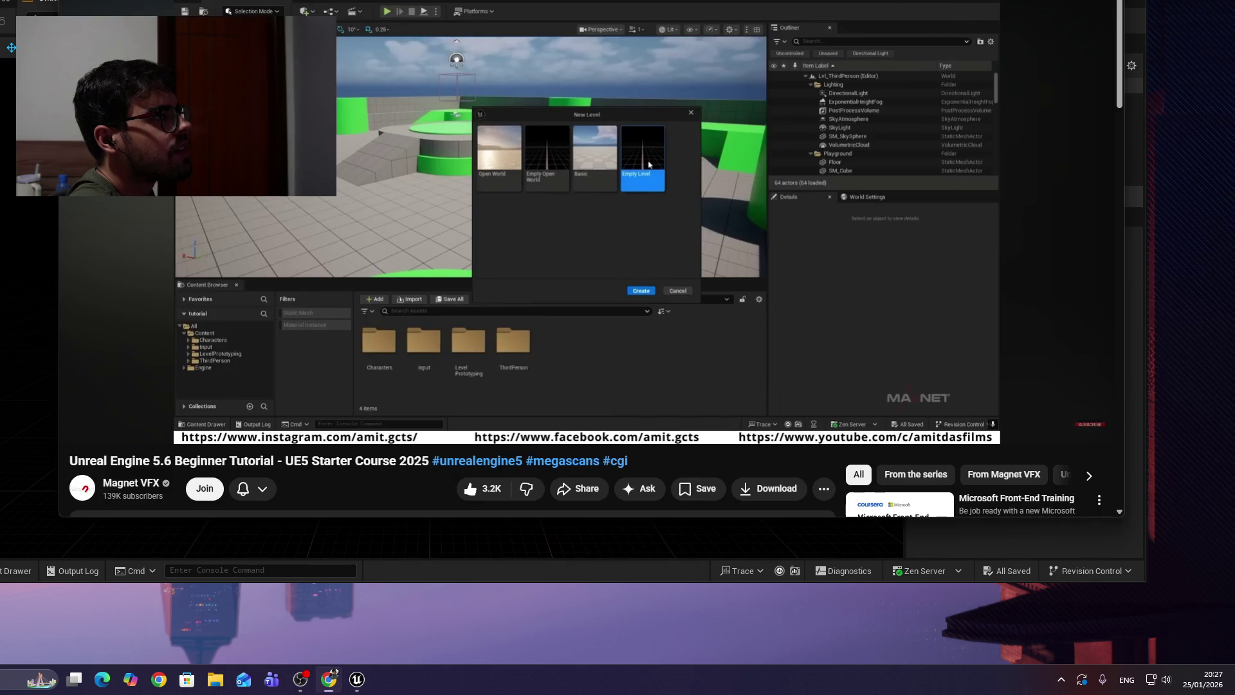
# Play the tutorial ahead, rewind ten seconds and shrink the browser window for viewing.
pyautogui.click(329, 680)
pyautogui.click(630, 183)
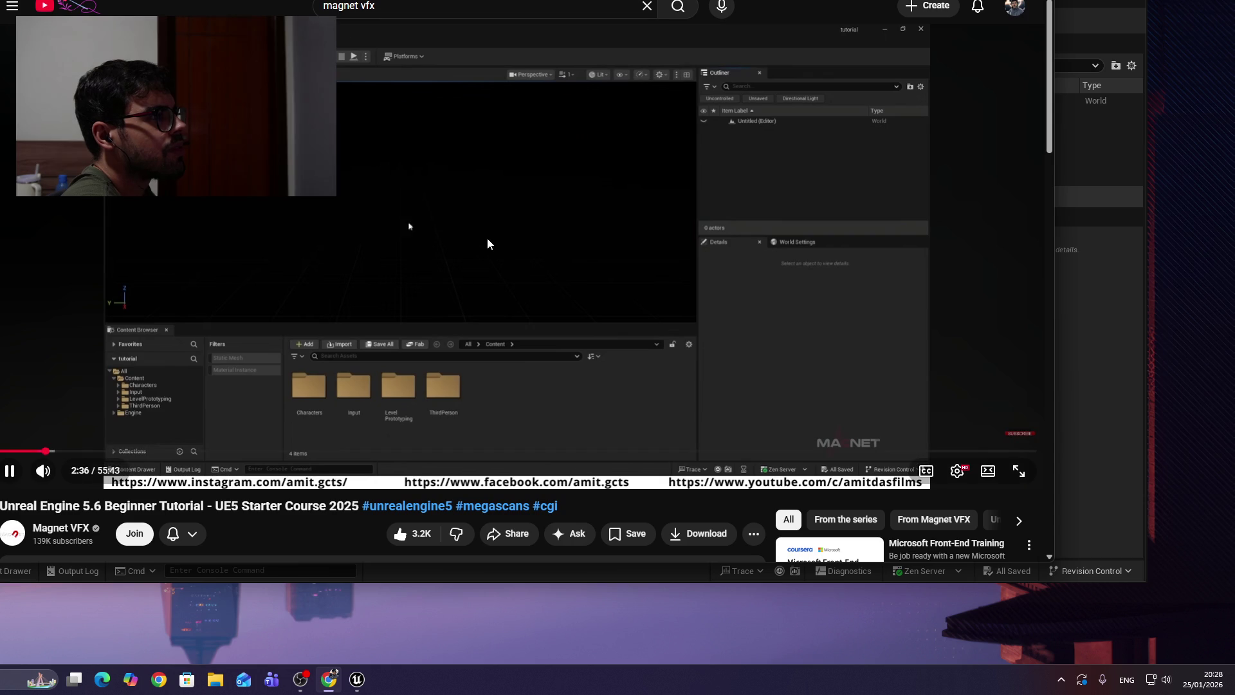
pyautogui.click(487, 243)
pyautogui.click(584, 277)
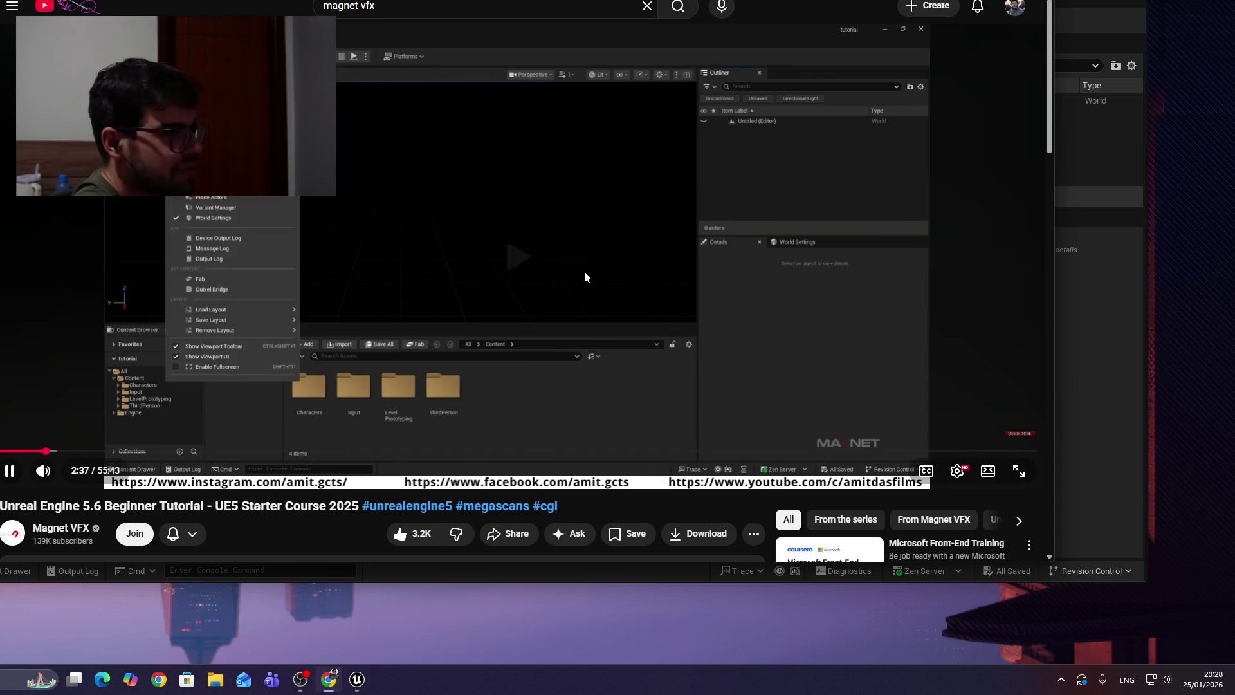
pyautogui.press('Left')
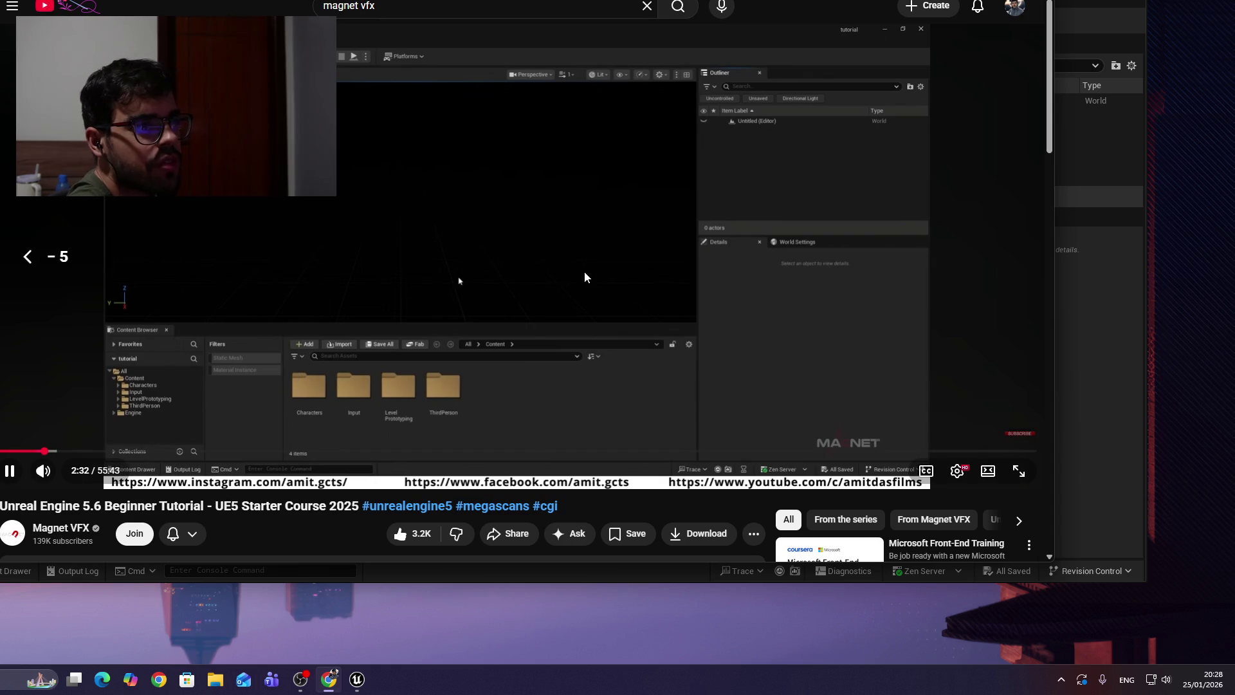
pyautogui.press('Left')
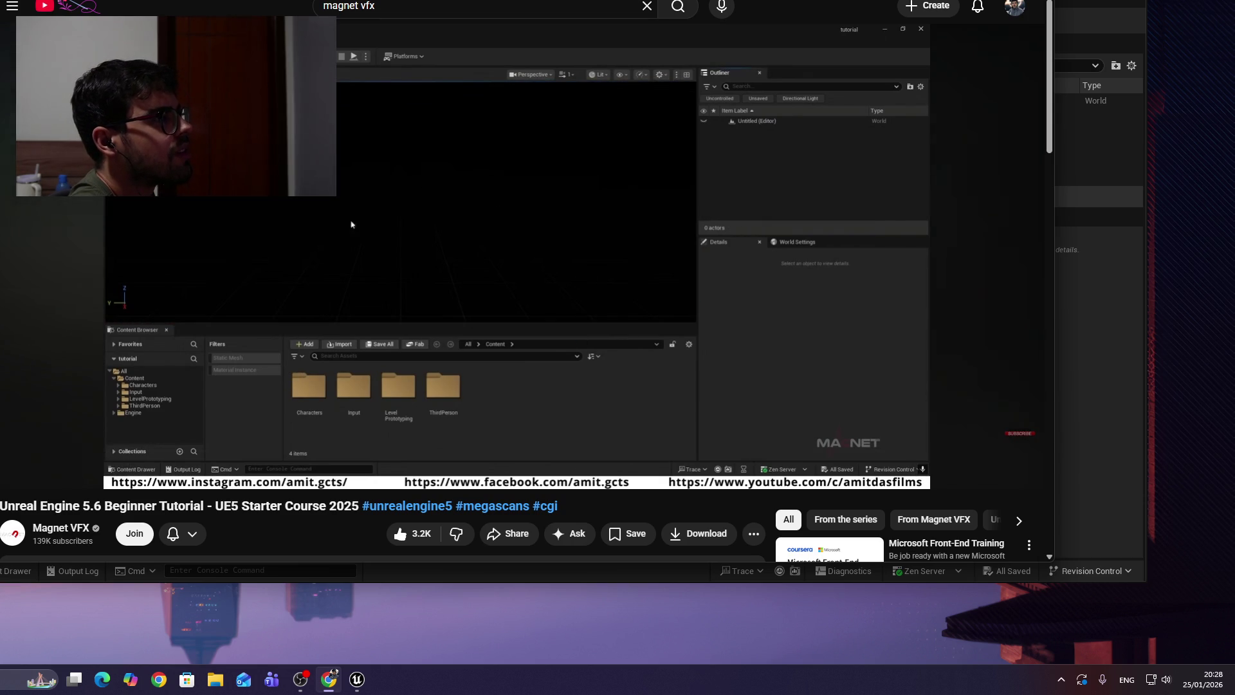
pyautogui.press('super+Down')
pyautogui.moveTo(672, 481)
pyautogui.mouseDown()
pyautogui.moveTo(739, 7)
pyautogui.moveTo(834, 1)
pyautogui.mouseUp()
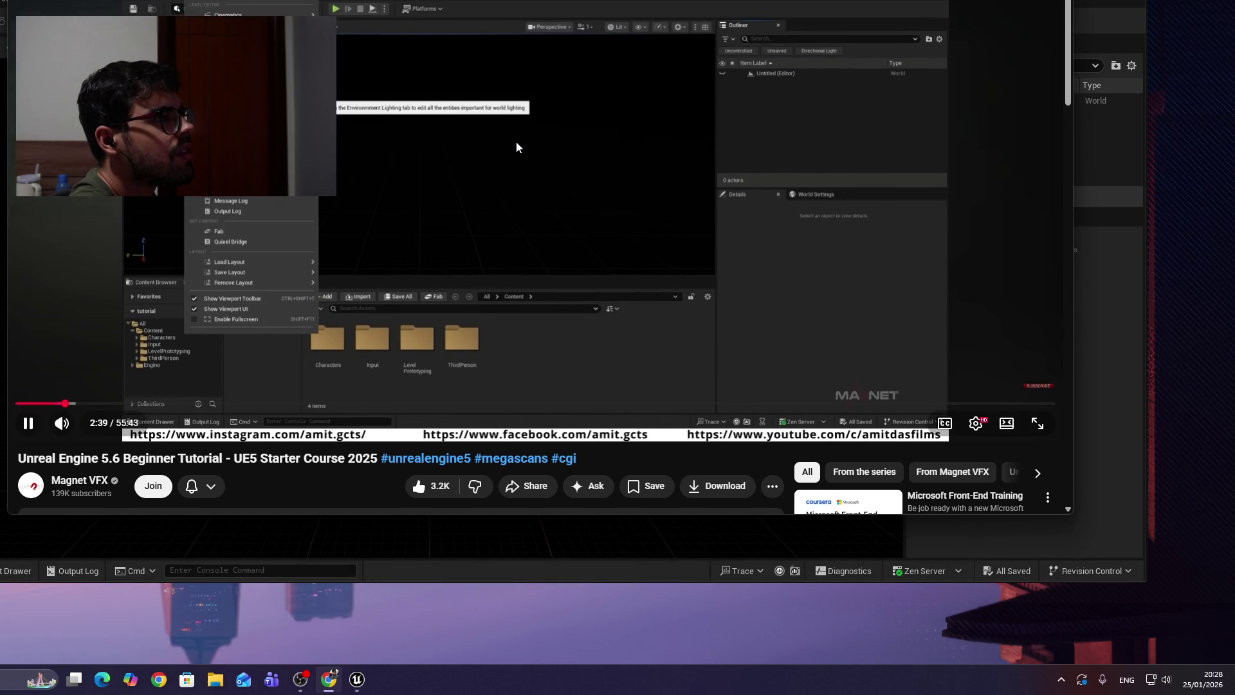
# Leave the tutorial paused at 2:38, revisit the previous video, then open Unreal's Window menu.
pyautogui.scroll(-1, 497, 246)
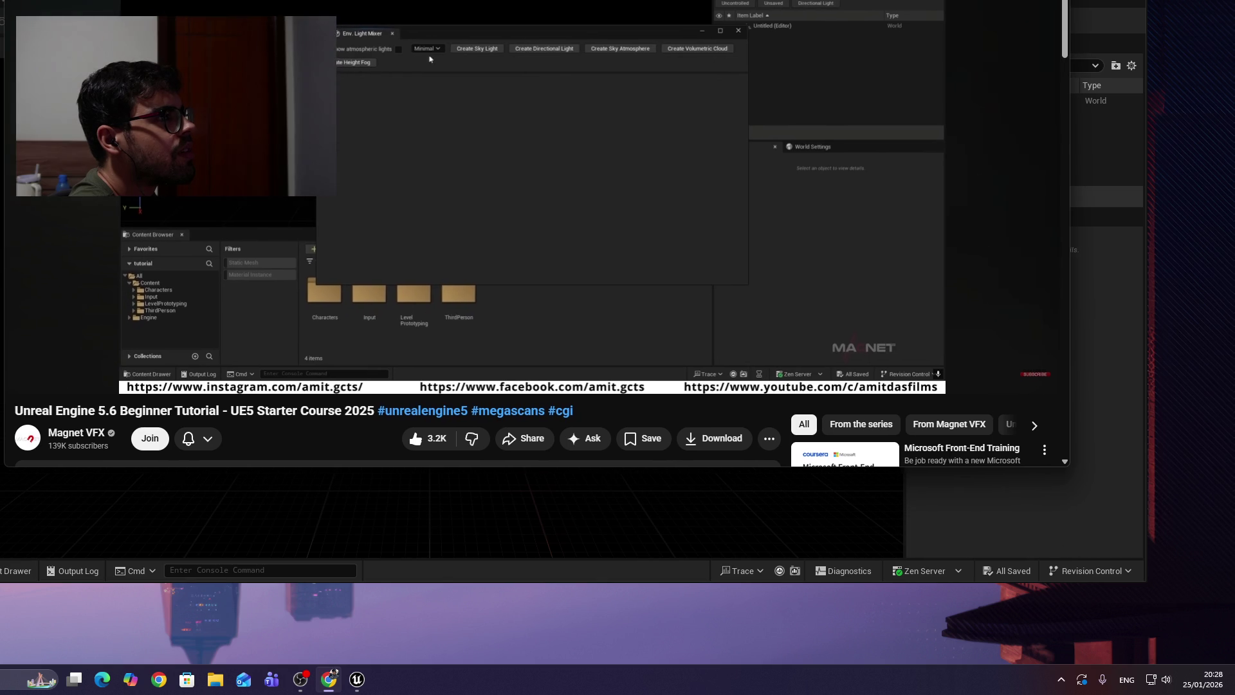
pyautogui.click(562, 180)
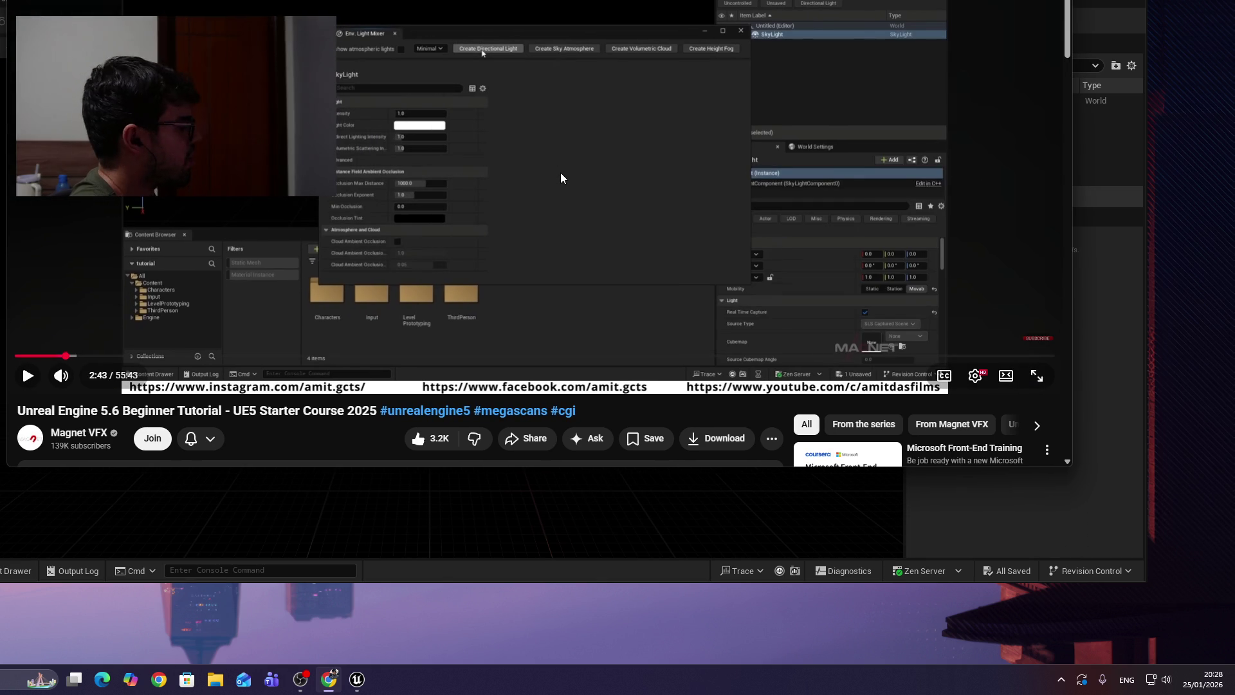
pyautogui.press('Left')
pyautogui.press('space')
pyautogui.press('space')
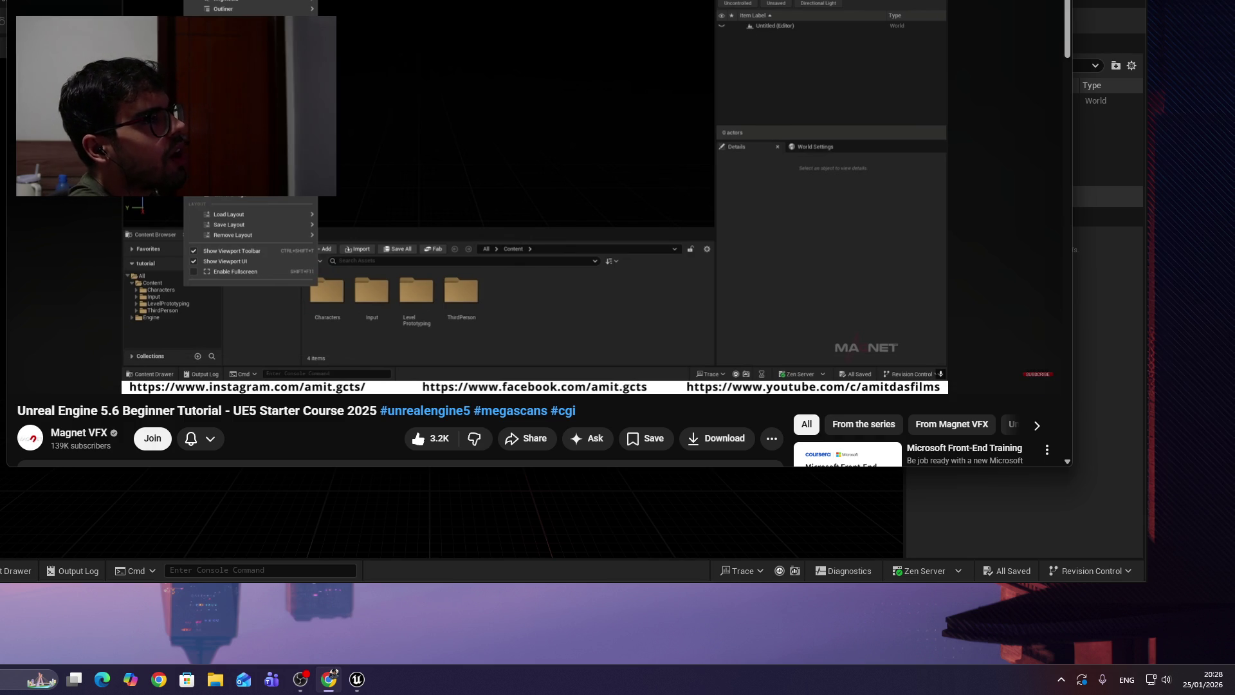
pyautogui.moveTo(388, 130)
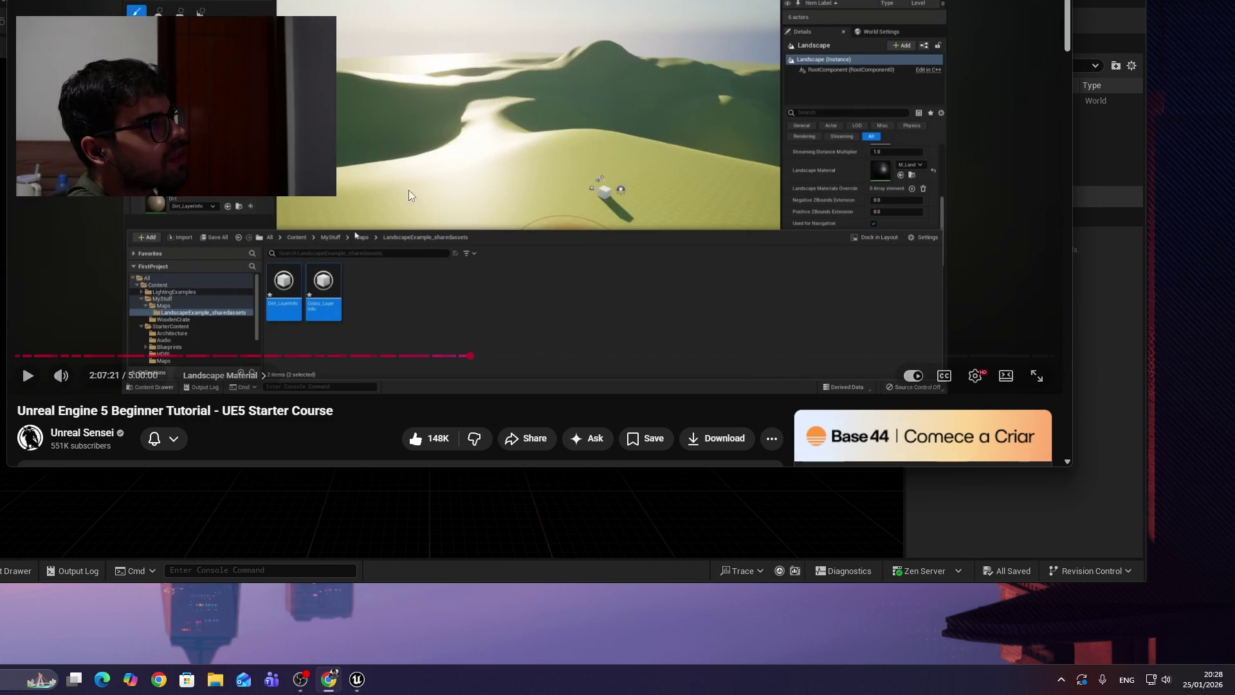
pyautogui.hotkey('alt', 'Left')
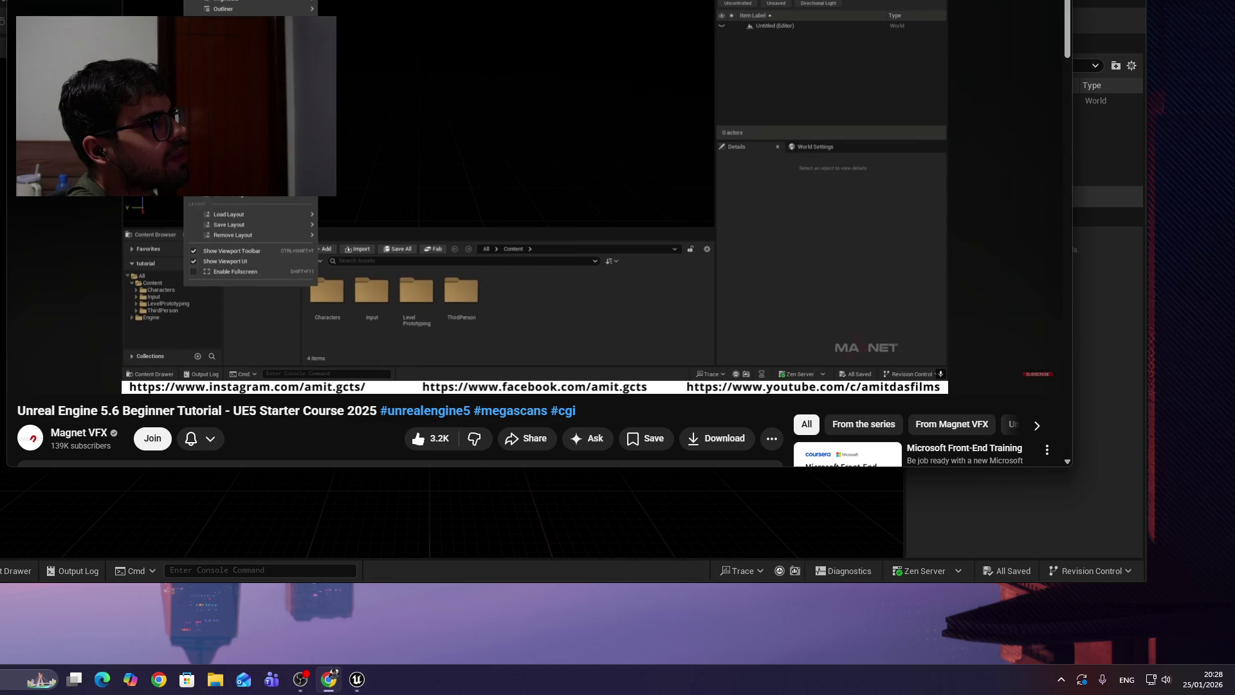
pyautogui.click(473, 132)
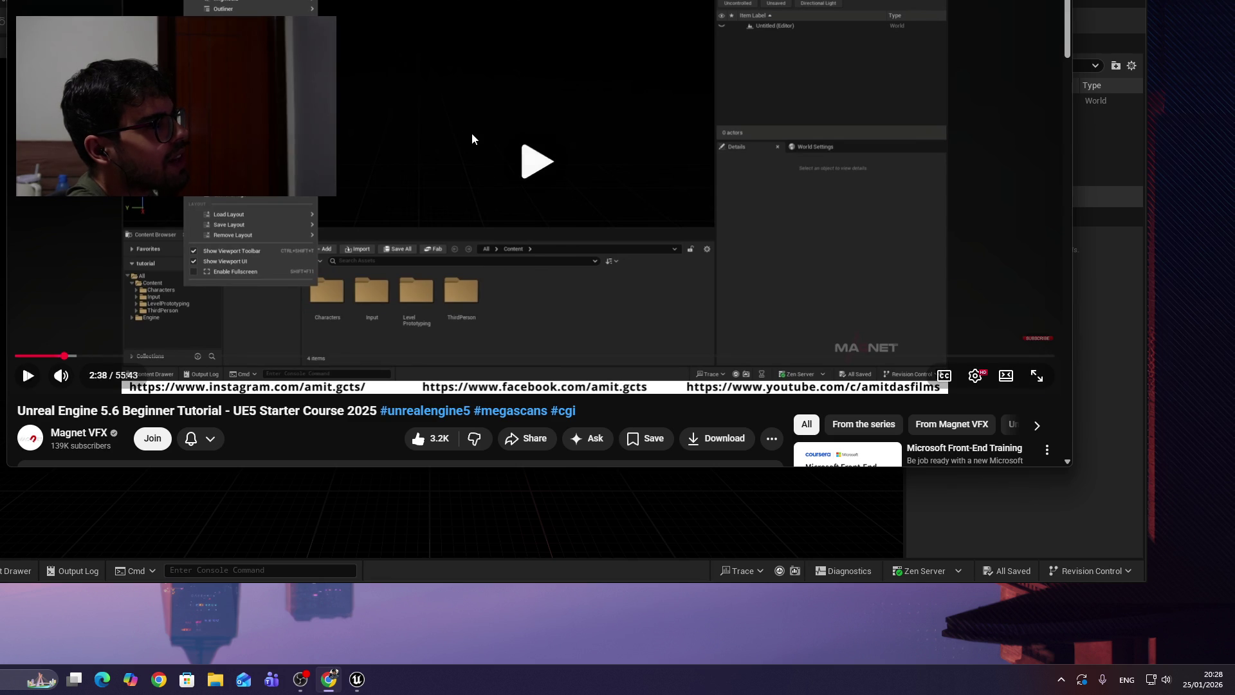
pyautogui.click(470, 129)
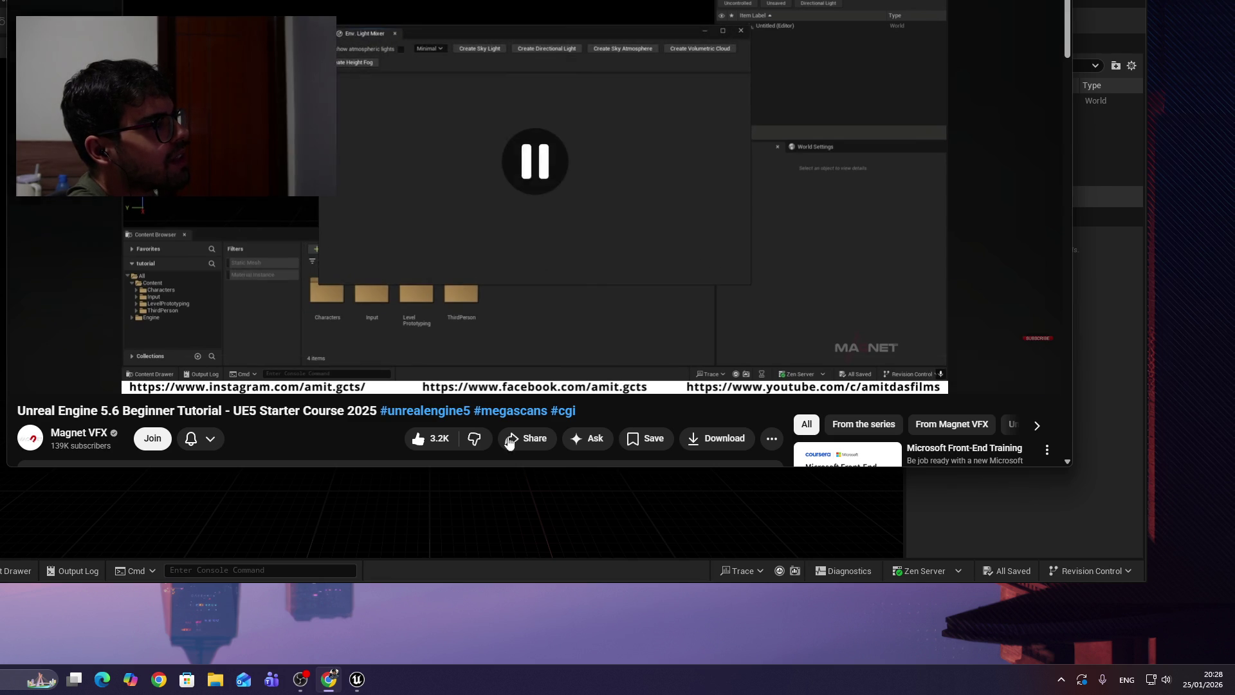
pyautogui.click(515, 495)
pyautogui.click(64, 0)
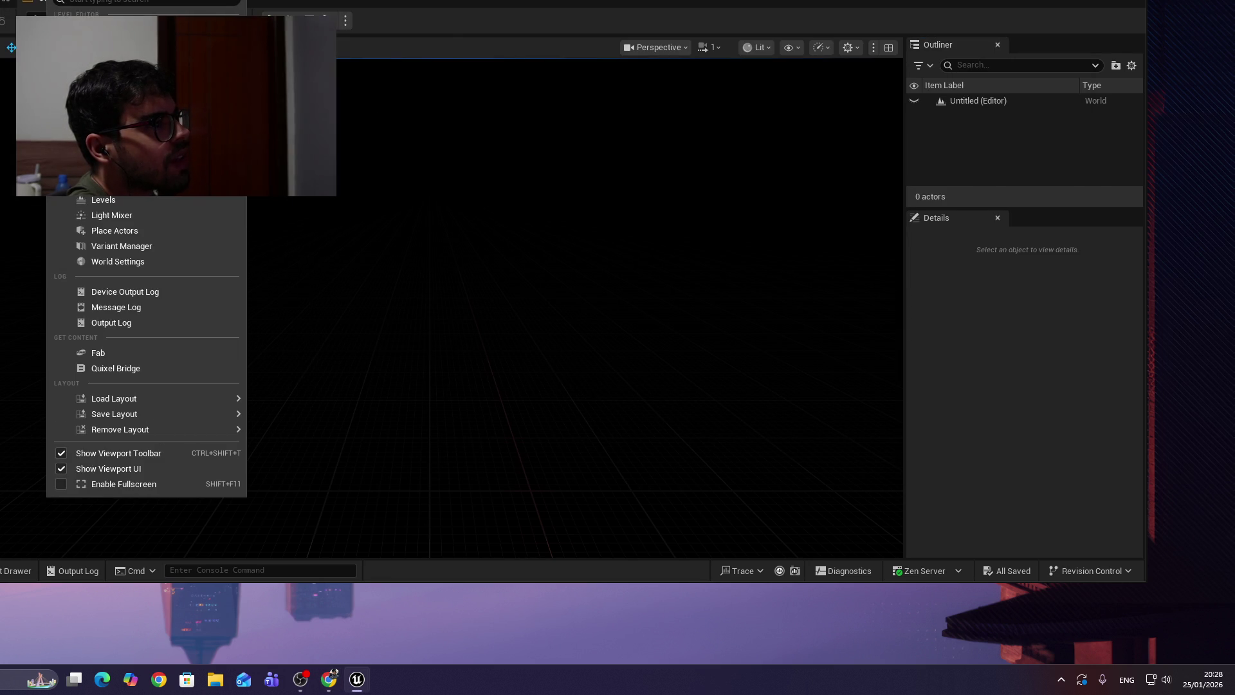
# Open the Env. Light Mixer, then return to the tutorial in the browser.
pyautogui.click(116, 169)
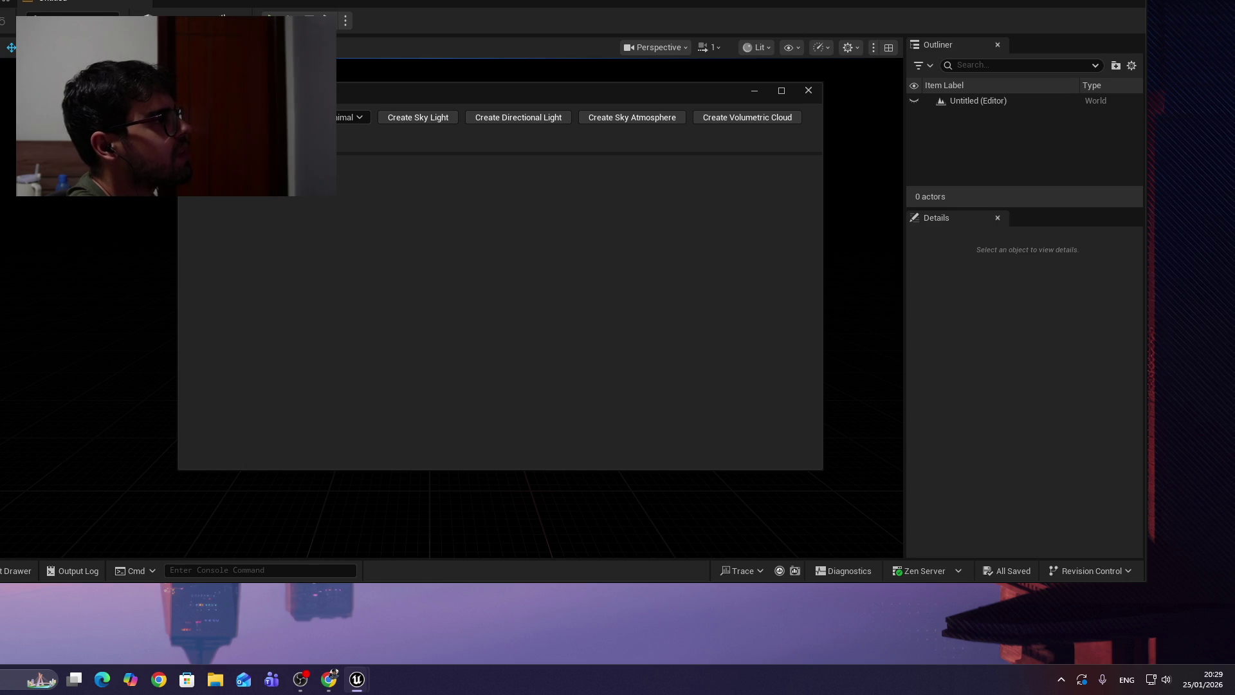
pyautogui.hotkey('alt', 'Tab')
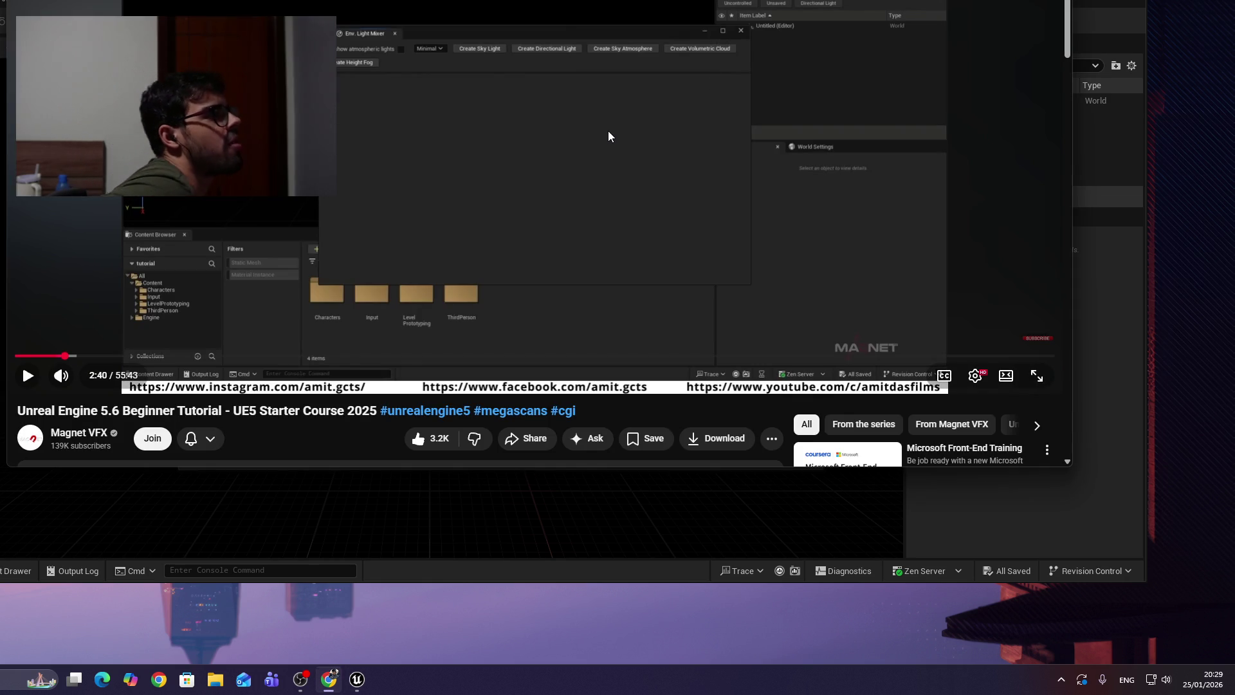
# Watch the tutorial's light mixer part and return to the editor.
pyautogui.click(607, 210)
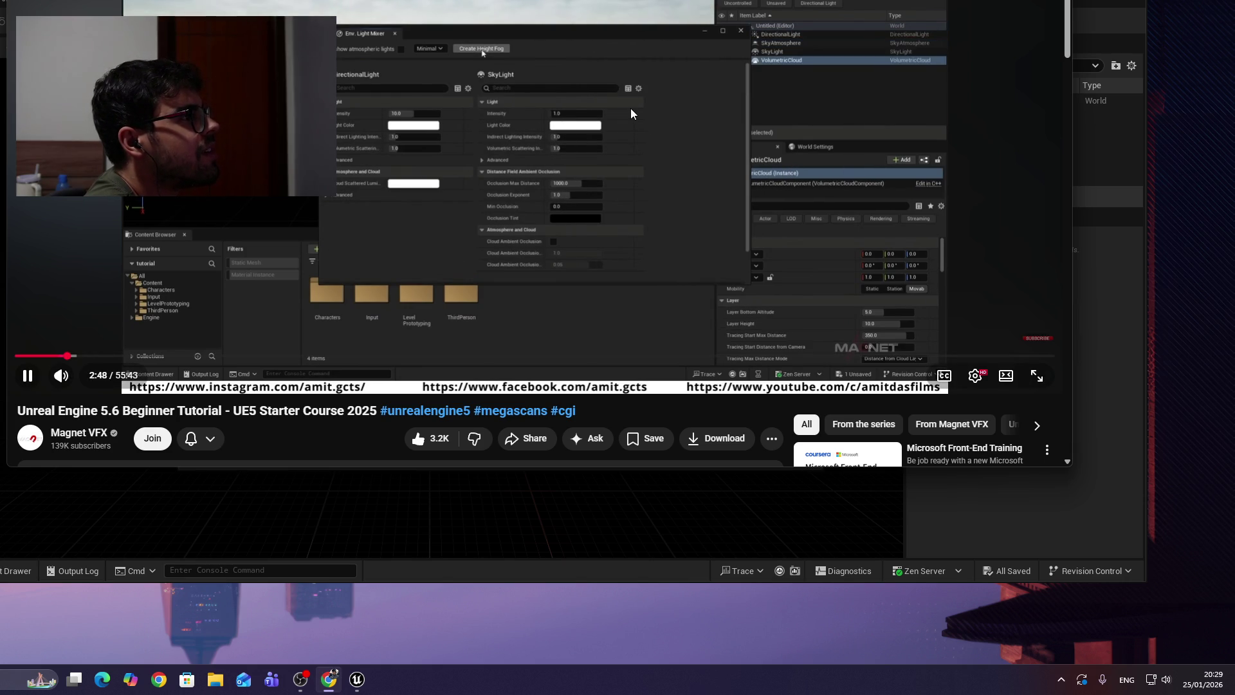
pyautogui.click(595, 137)
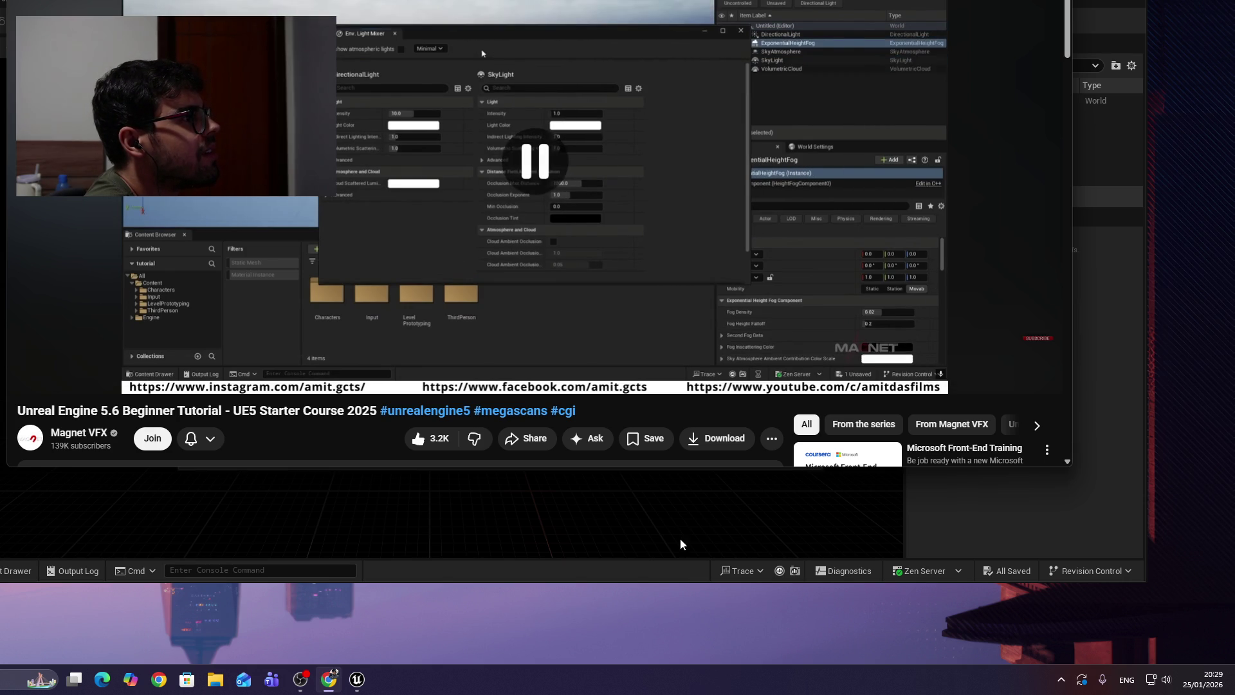
pyautogui.click(681, 537)
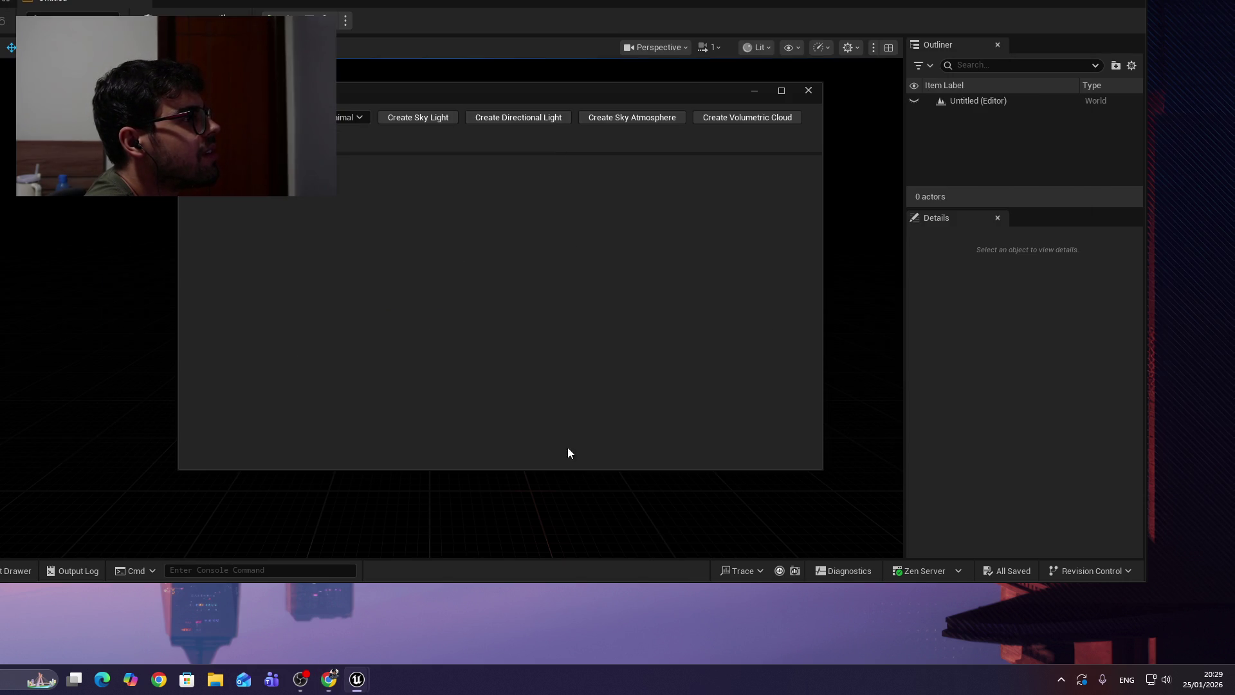
# Create Sky Light, Directional Light, Sky Atmosphere, Volumetric Cloud and Height Fog, then move the mixer aside.
pyautogui.click(411, 122)
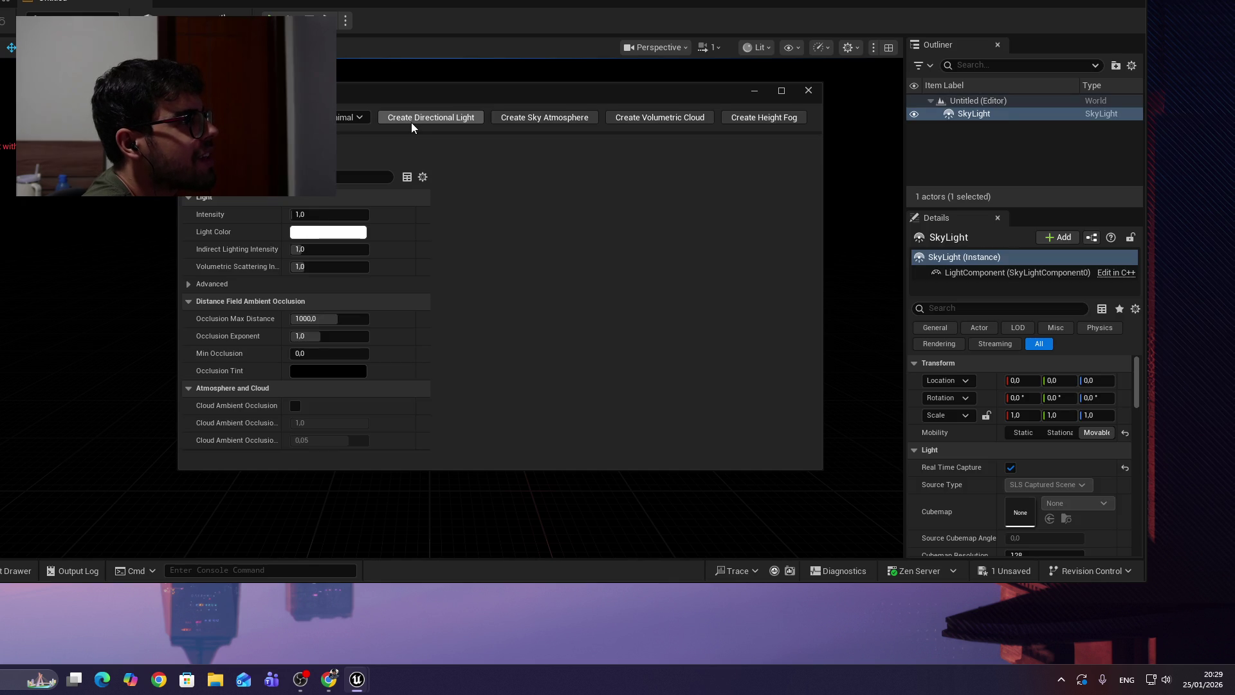
pyautogui.click(426, 117)
pyautogui.click(443, 118)
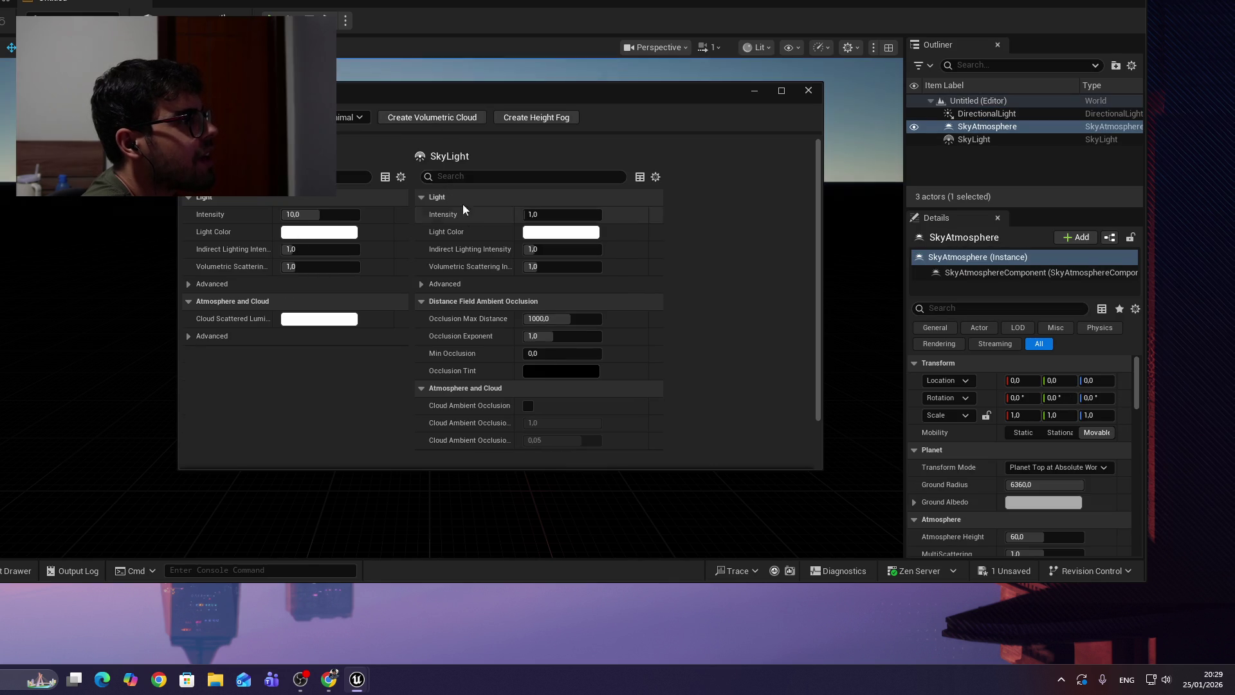
pyautogui.click(436, 119)
pyautogui.click(412, 119)
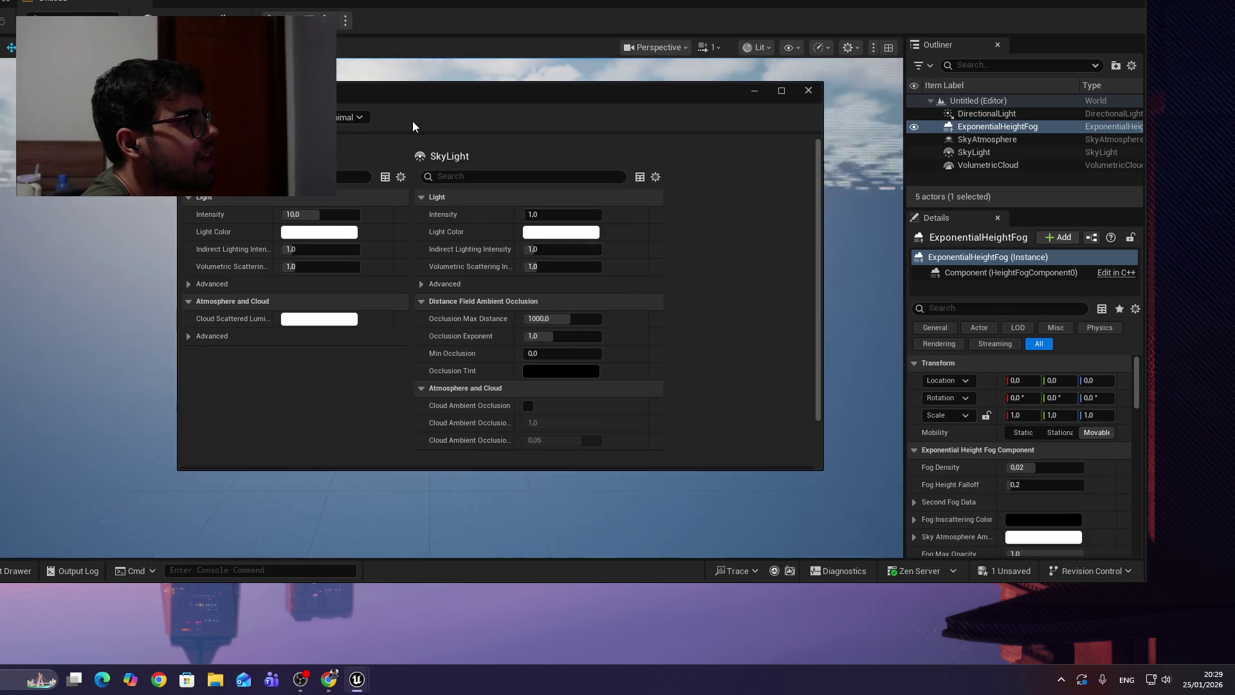
pyautogui.moveTo(680, 84)
pyautogui.mouseDown()
pyautogui.moveTo(729, 597)
pyautogui.moveTo(361, 483)
pyautogui.moveTo(444, 476)
pyautogui.moveTo(623, 509)
pyautogui.moveTo(653, 538)
pyautogui.mouseUp()
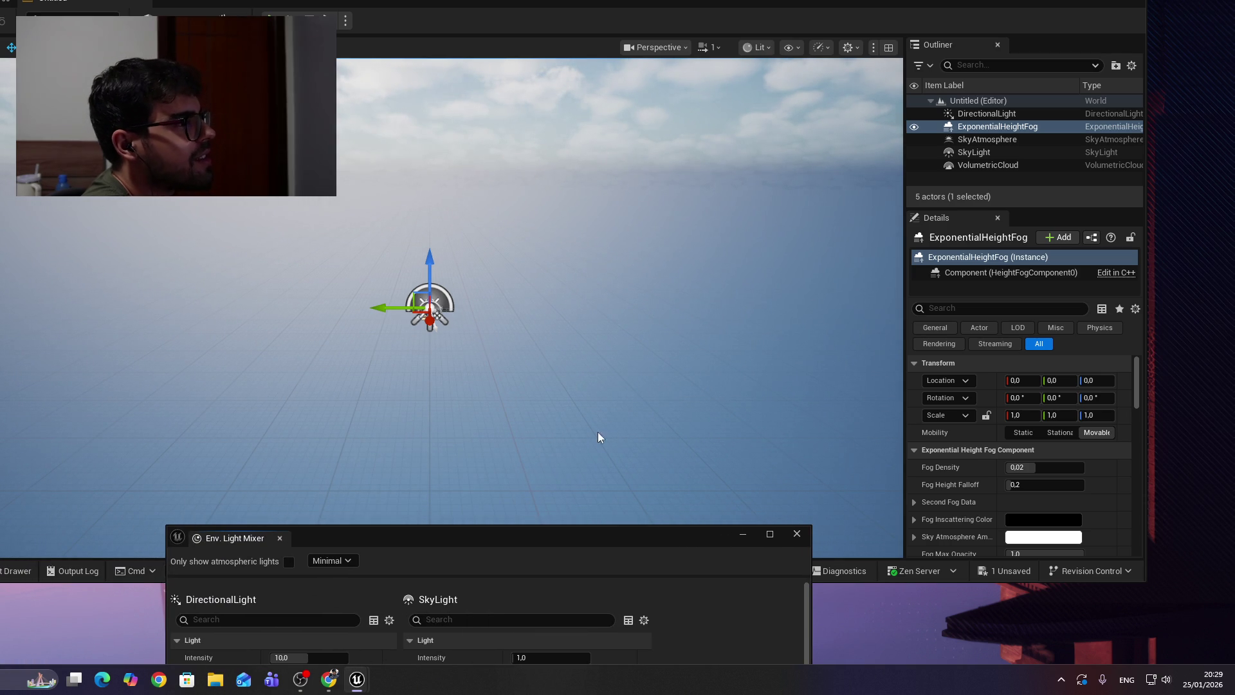
# Move the light mixer back over the viewport and scroll through its actor settings.
pyautogui.moveTo(662, 531)
pyautogui.mouseDown()
pyautogui.moveTo(674, 2)
pyautogui.moveTo(658, 99)
pyautogui.moveTo(646, 87)
pyautogui.mouseUp()
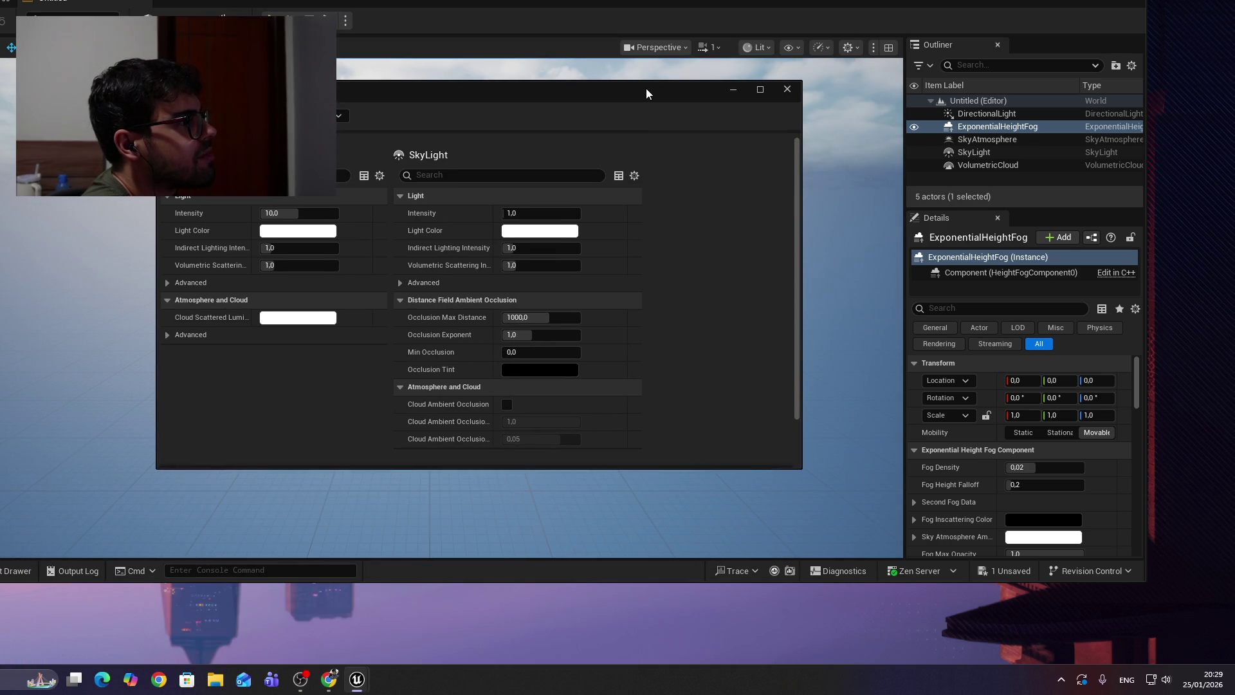
pyautogui.scroll(-2, 585, 413)
pyautogui.scroll(1, 584, 419)
pyautogui.scroll(-2, 692, 310)
pyautogui.scroll(1, 730, 319)
pyautogui.scroll(-3, 724, 315)
pyautogui.scroll(3, 720, 315)
pyautogui.scroll(-2, 723, 307)
pyautogui.scroll(2, 723, 306)
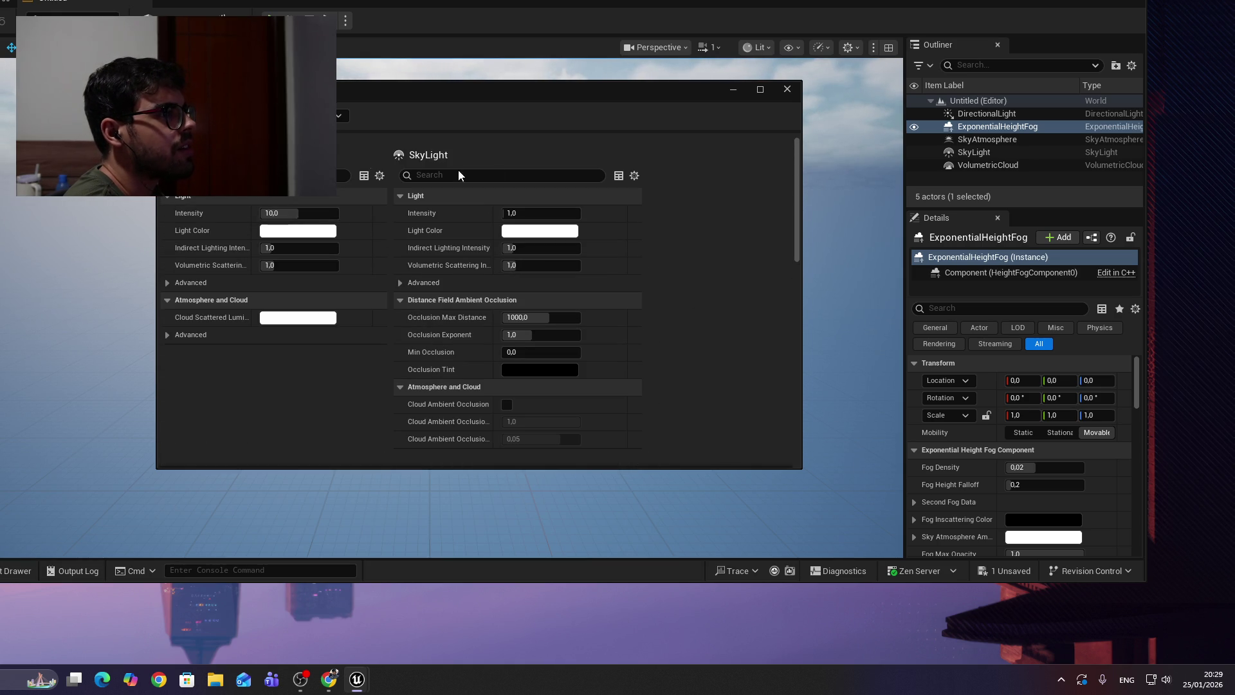
pyautogui.scroll(-4, 703, 302)
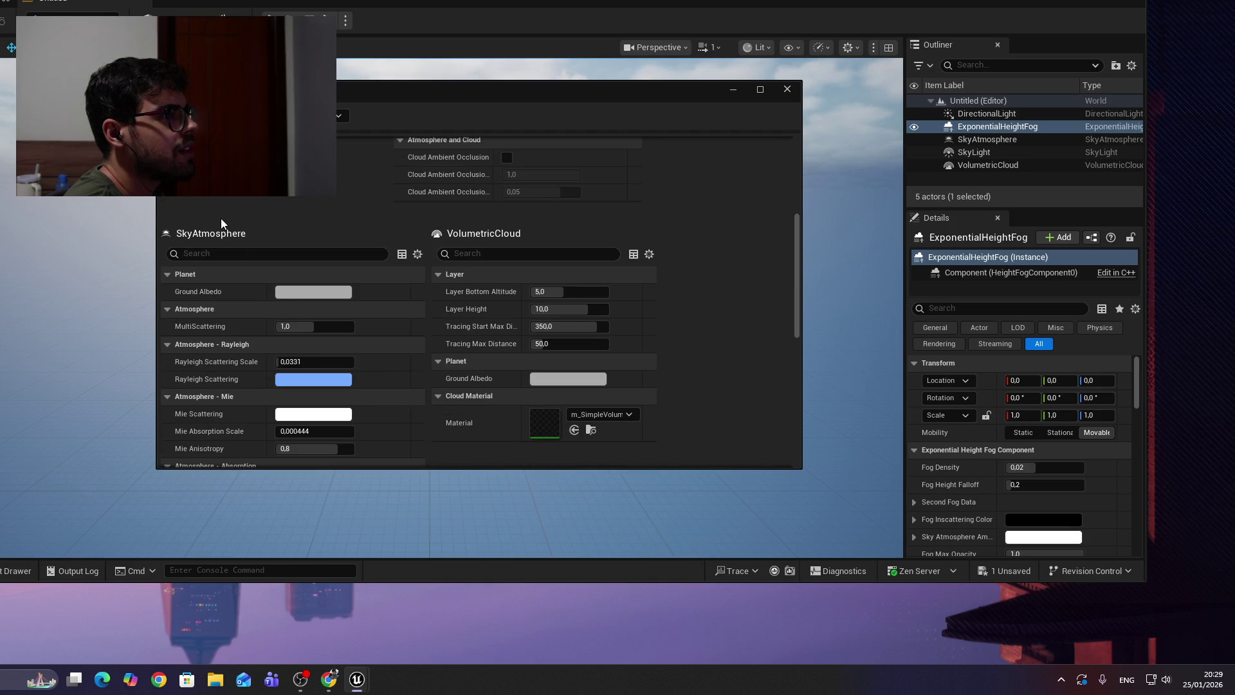
pyautogui.scroll(-6, 710, 340)
pyautogui.scroll(8, 687, 332)
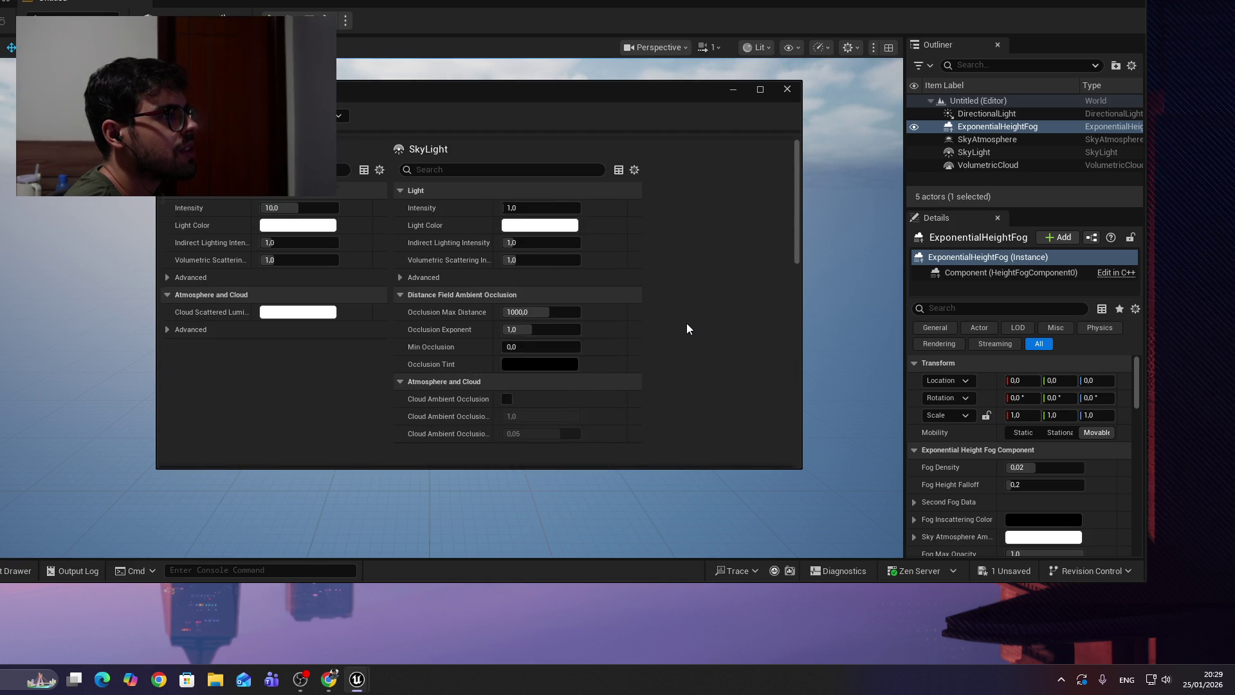
# Tick Volumetric Fog on ExponentialHeightFog as the tutorial shows, then resume the video.
pyautogui.hotkey('alt', 'Tab')
pyautogui.click(605, 186)
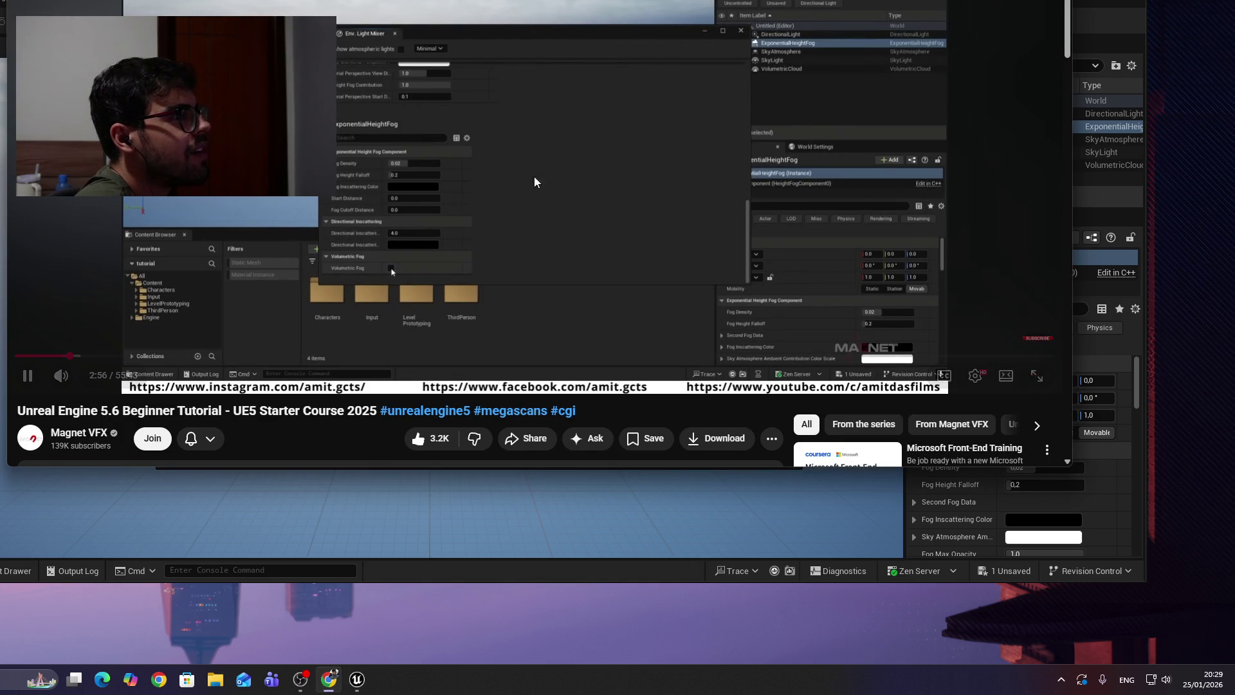
pyautogui.click(499, 234)
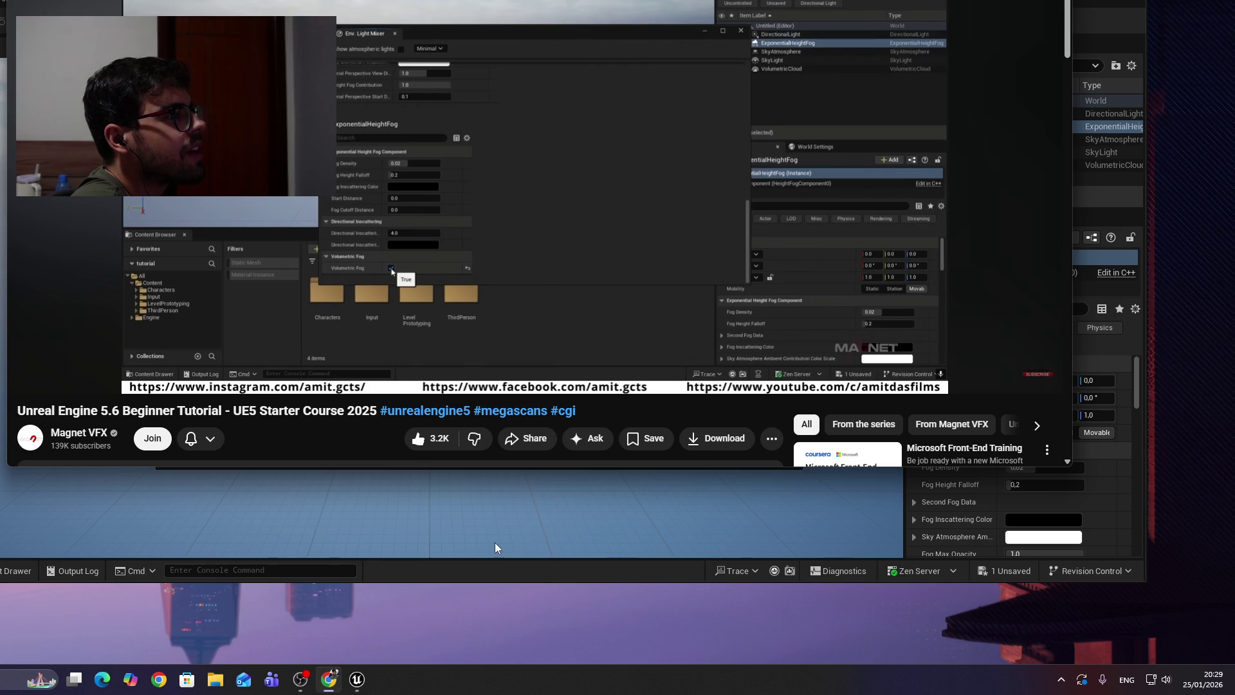
pyautogui.click(1113, 25)
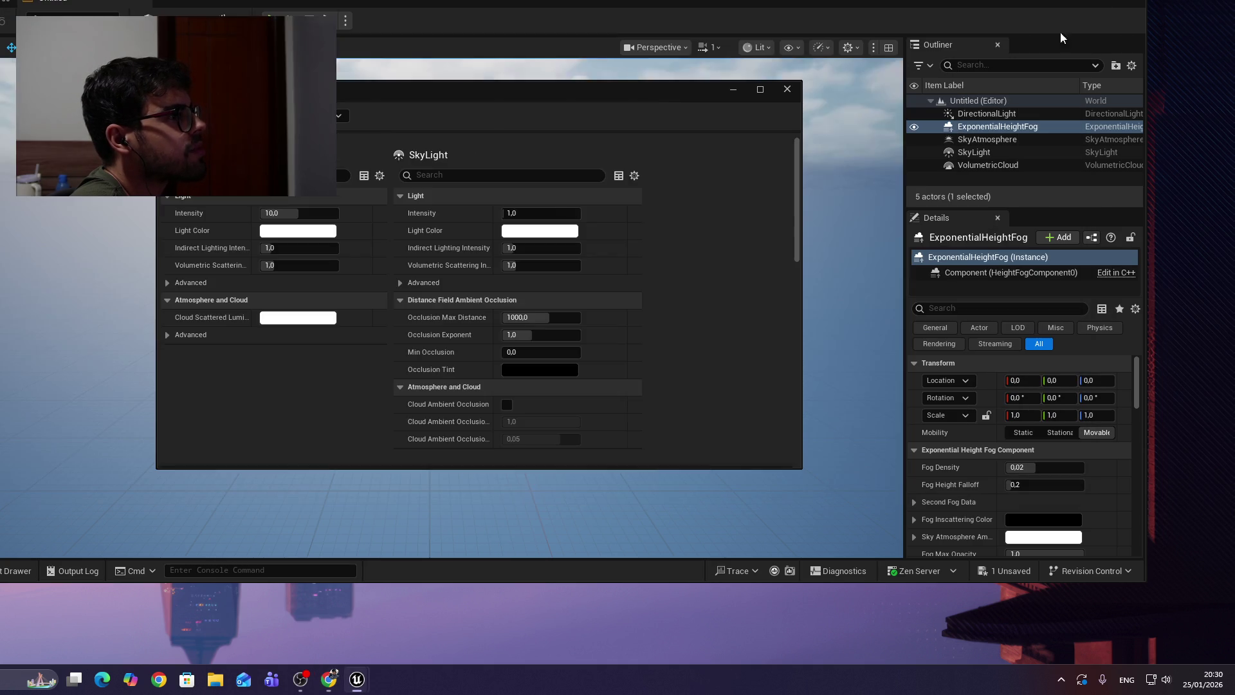
pyautogui.scroll(-10, 373, 351)
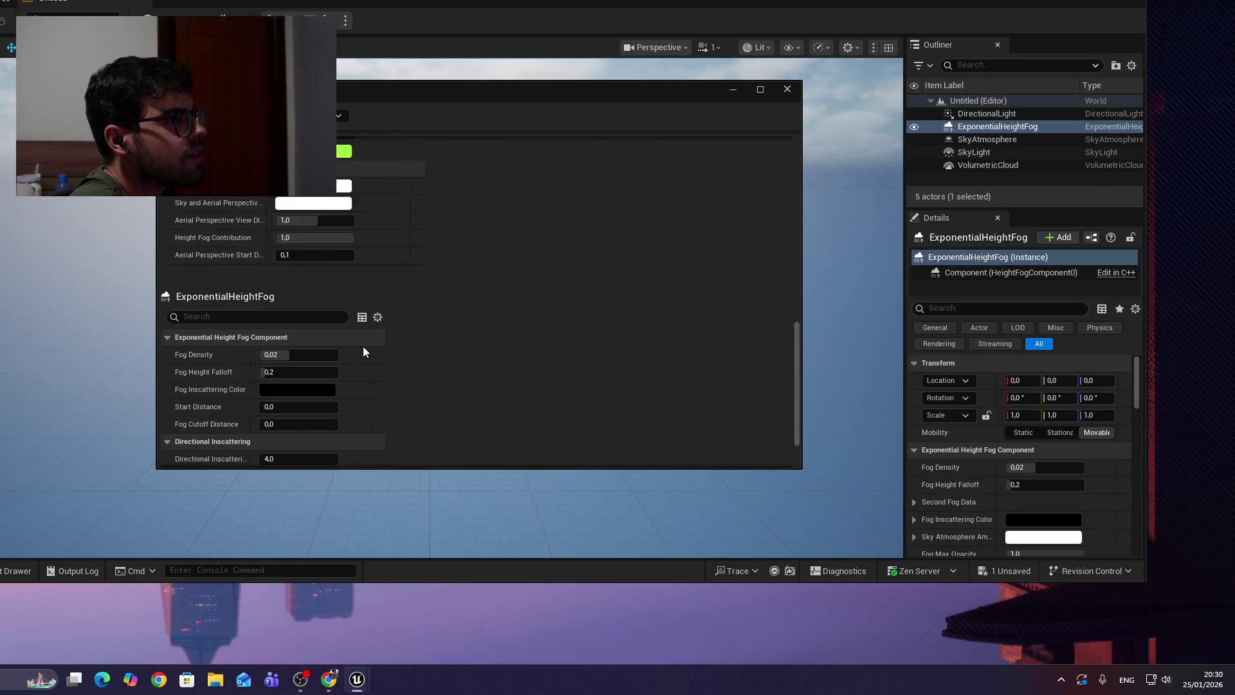
pyautogui.click(265, 444)
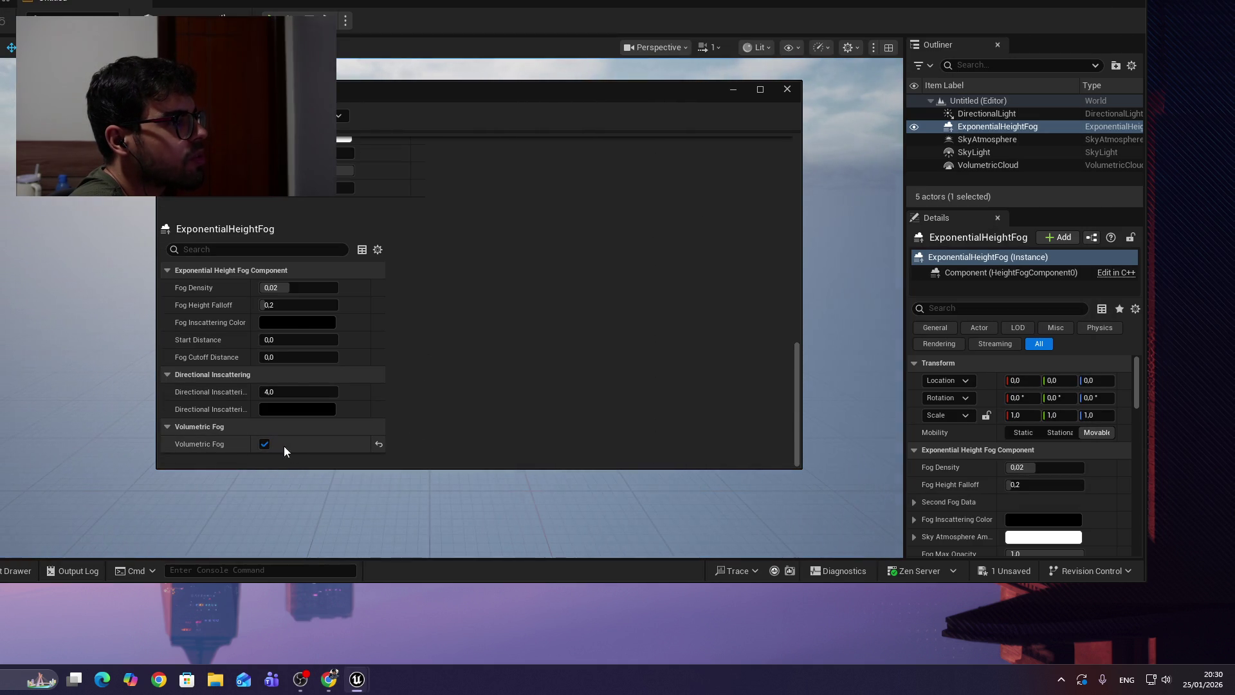
pyautogui.hotkey('alt', 'Tab')
pyautogui.click(590, 157)
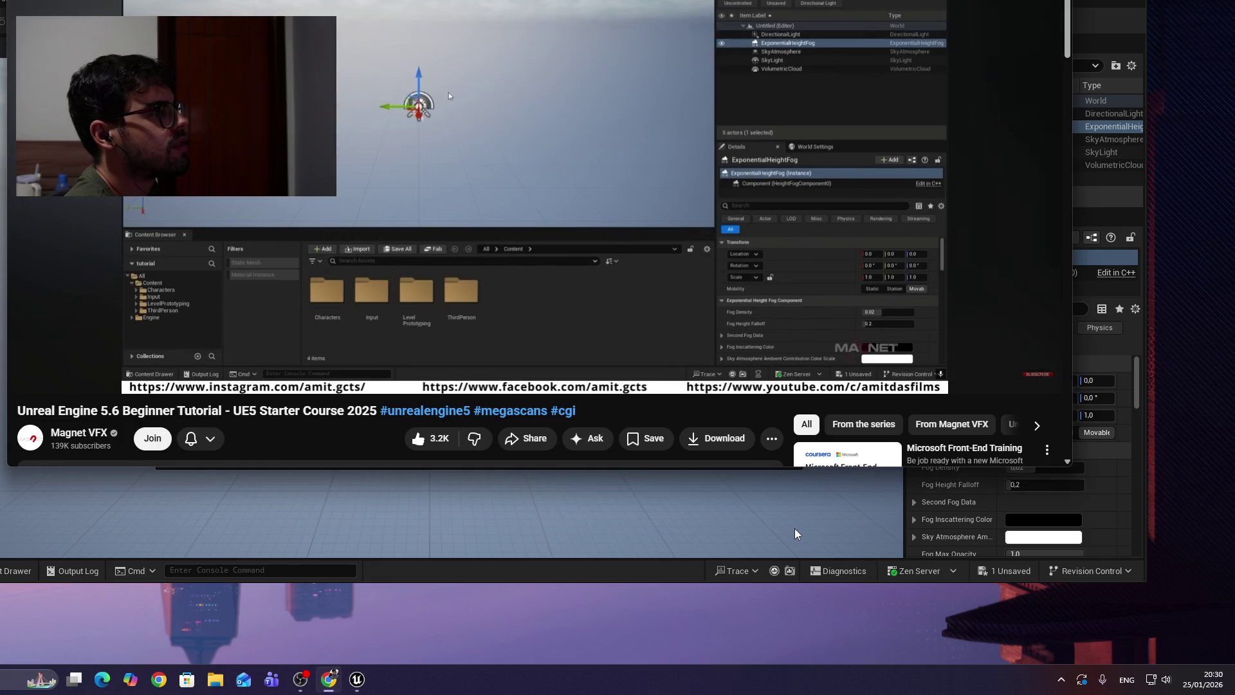
# Switch the editor to Landscape mode with Shift+2.
pyautogui.hotkey('alt', 'Tab')
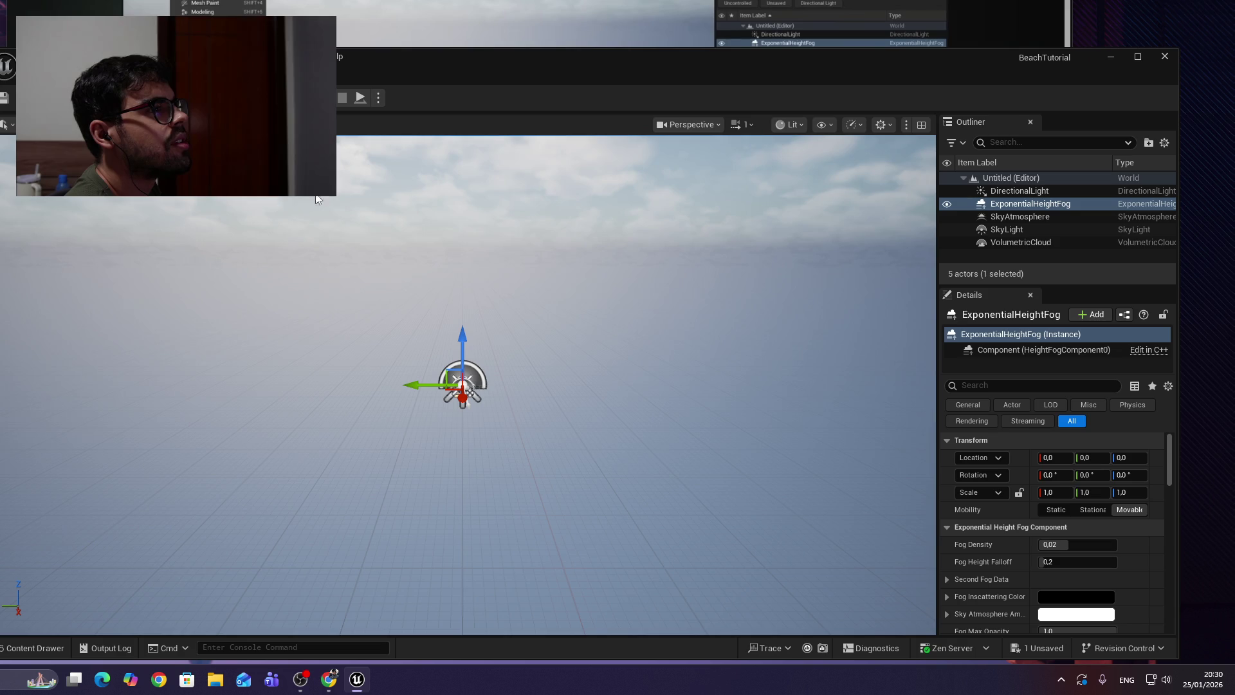
pyautogui.hotkey('alt', 'Tab')
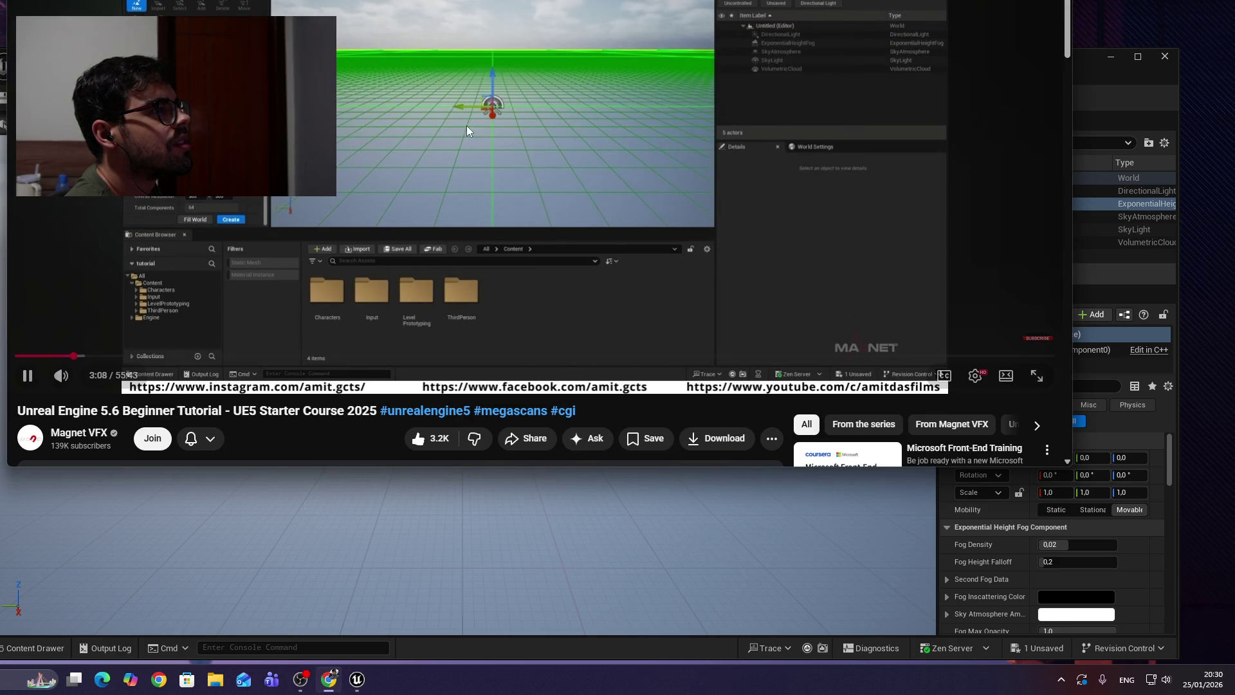
pyautogui.click(458, 89)
pyautogui.click(443, 555)
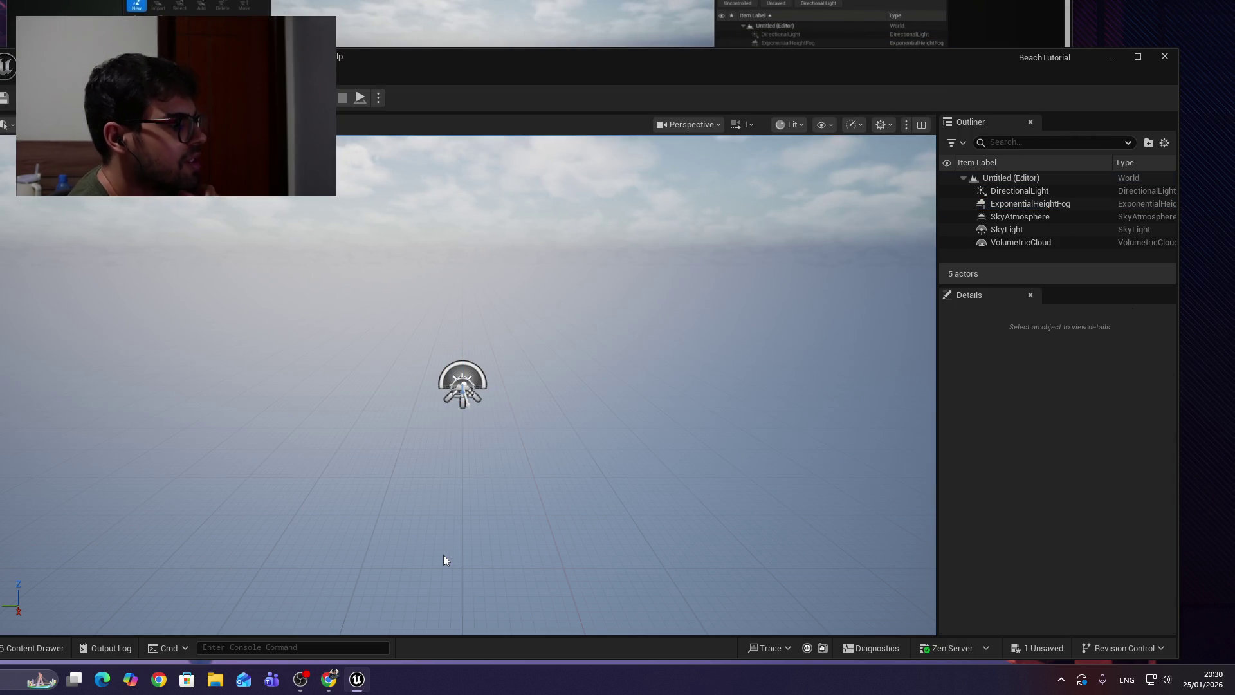
pyautogui.hotkey('shift', '2')
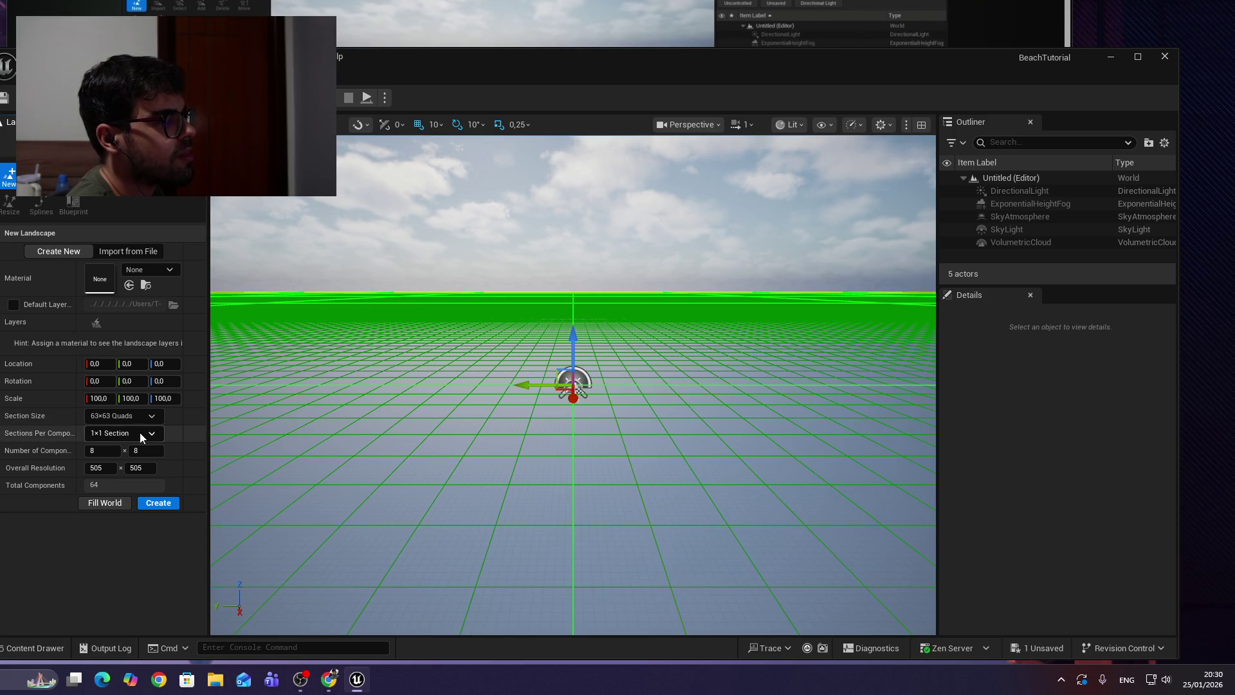
# Create a landscape with the default 505 × 505 New Landscape settings.
pyautogui.hotkey('alt', 'Tab')
pyautogui.click(646, 59)
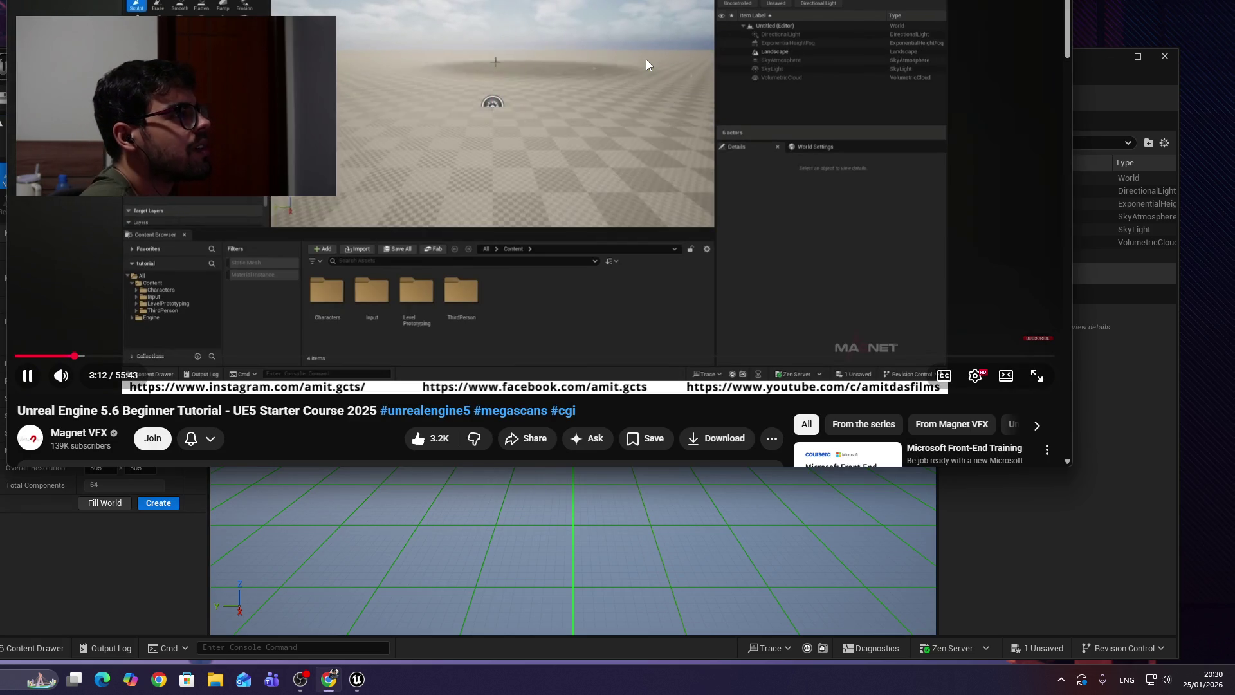
pyautogui.click(646, 59)
pyautogui.click(276, 657)
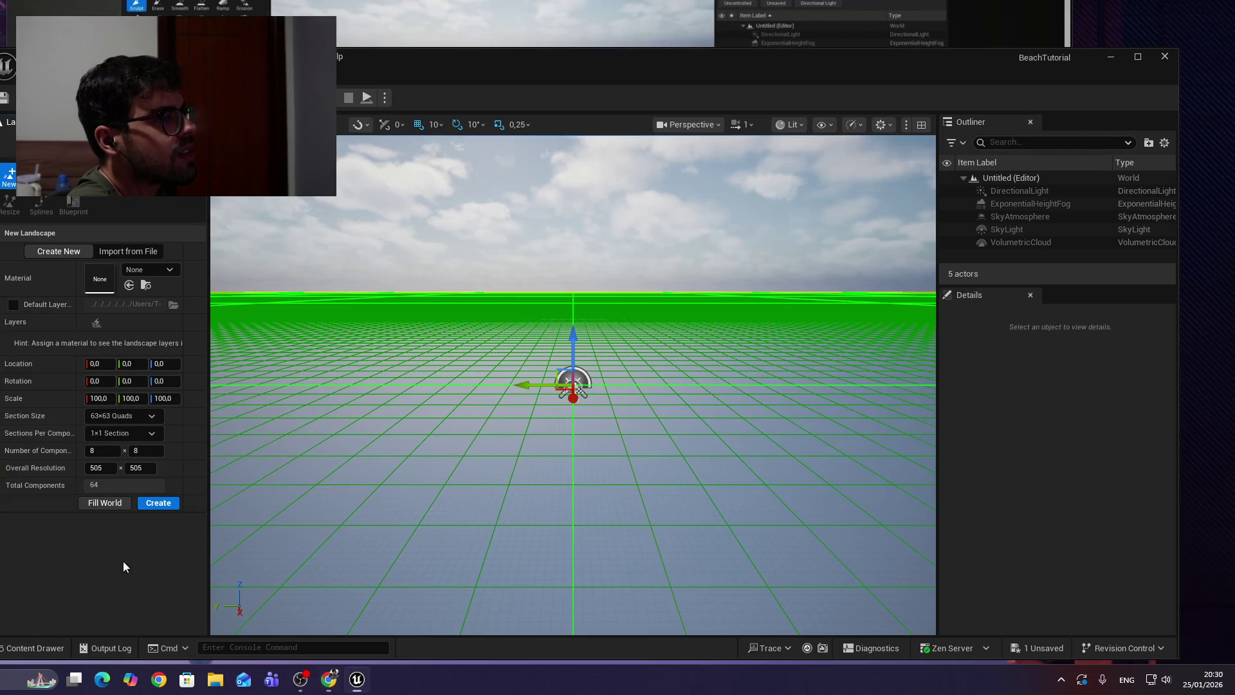
pyautogui.click(159, 506)
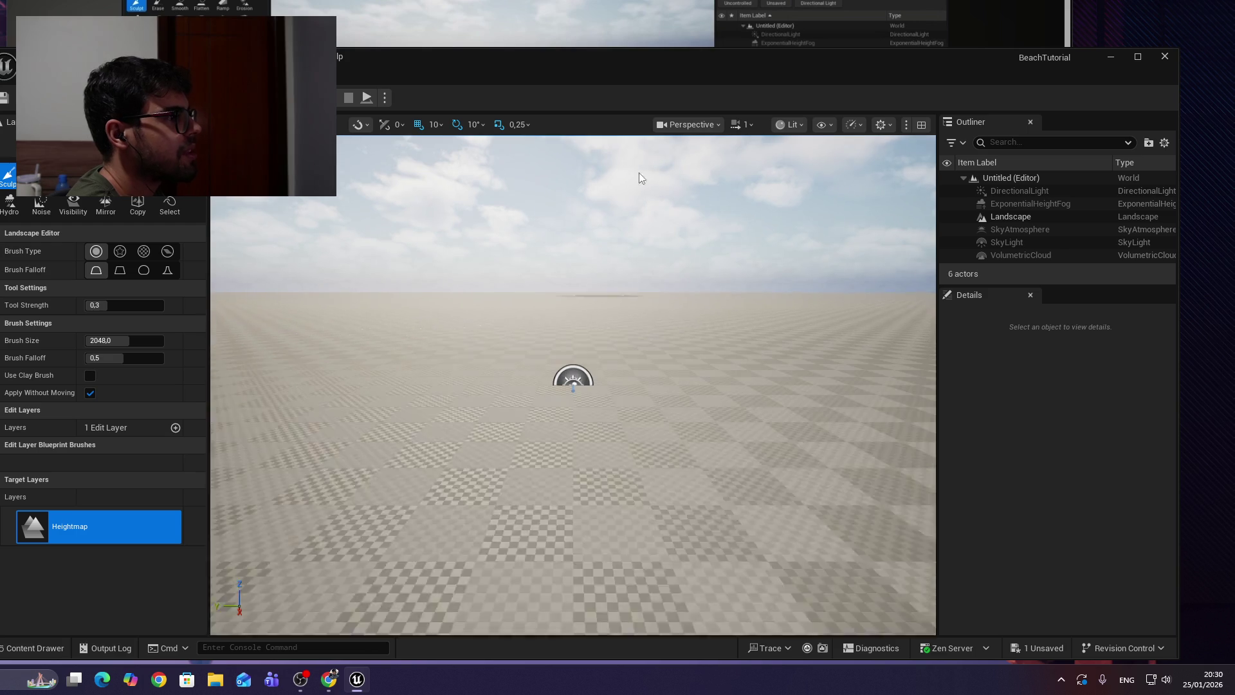
pyautogui.hotkey('alt', 'Tab')
# Watch the tutorial's next landscape section.
pyautogui.click(563, 206)
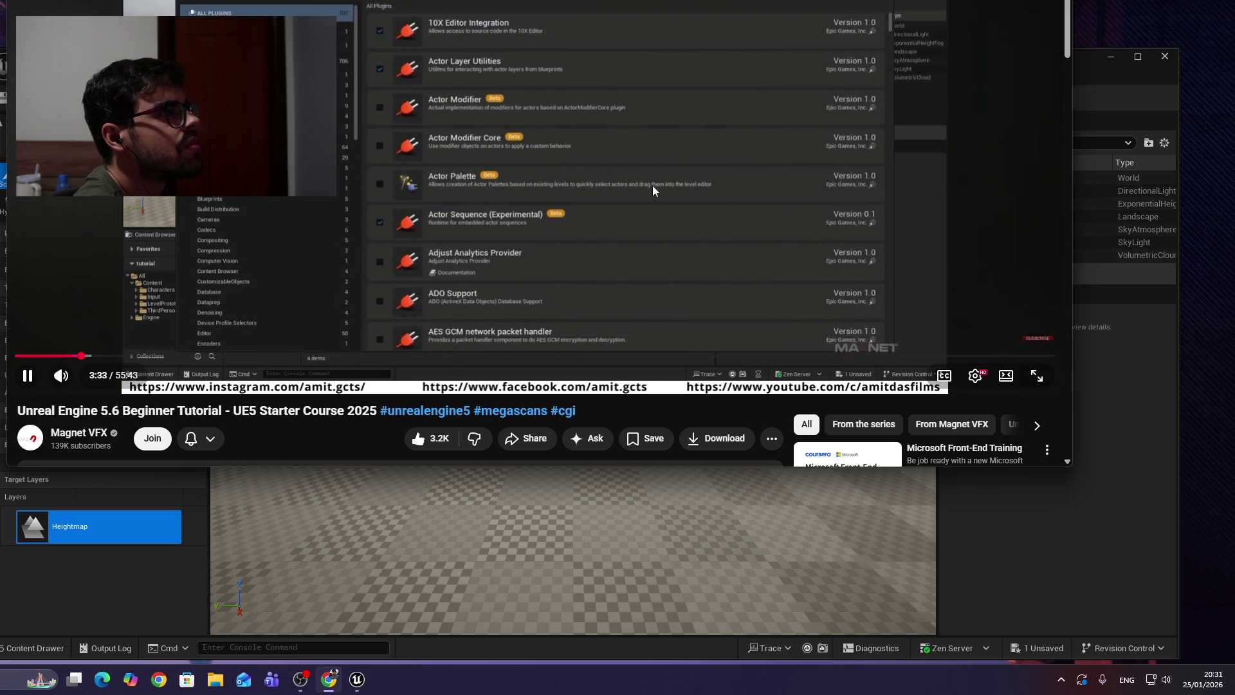
pyautogui.scroll(-1, 600, 120)
pyautogui.click(600, 120)
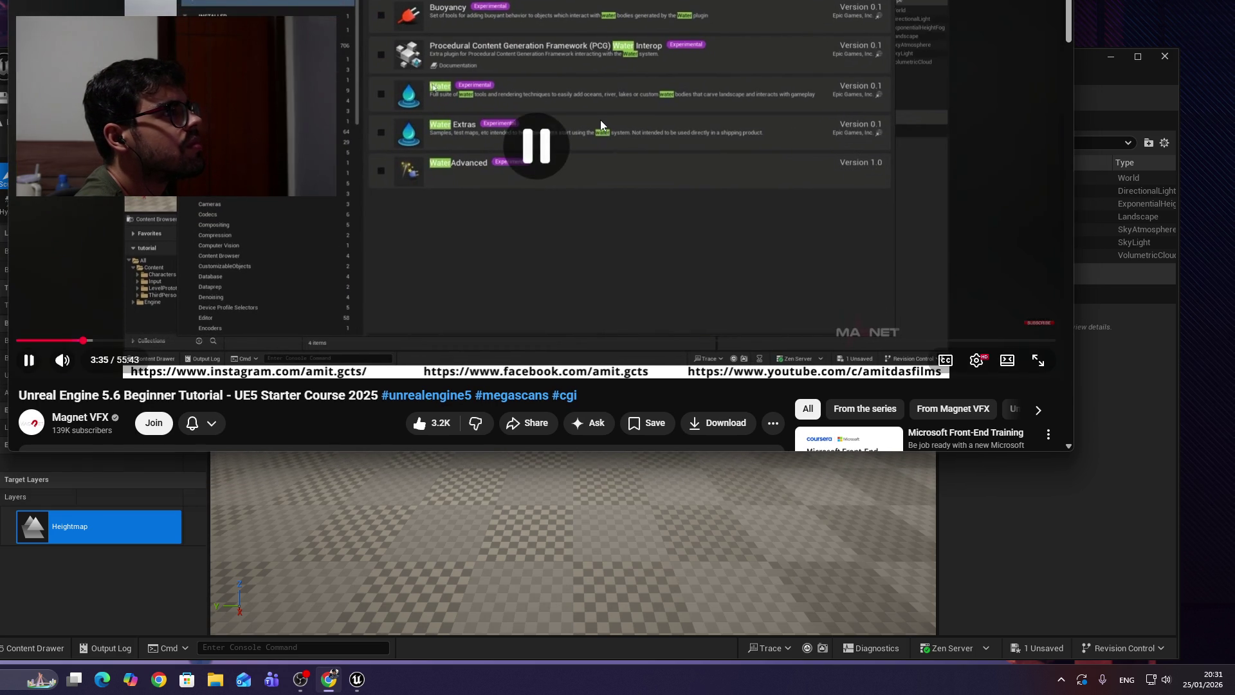
pyautogui.click(493, 113)
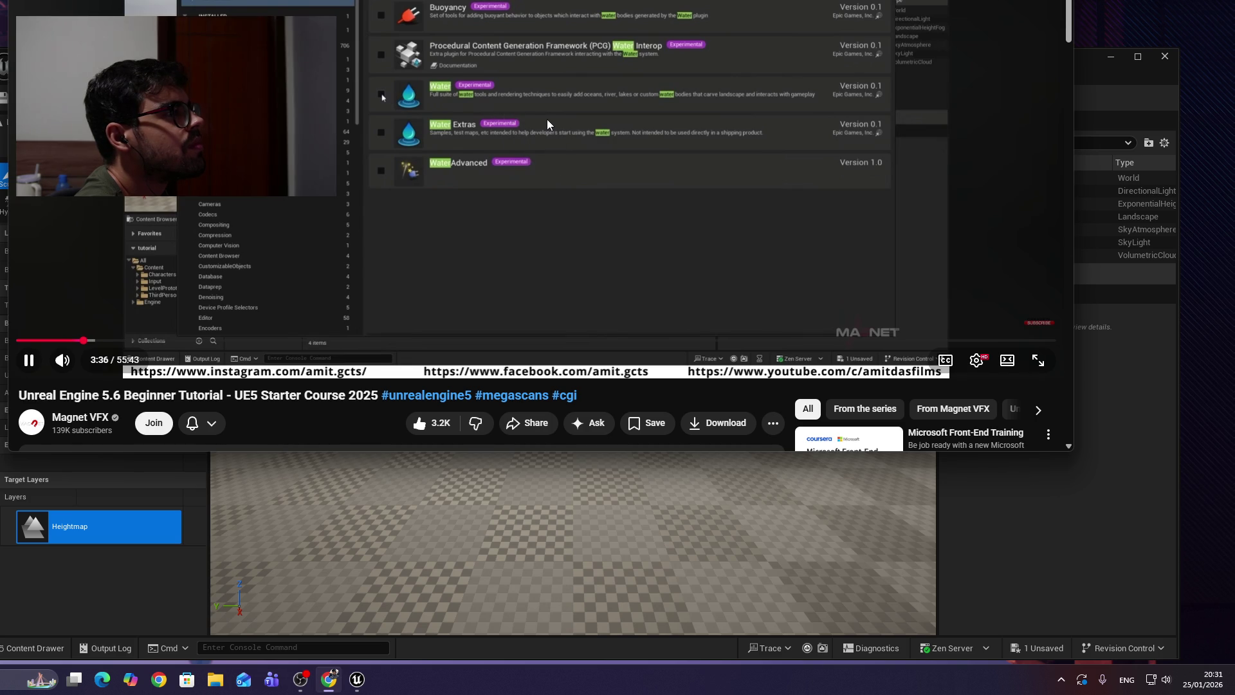
pyautogui.click(545, 119)
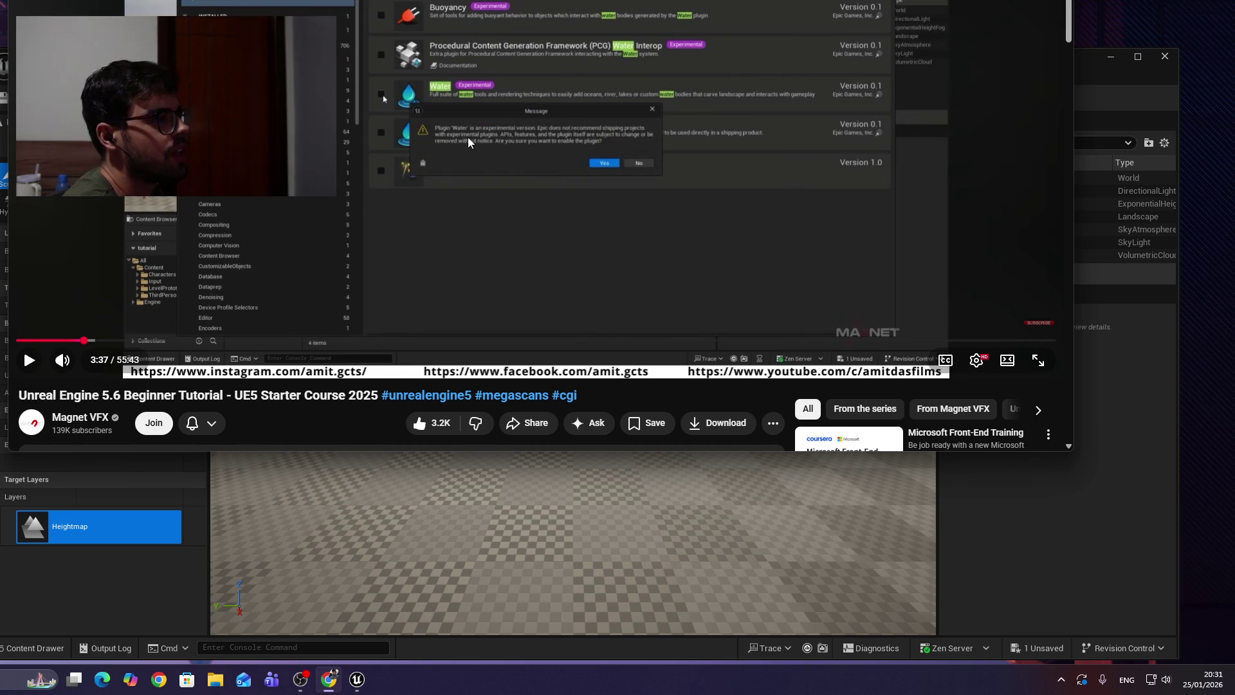
# Undo and redo the landscape creation, then return to Selection mode with Shift+1.
pyautogui.click(568, 514)
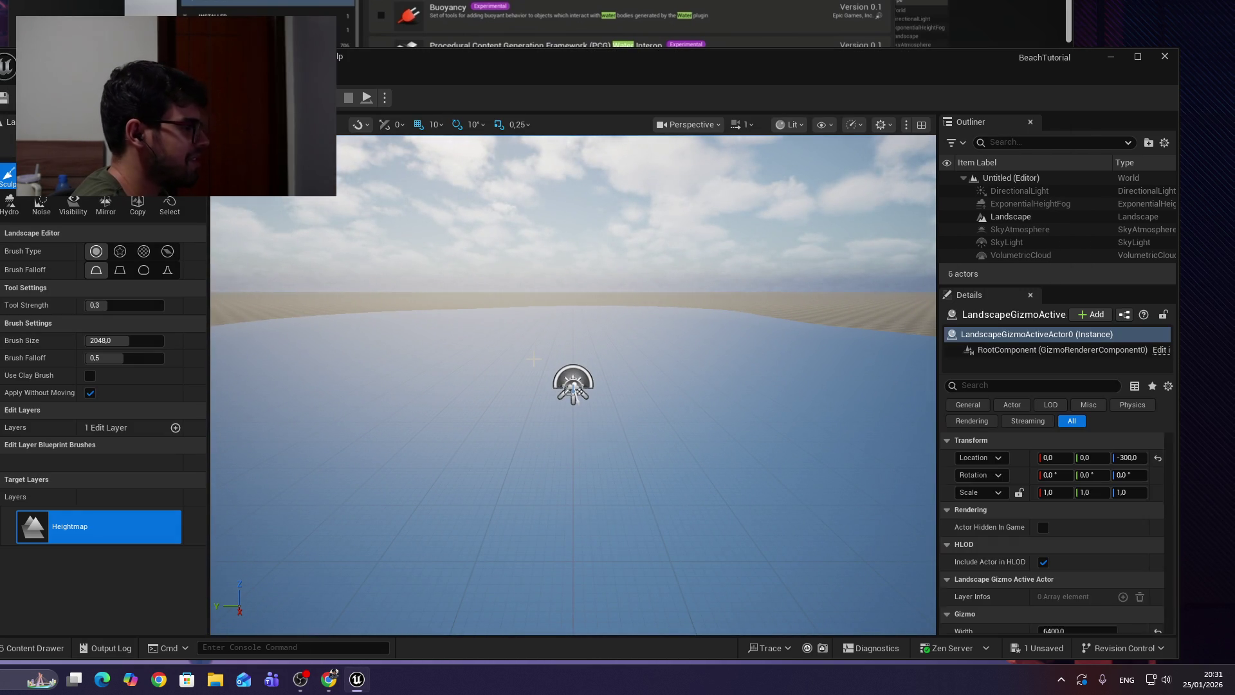
pyautogui.hotkey('ctrl', 'z')
pyautogui.hotkey('ctrl', 'z')
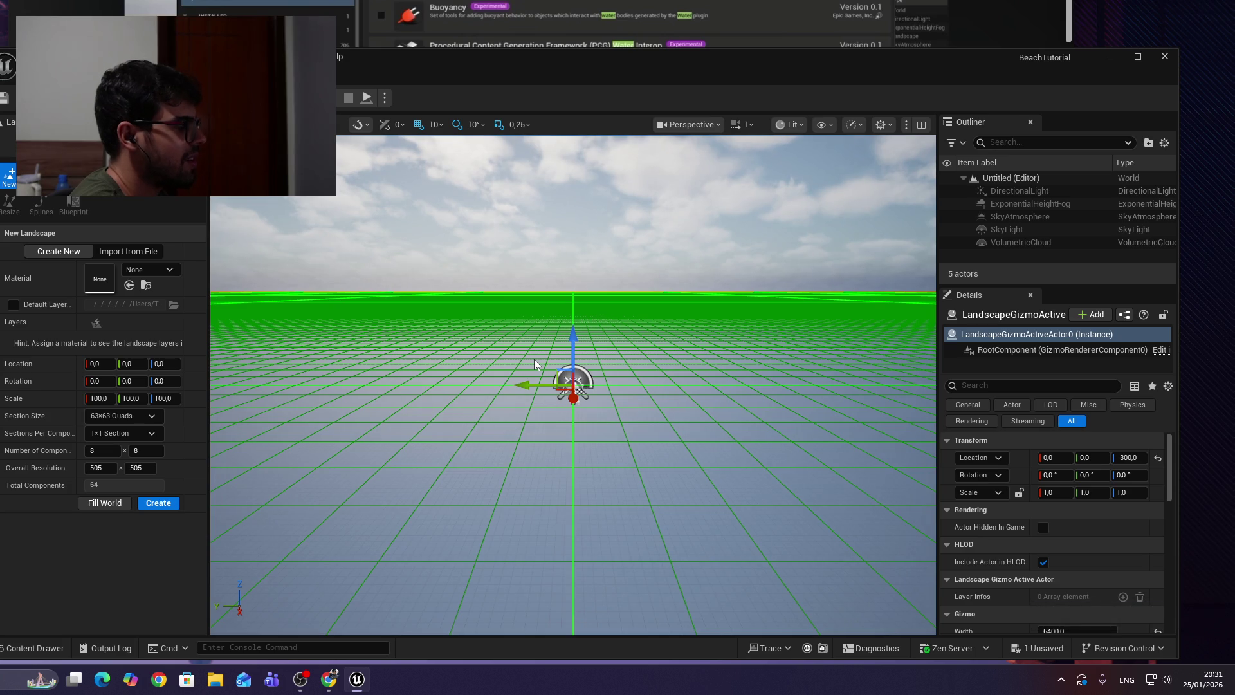
pyautogui.hotkey('ctrl', 'y')
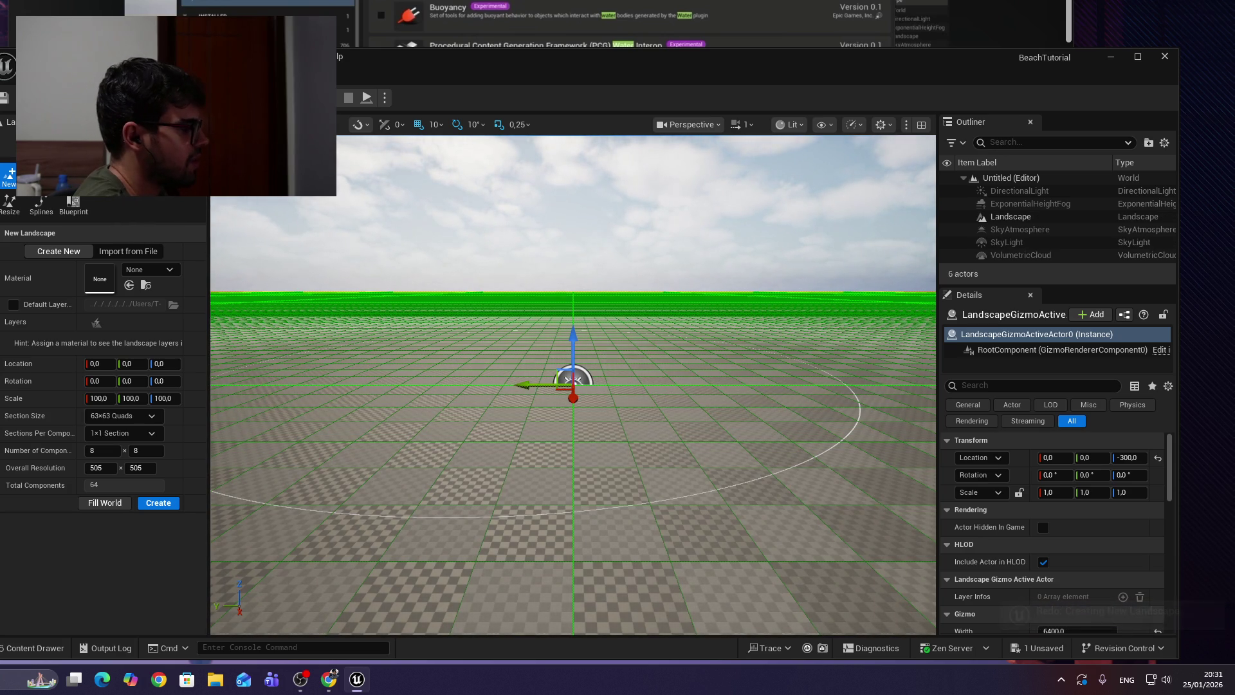
pyautogui.hotkey('shift', '1')
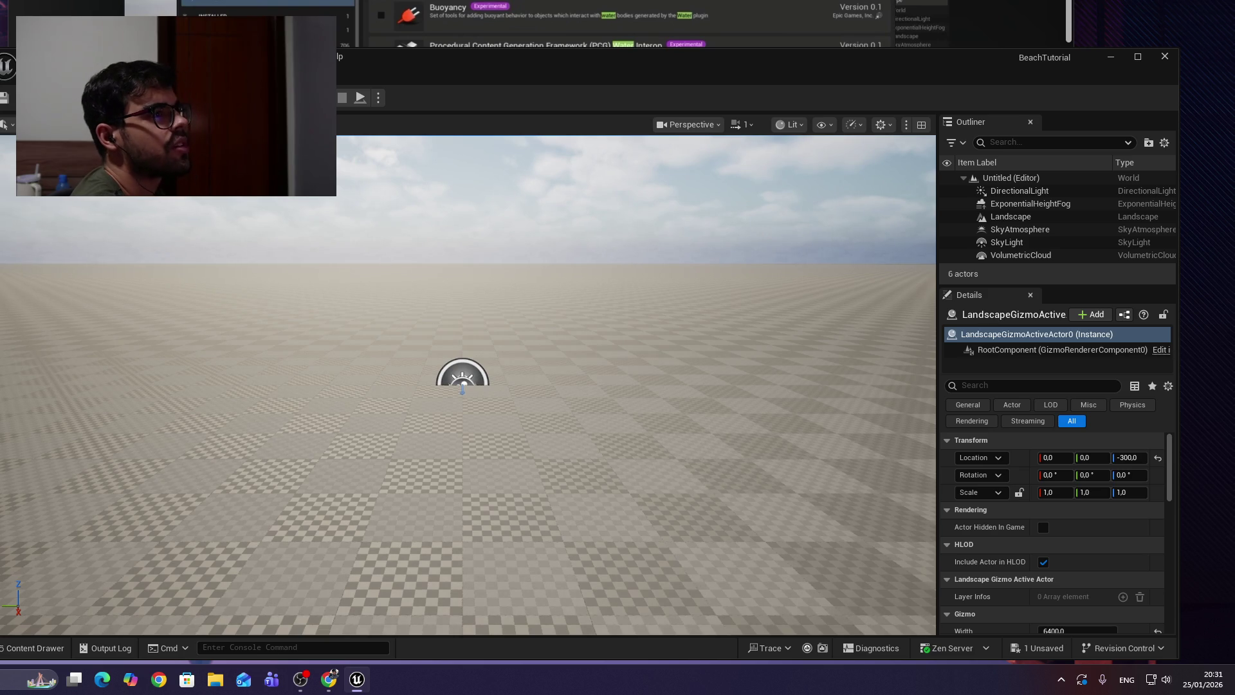
# Find and open the Plugins browser from the Edit menu.
pyautogui.click(143, 57)
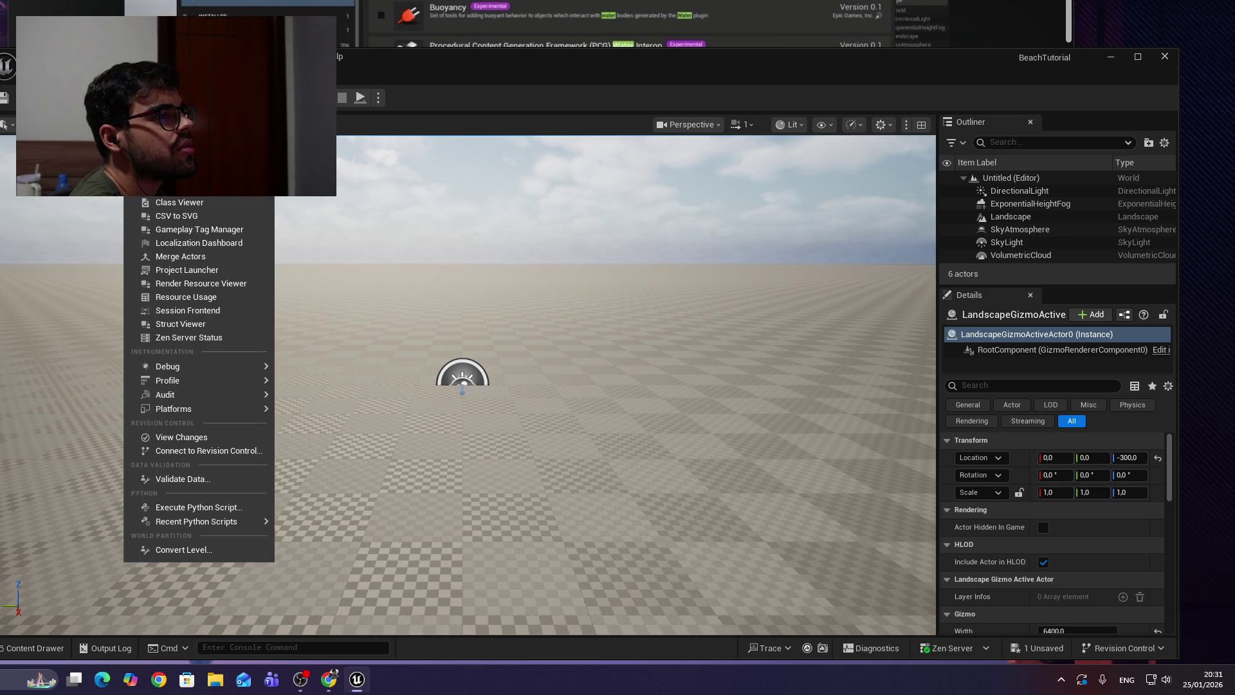
pyautogui.moveTo(205, 57)
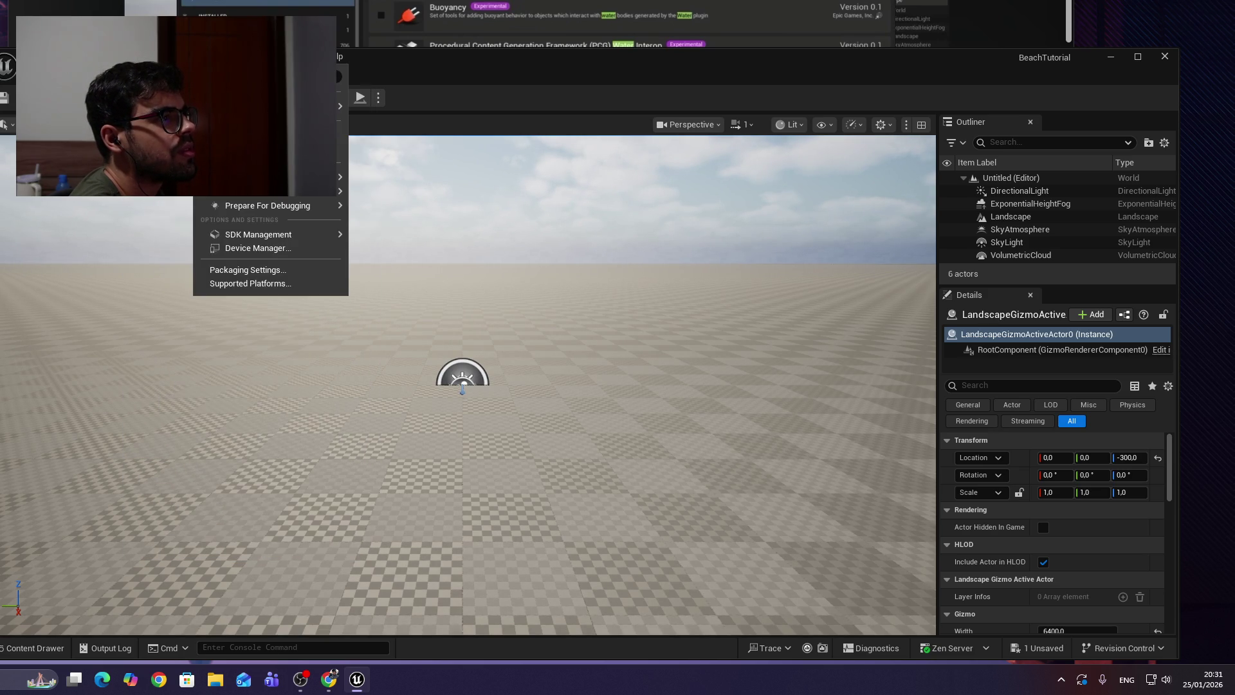
pyautogui.click(29, 57)
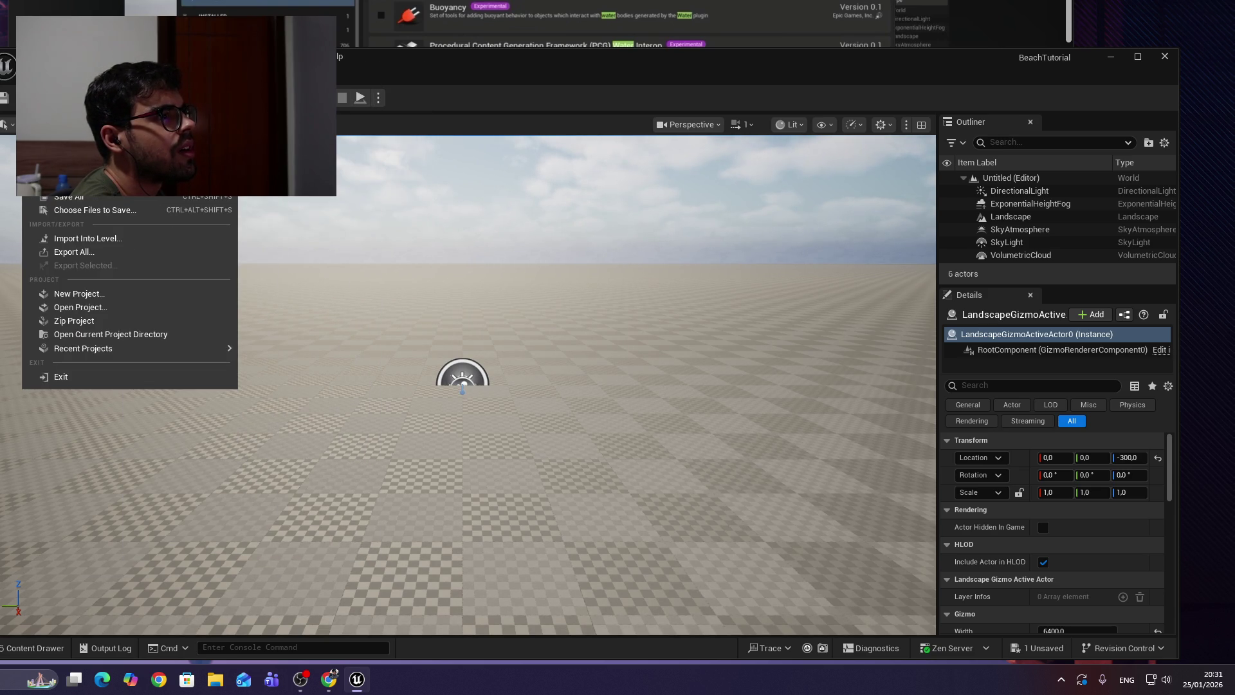
pyautogui.moveTo(58, 56)
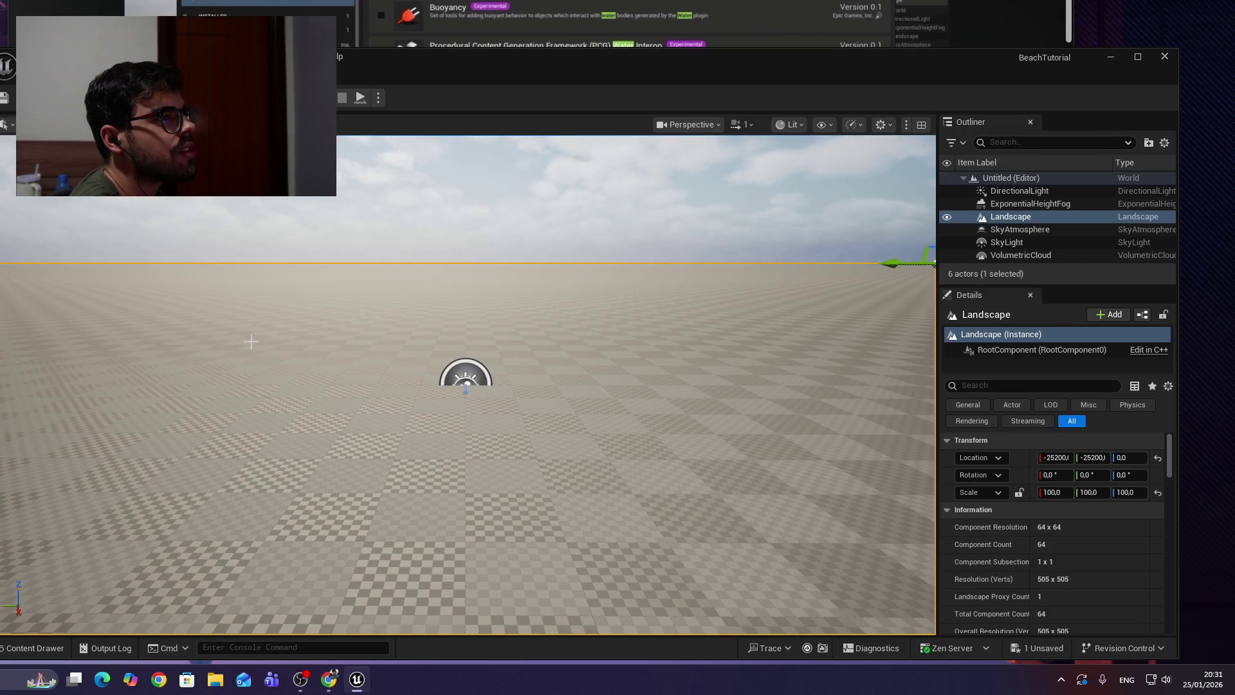
pyautogui.moveTo(251, 341); pyautogui.dragTo(302, 341)
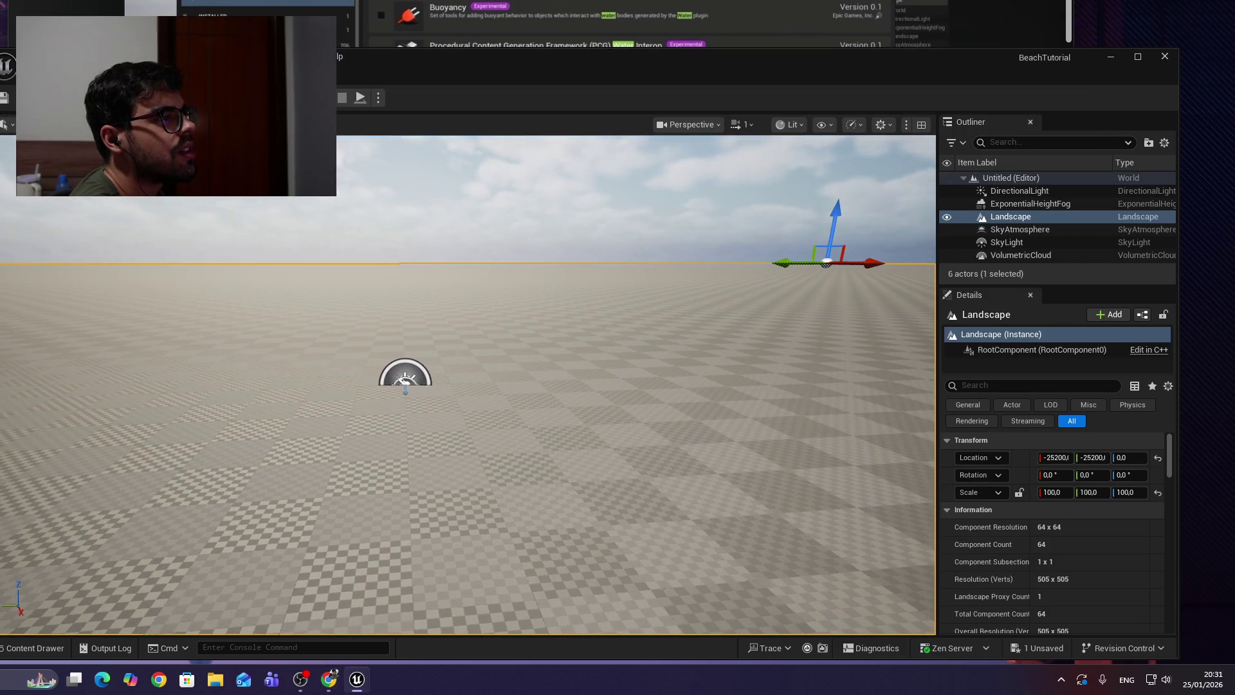
pyautogui.click(57, 56)
pyautogui.click(125, 271)
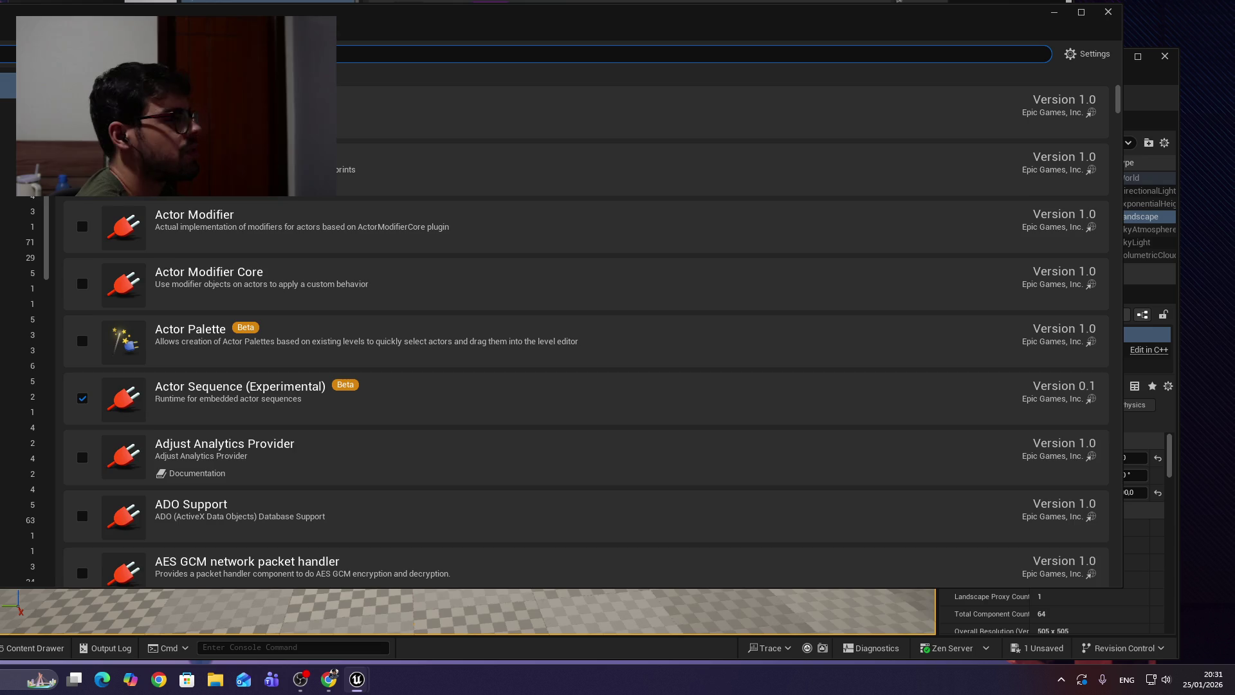
# Search plugins for 'water' and enable Water and Water Extras, confirming each warning.
pyautogui.write('water')
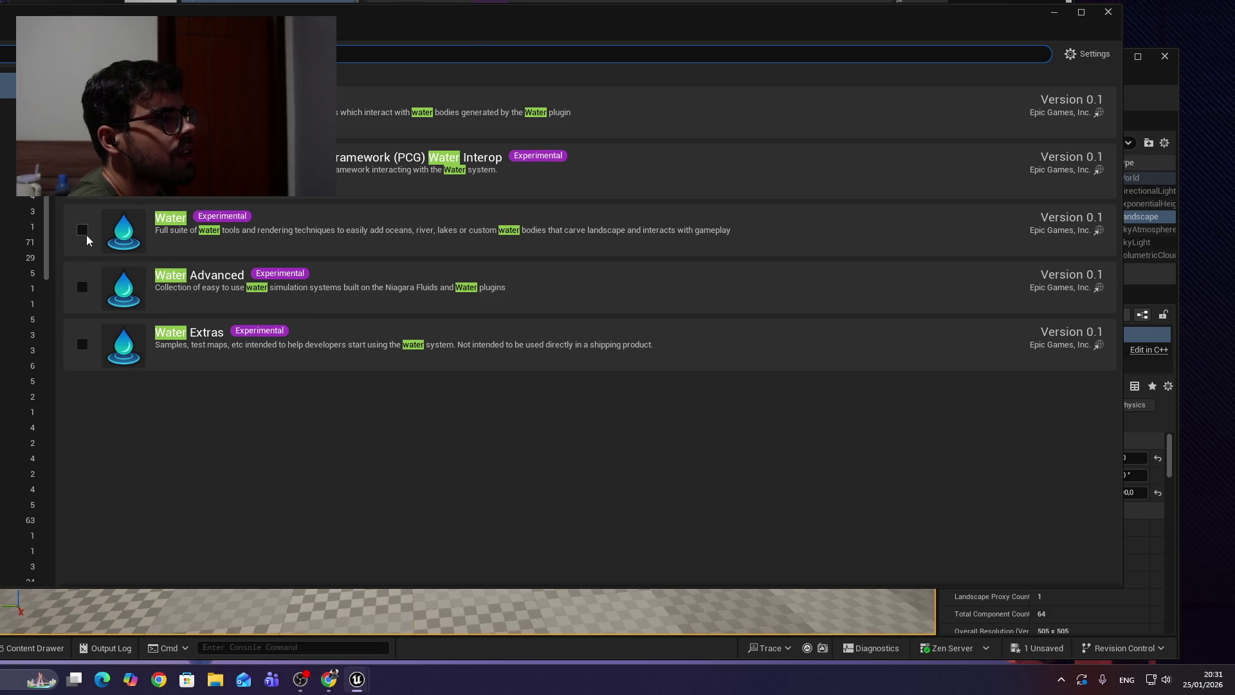
pyautogui.click(82, 230)
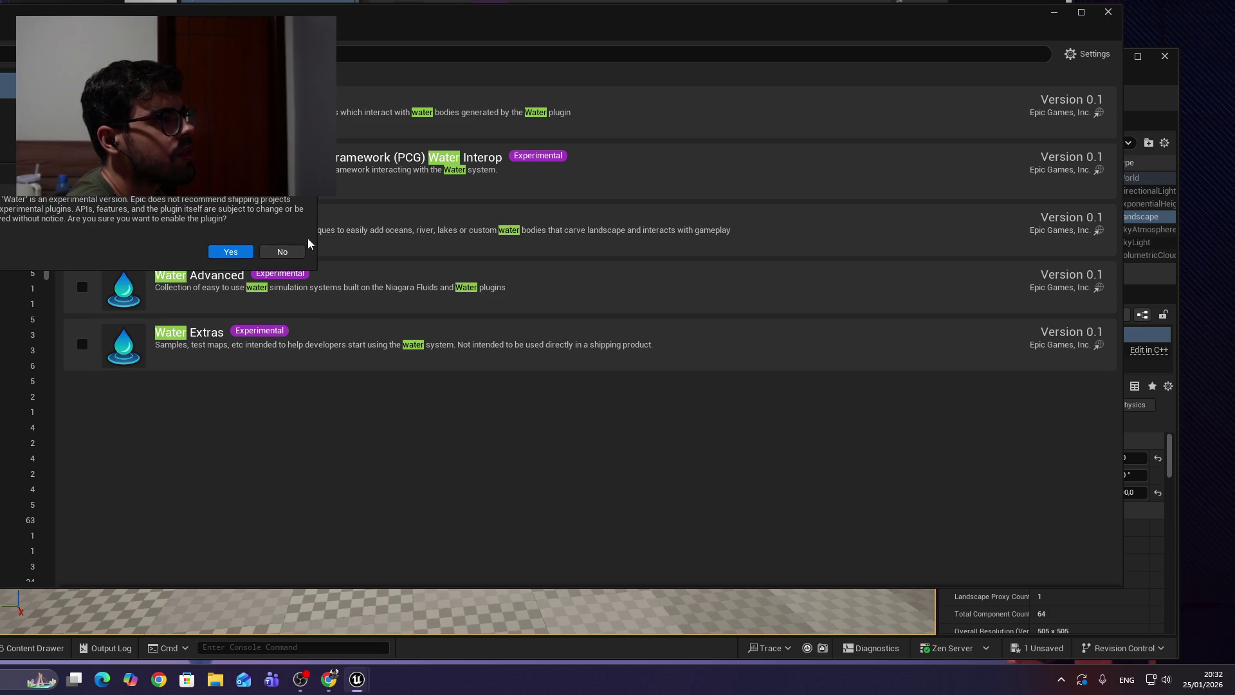
pyautogui.click(225, 252)
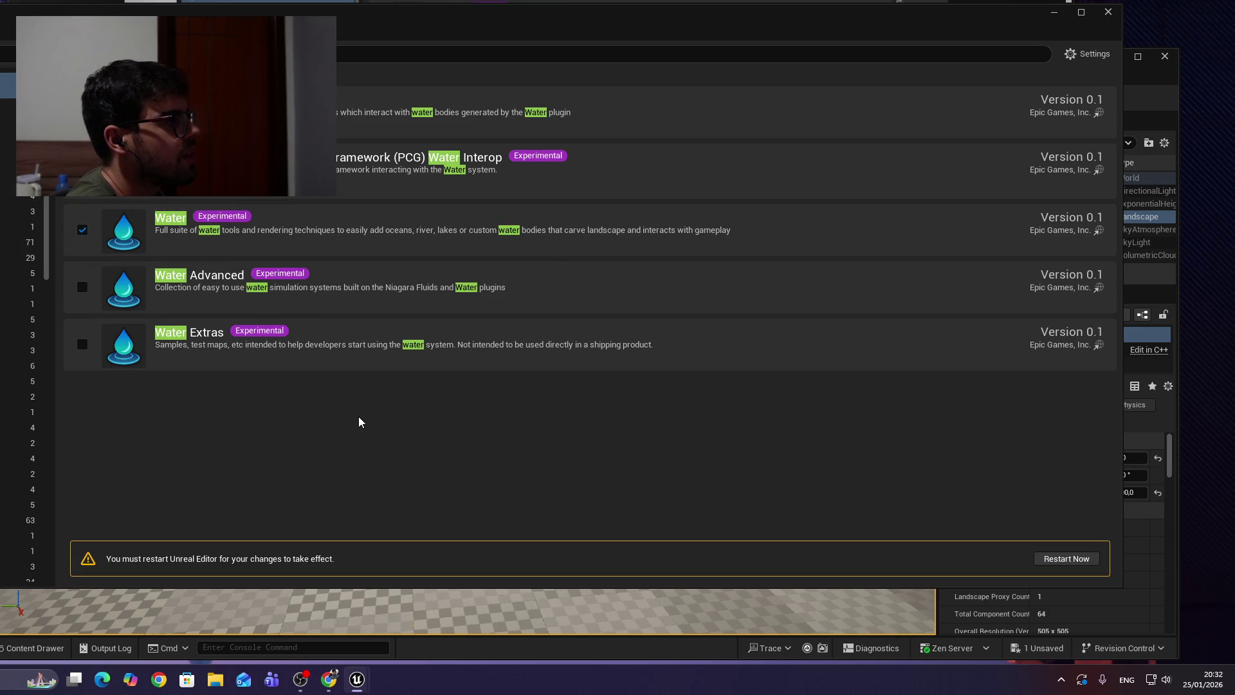
pyautogui.hotkey('alt', 'Tab')
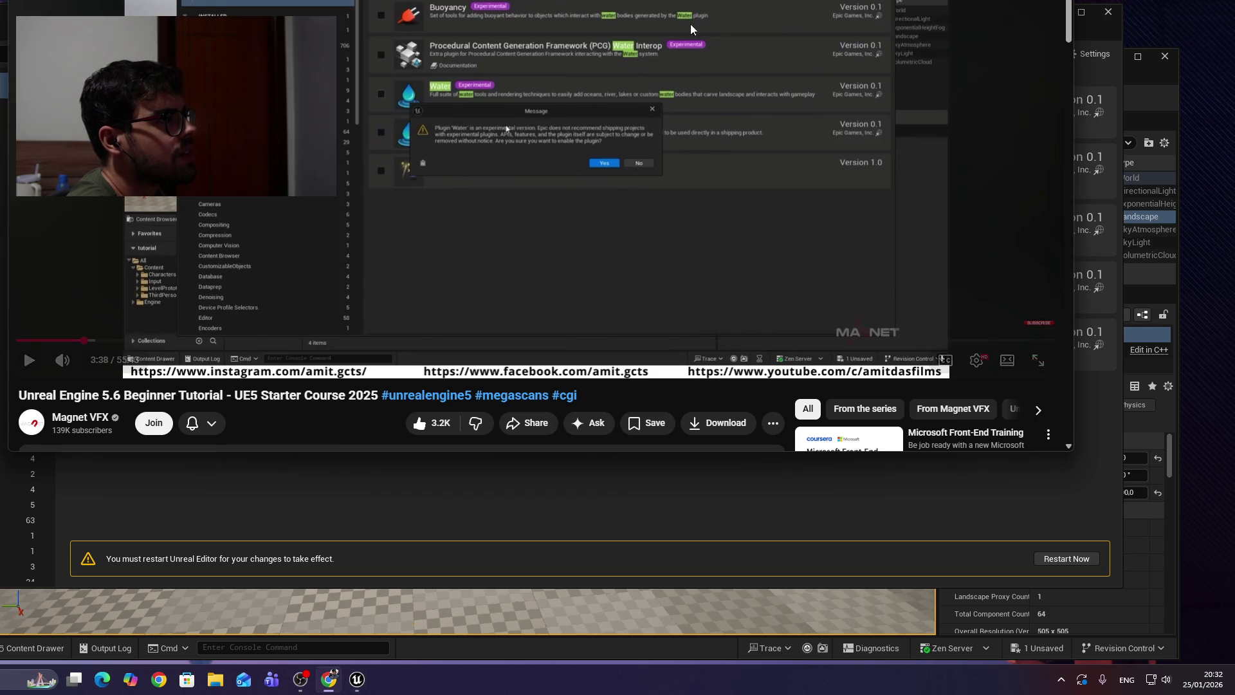
pyautogui.click(628, 183)
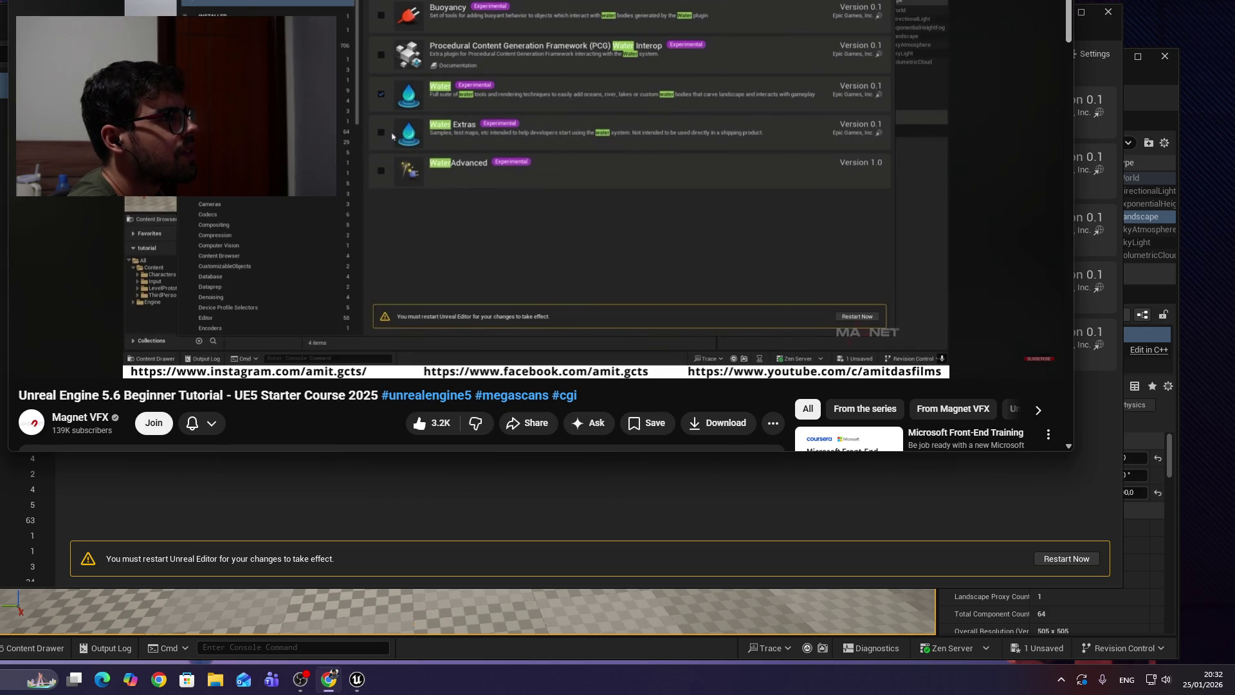
pyautogui.click(609, 216)
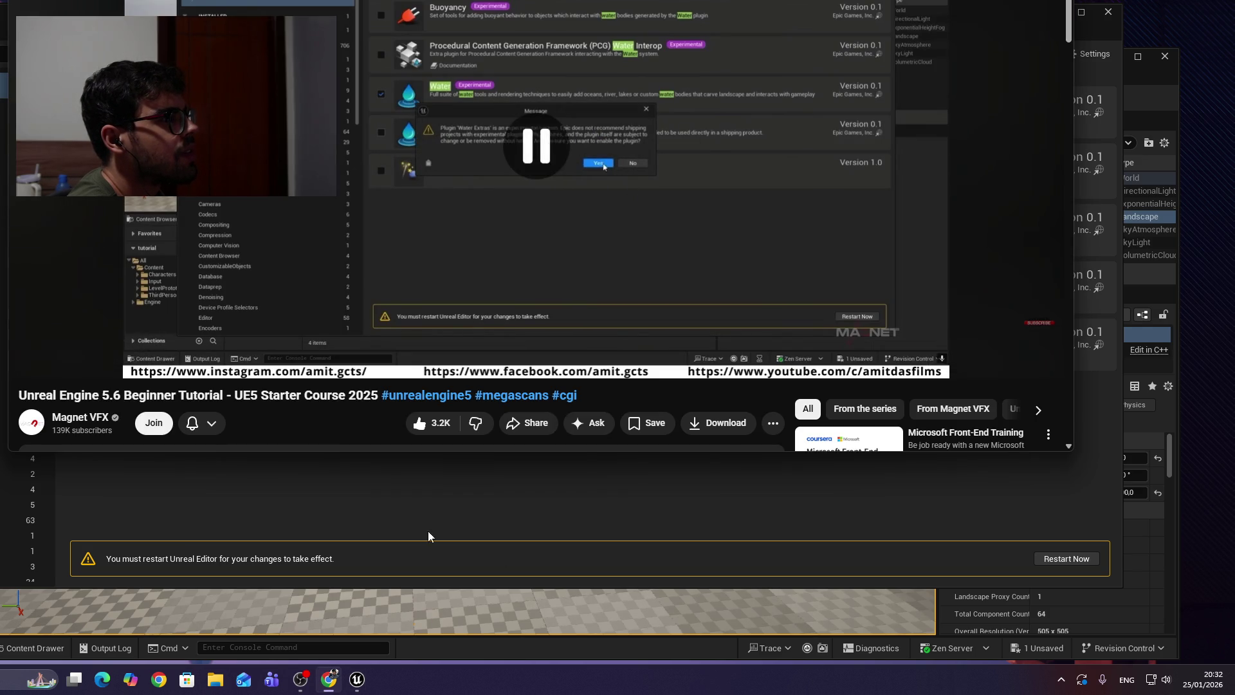
pyautogui.click(466, 546)
pyautogui.click(82, 345)
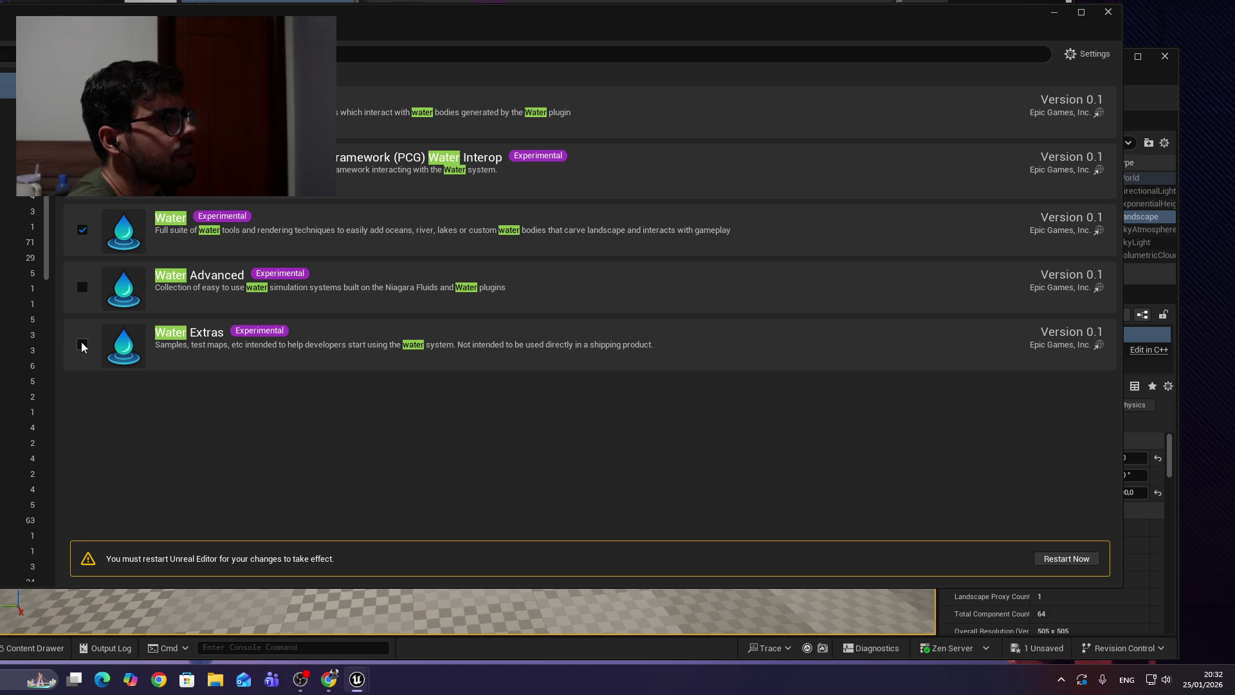
pyautogui.click(222, 251)
# Enable Water Advanced, confirm the warning, and choose Restart Now.
pyautogui.hotkey('alt', 'Tab')
pyautogui.click(601, 167)
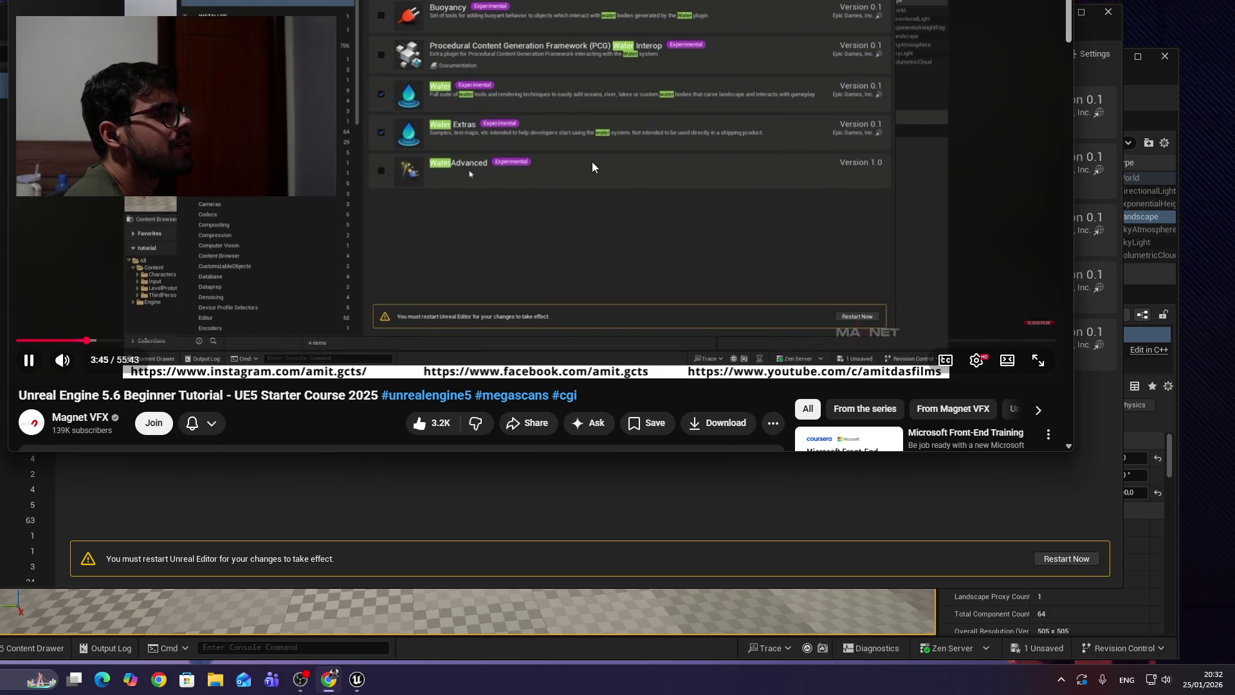
pyautogui.click(481, 291)
pyautogui.hotkey('alt', 'Tab')
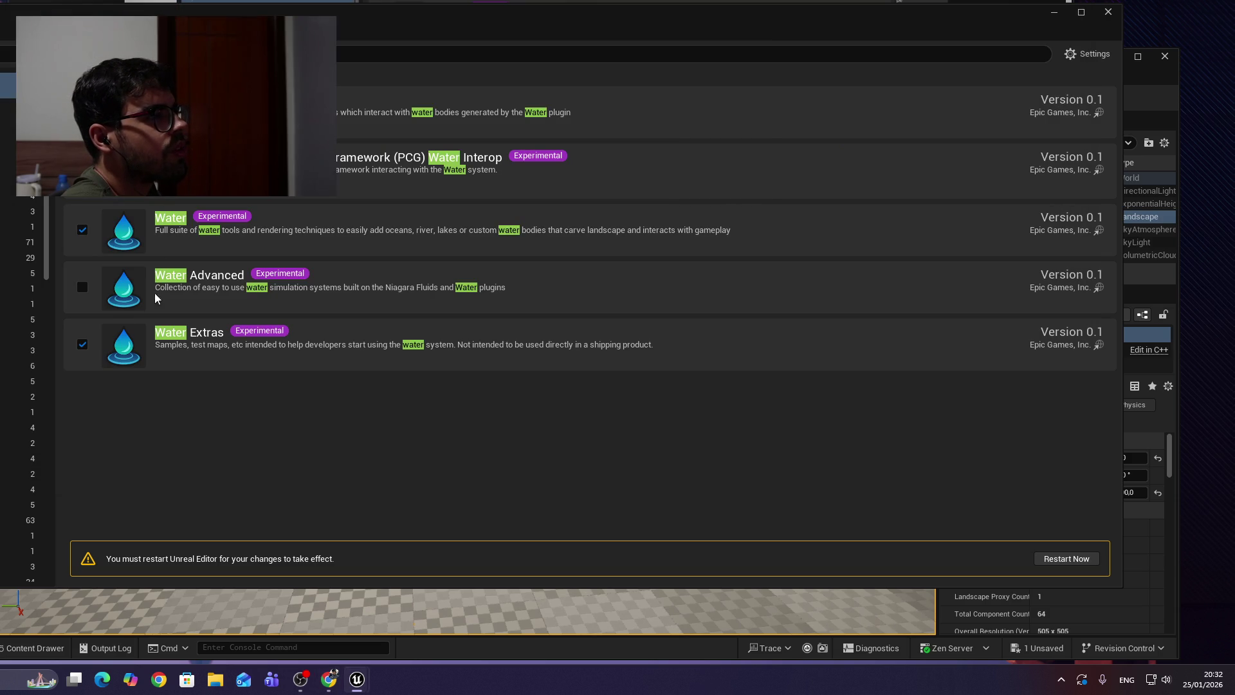
pyautogui.click(82, 287)
pyautogui.click(232, 250)
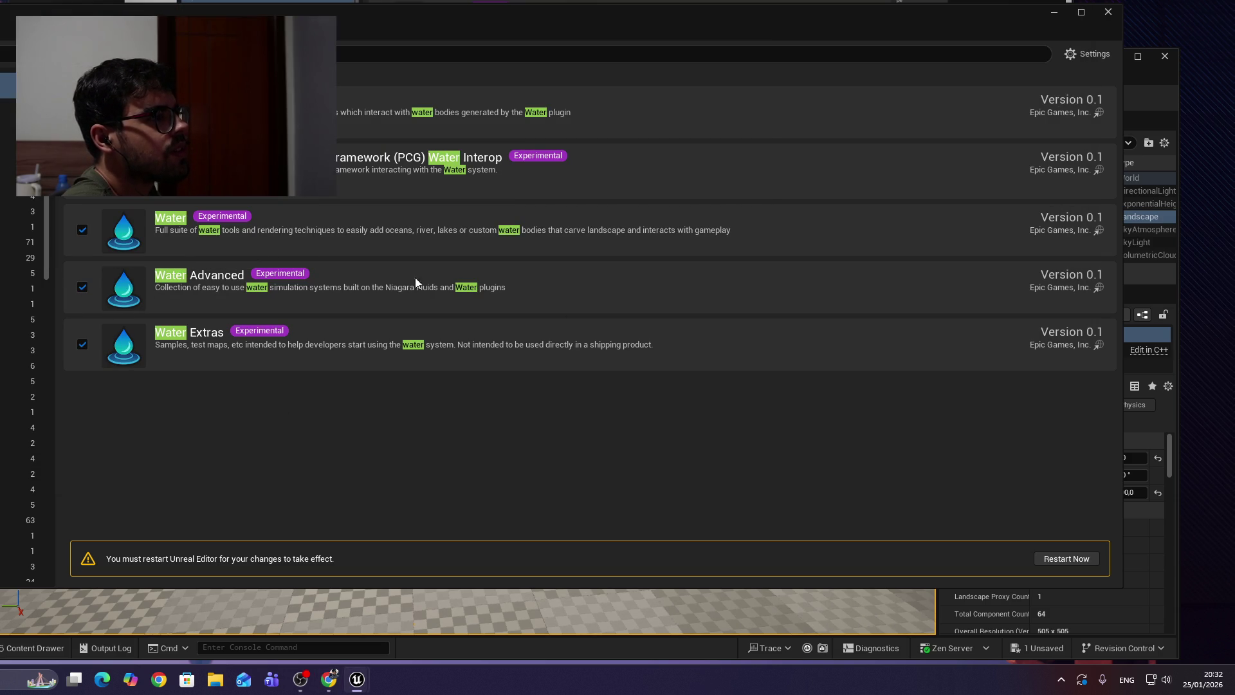
pyautogui.hotkey('alt', 'Tab')
pyautogui.click(605, 90)
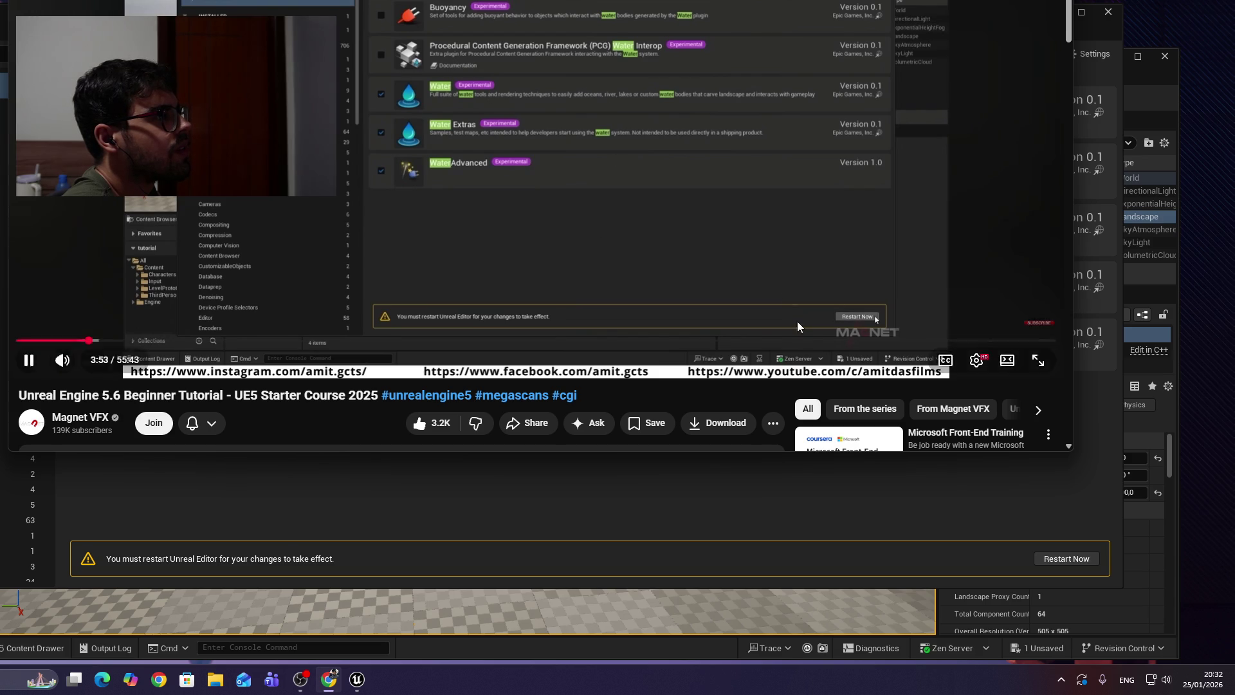
pyautogui.click(1067, 558)
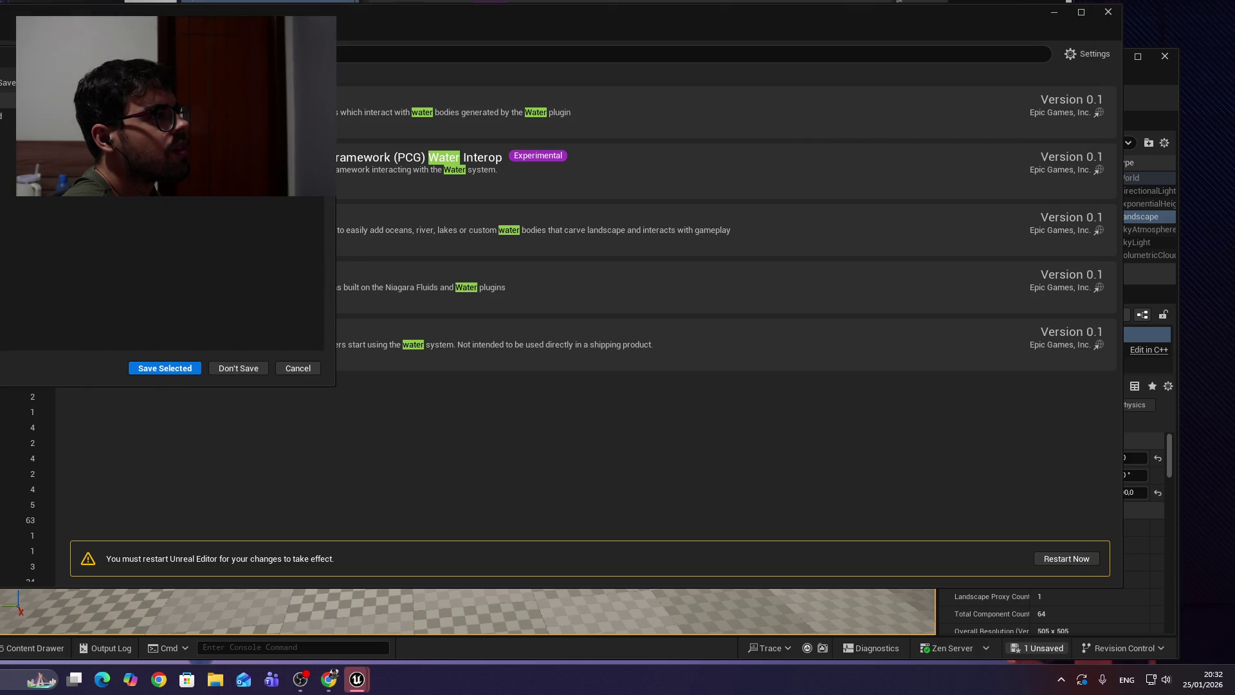
# Choose Save Selected, enter a new level name starting 'W', and save so the editor restarts.
pyautogui.click(156, 370)
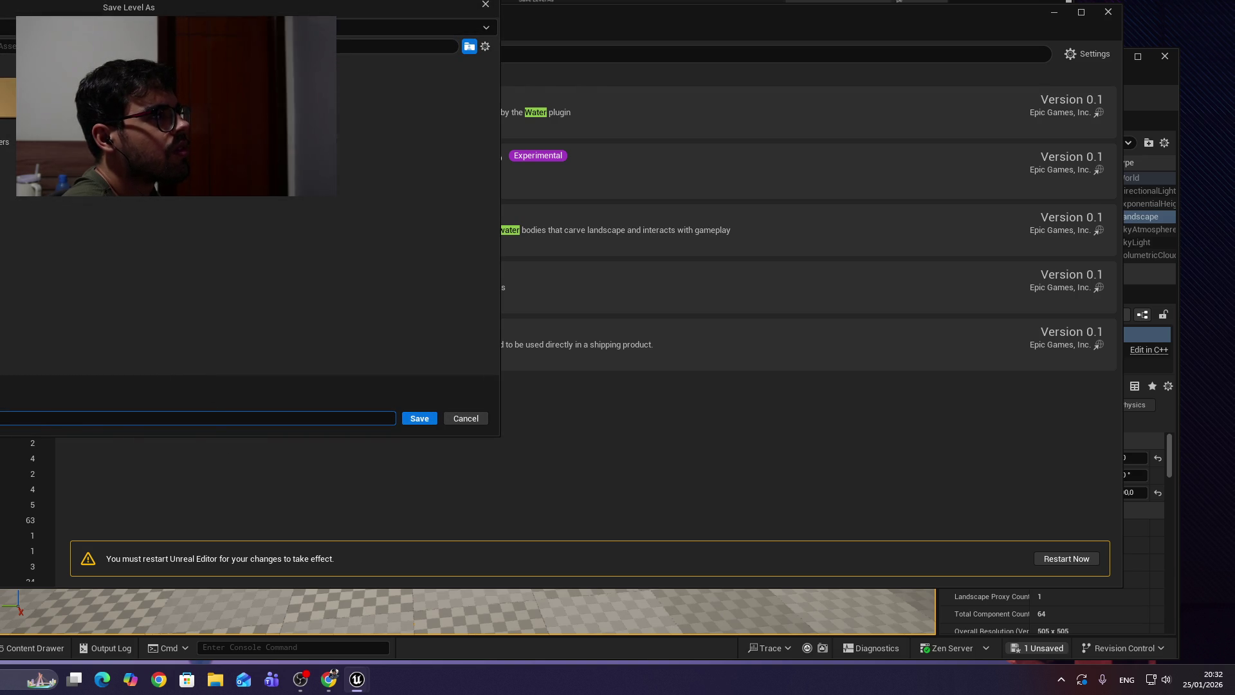
pyautogui.hotkey('alt', 'Tab')
pyautogui.hotkey('alt', 'Tab')
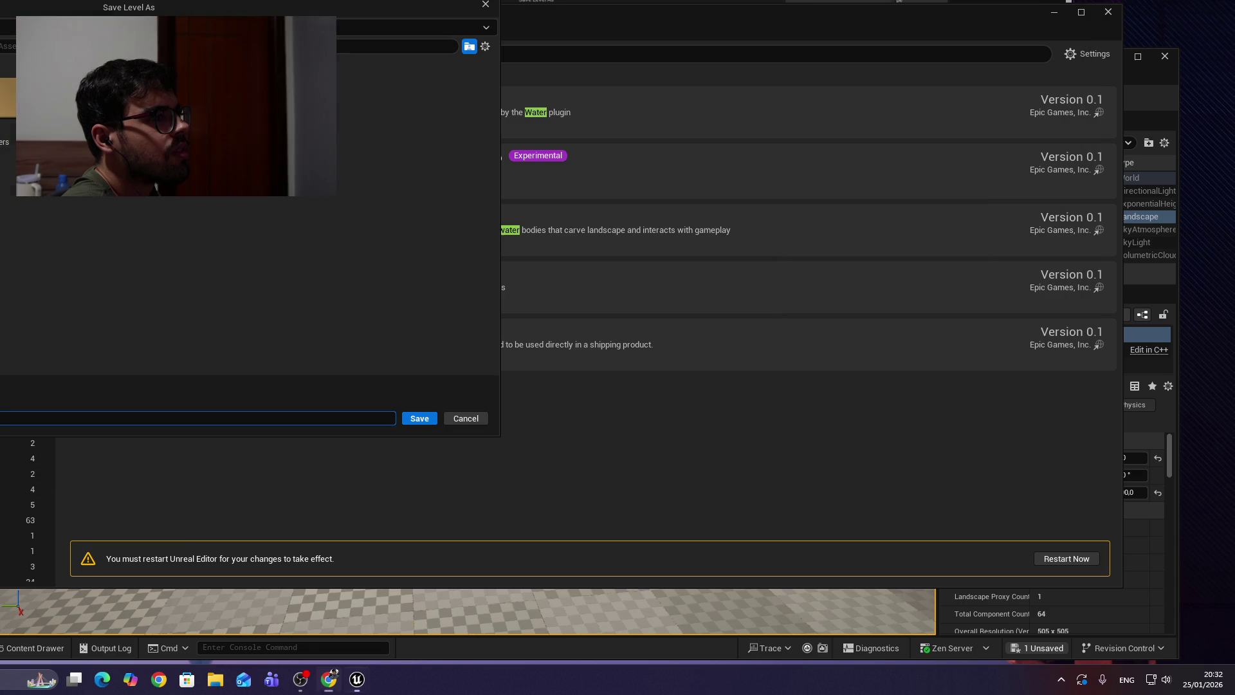
pyautogui.press('BackSpace')
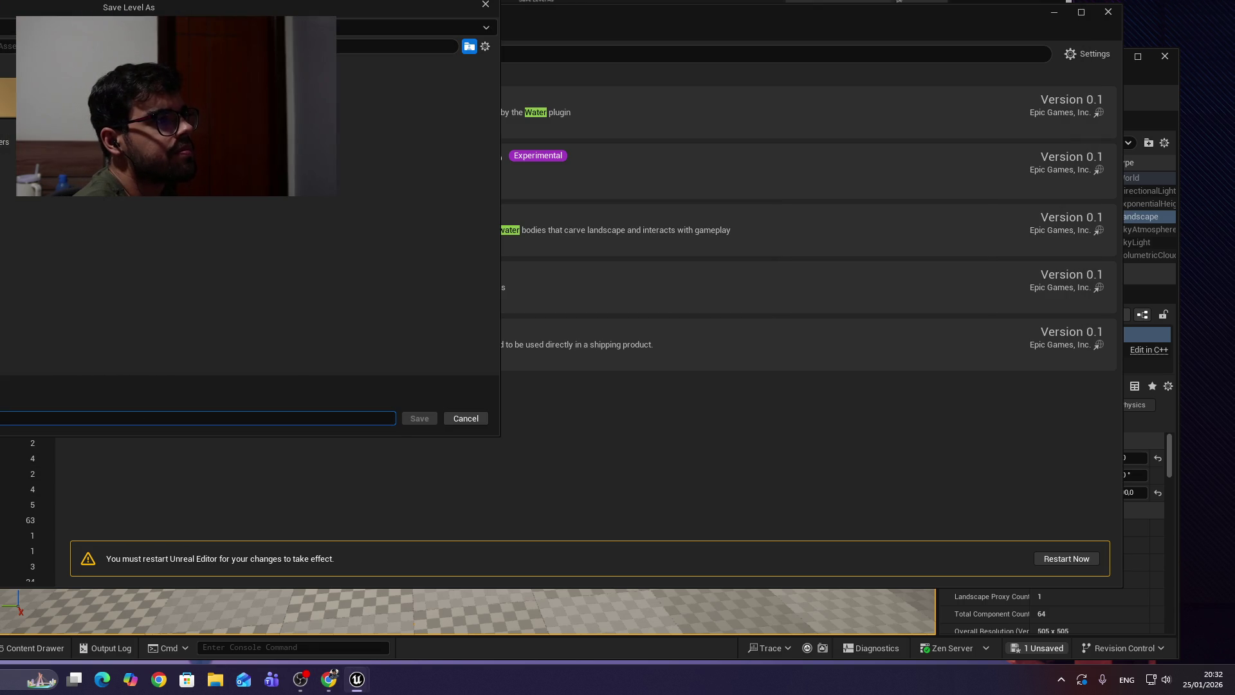
pyautogui.write('W')
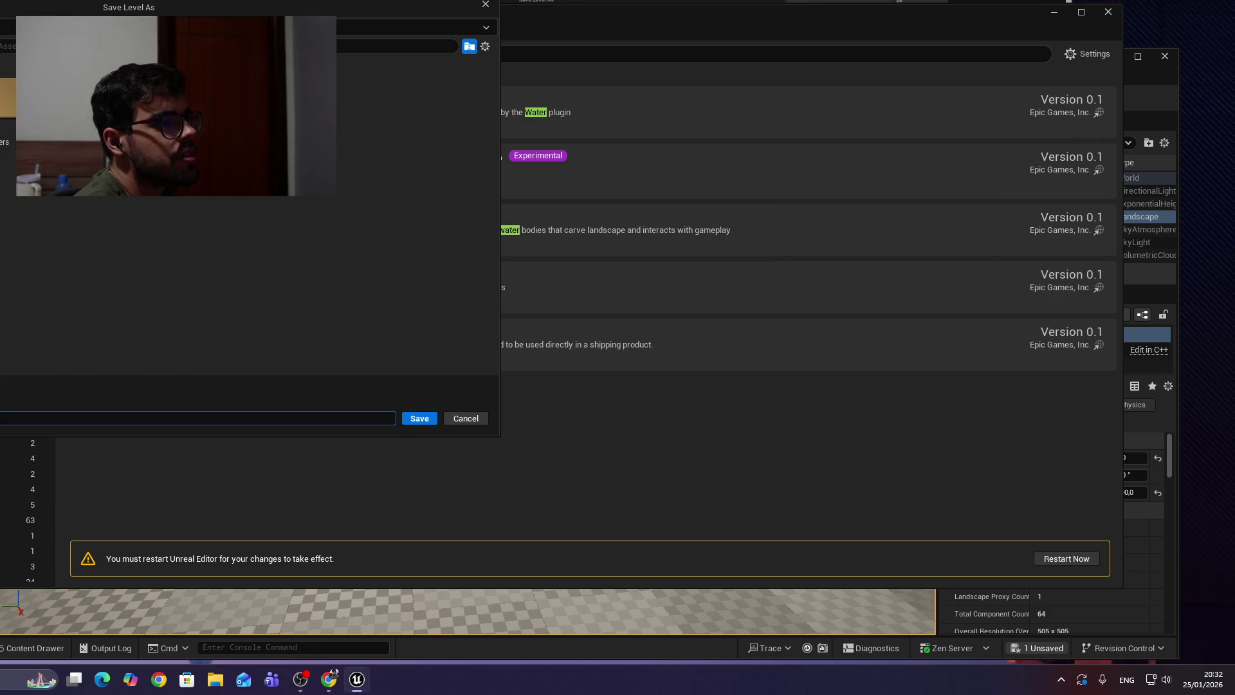
pyautogui.click(419, 419)
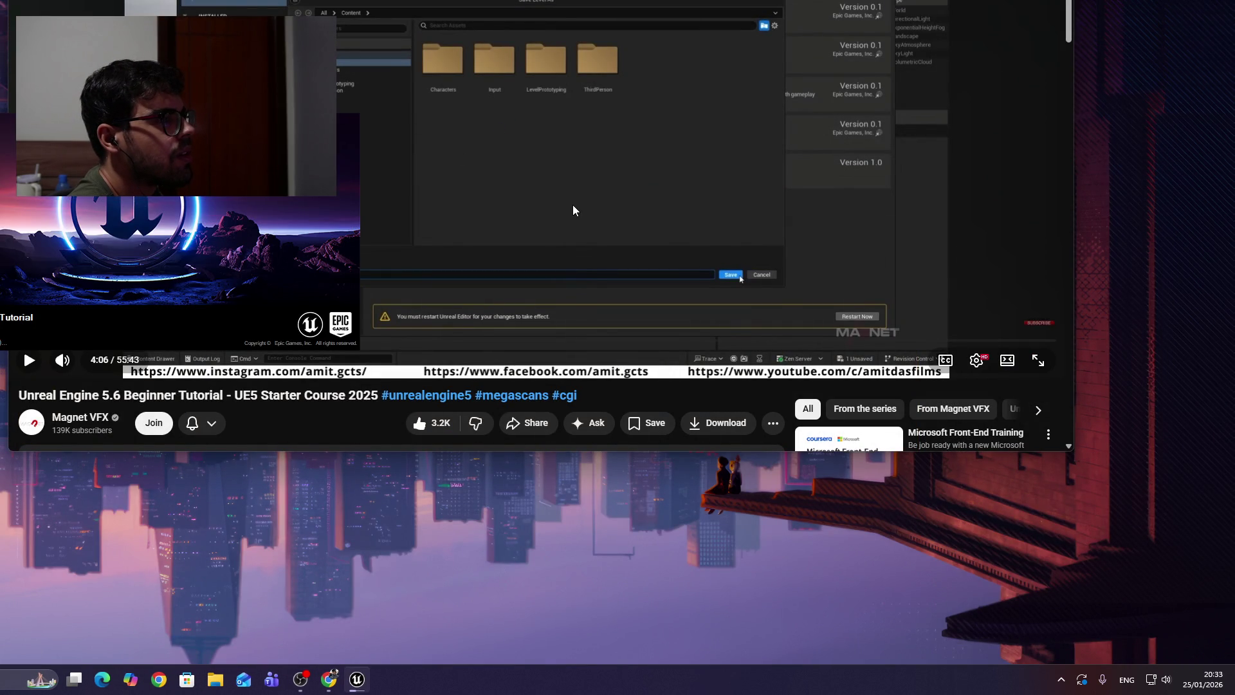
# Bring the Output Log forward and select its water collision warning.
pyautogui.click(537, 232)
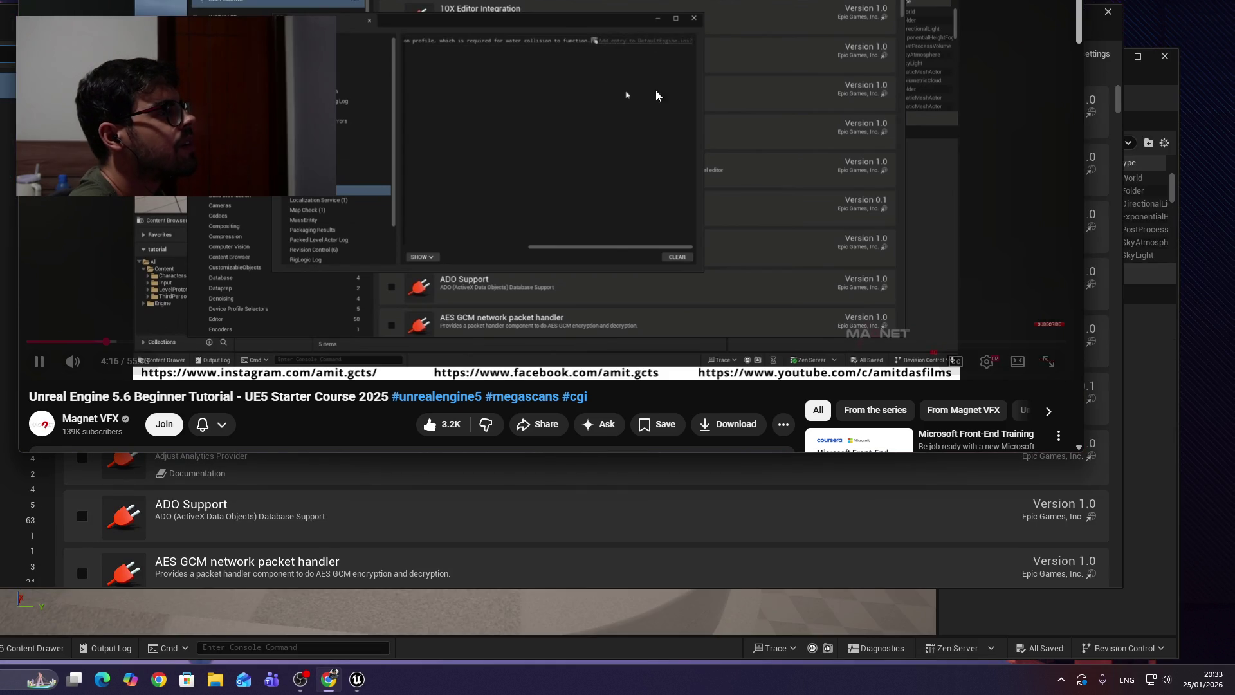
pyautogui.click(688, 149)
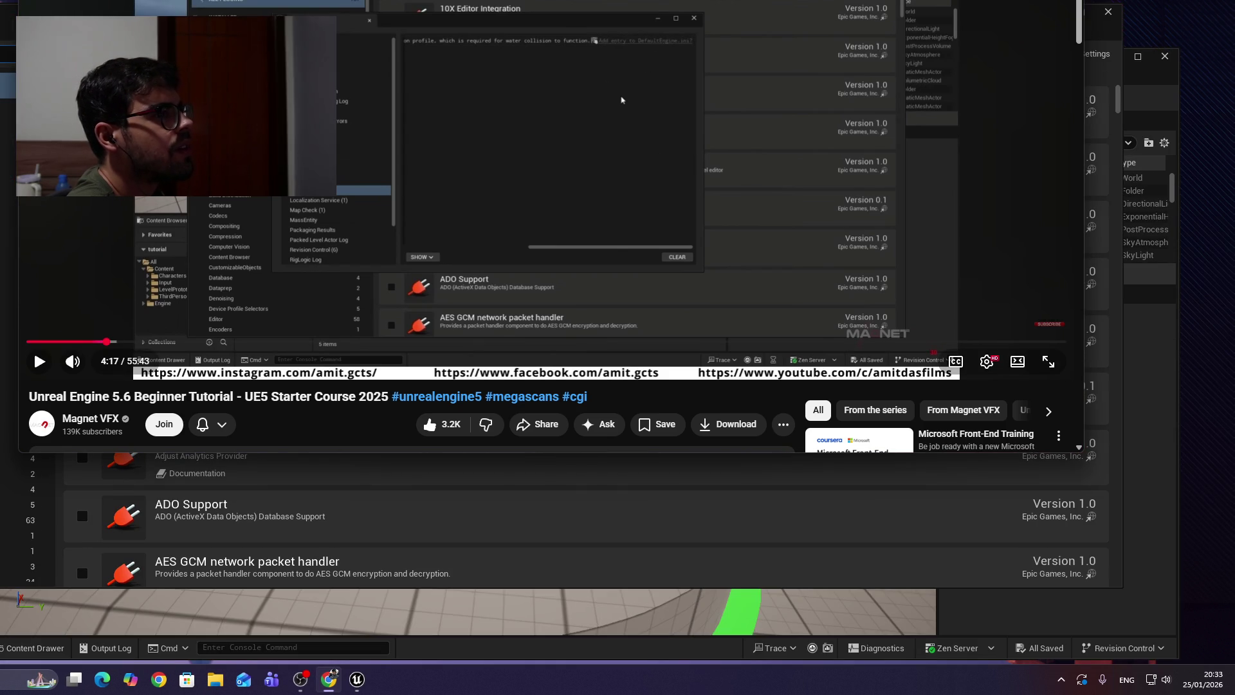
pyautogui.hotkey('alt', 'Tab')
pyautogui.moveTo(589, 18)
pyautogui.mouseDown()
pyautogui.moveTo(457, 435)
pyautogui.moveTo(463, 1)
pyautogui.moveTo(375, 167)
pyautogui.mouseUp()
pyautogui.click(336, 51)
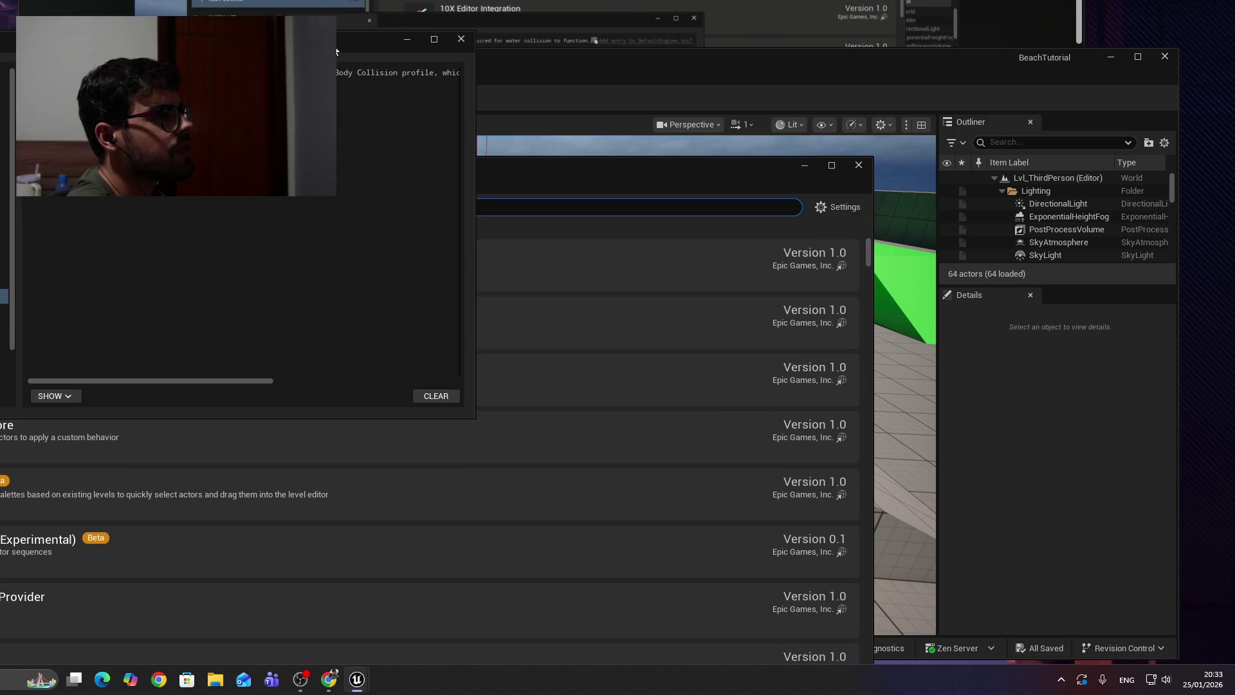
pyautogui.moveTo(266, 382); pyautogui.dragTo(456, 410)
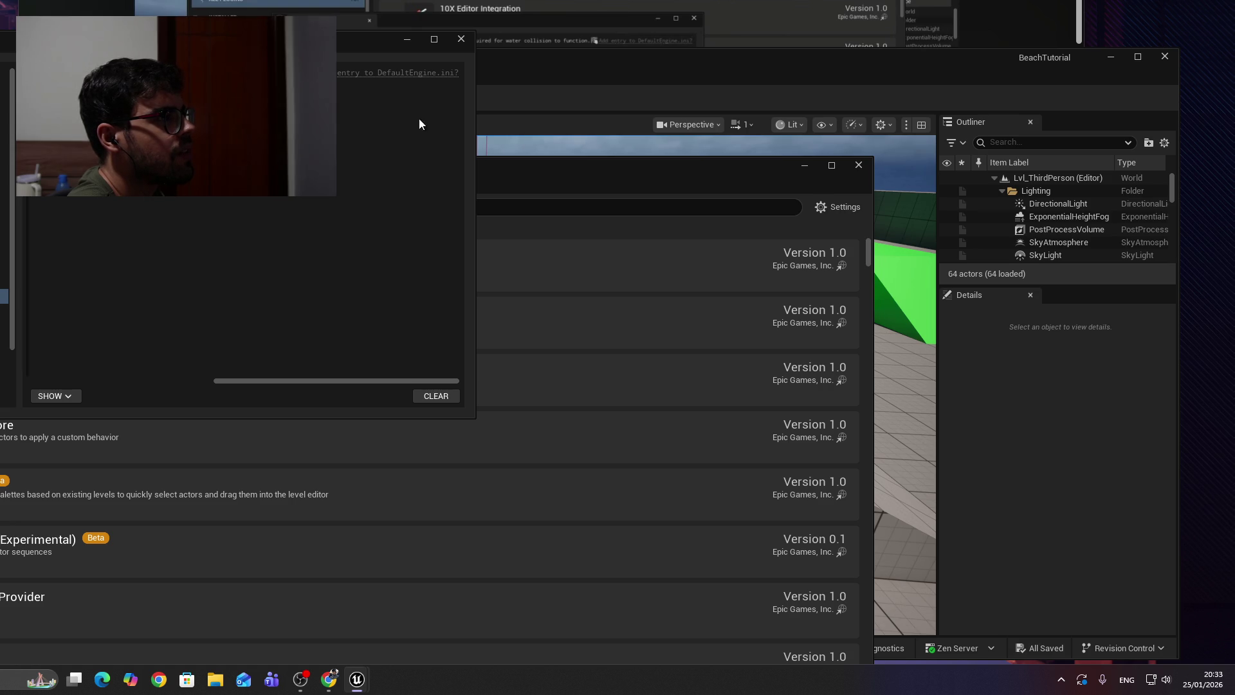
pyautogui.tripleClick(404, 75)
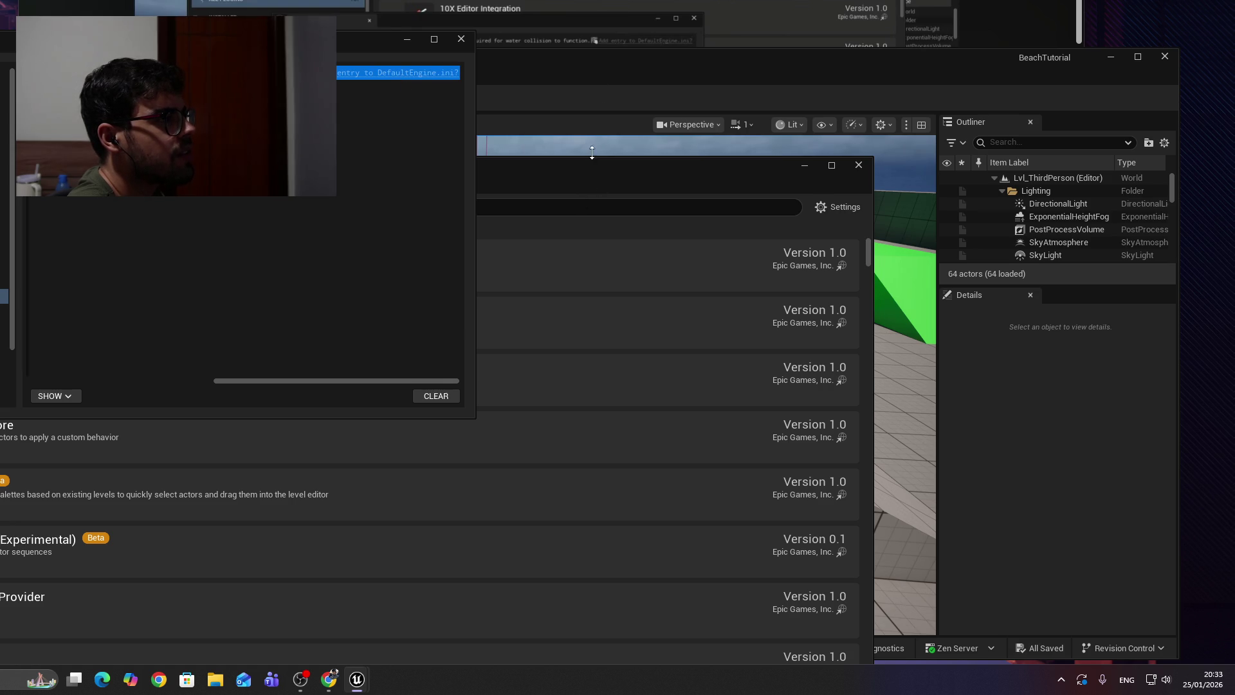
# Close the Output Log and Plugins windows, leaving only the level editor.
pyautogui.click(607, 18)
pyautogui.click(607, 18)
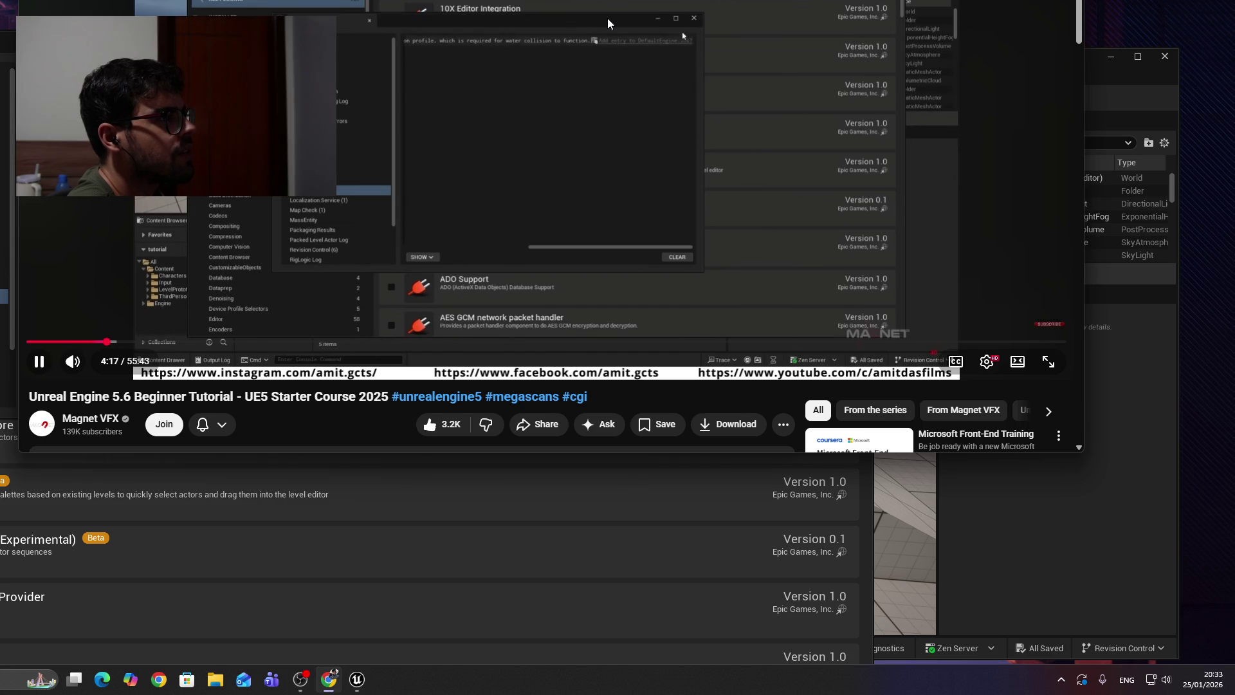
pyautogui.hotkey('alt', 'Tab')
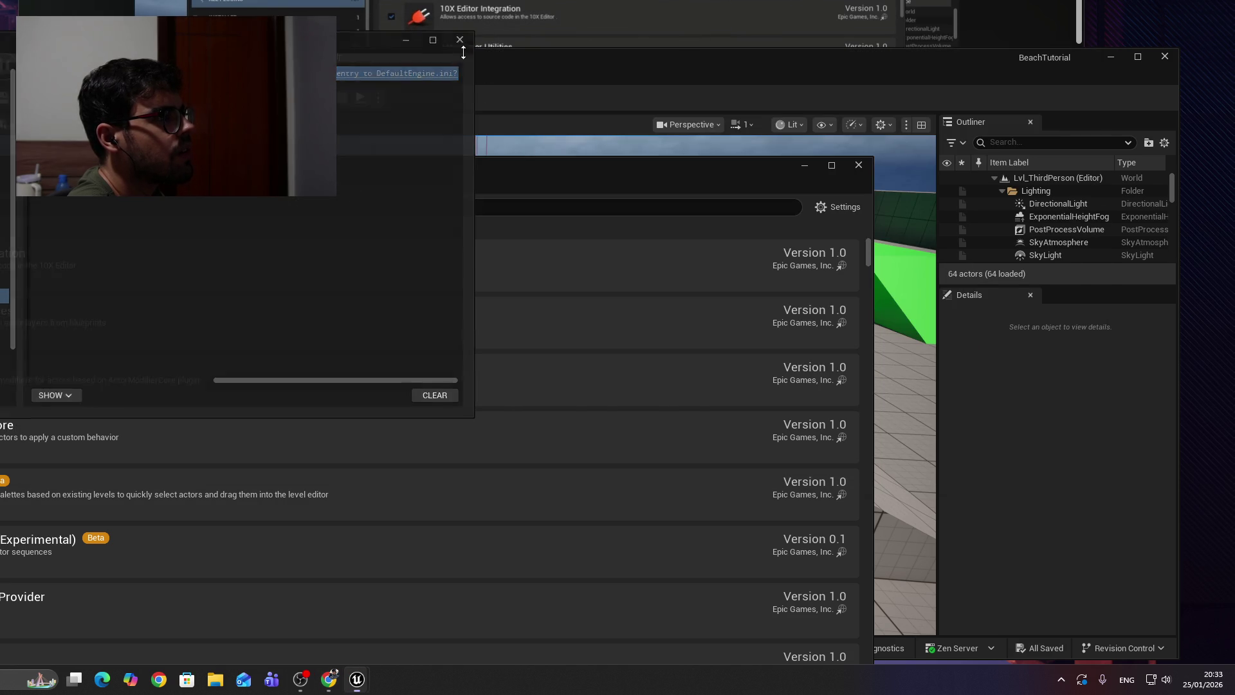
pyautogui.click(460, 40)
pyautogui.moveTo(659, 157)
pyautogui.mouseDown()
pyautogui.moveTo(700, 134)
pyautogui.moveTo(746, 71)
pyautogui.mouseUp()
pyautogui.click(945, 75)
pyautogui.hotkey('alt', 'Tab')
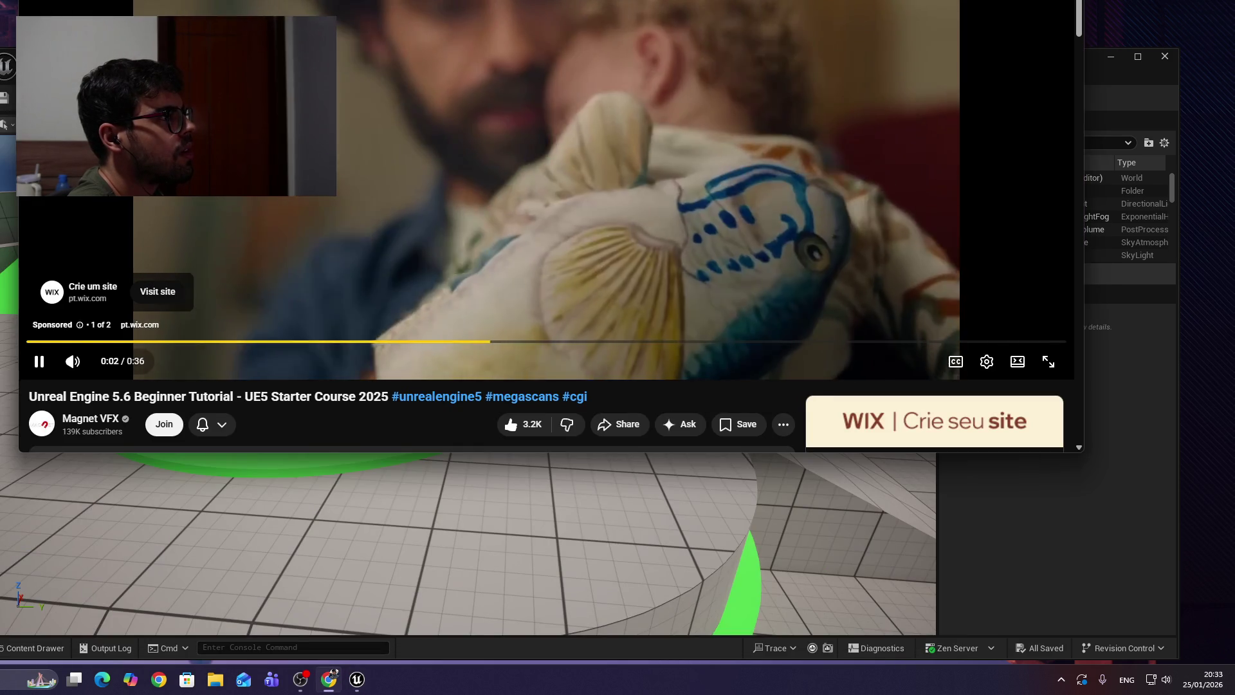
pyautogui.hotkey('alt', 'Tab')
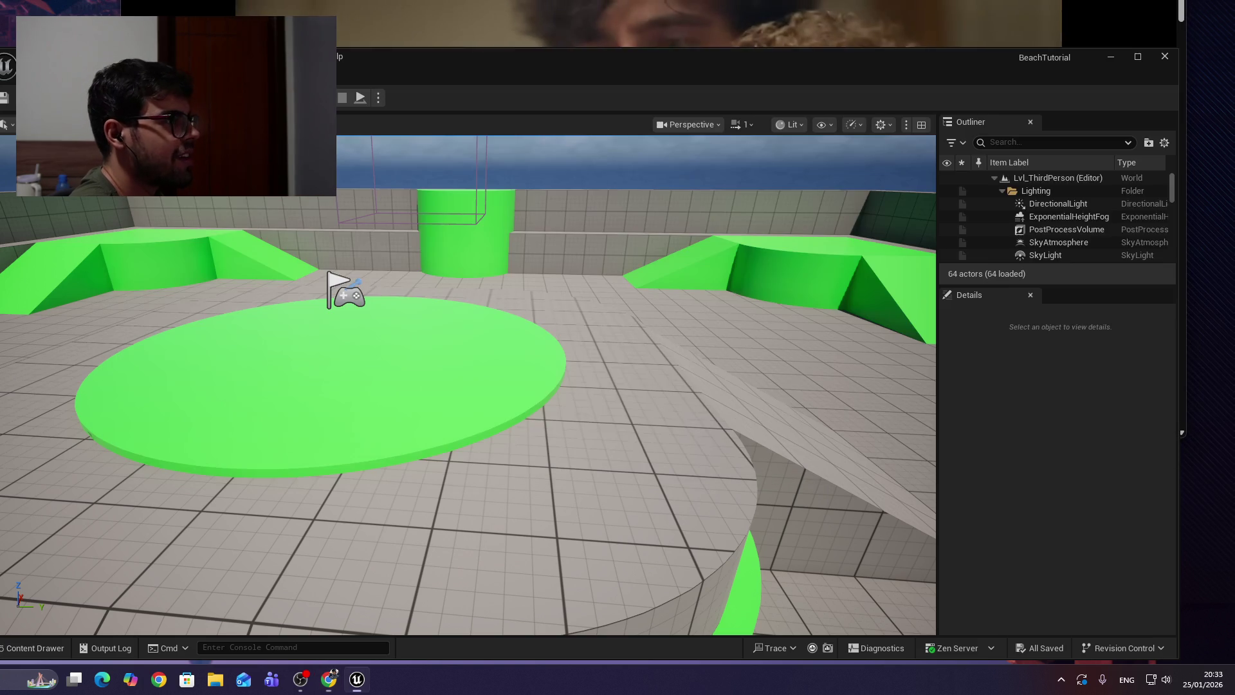
# Skip the tutorial's ad and pause it at 4:26, with the editor shifted left.
pyautogui.click(635, 506)
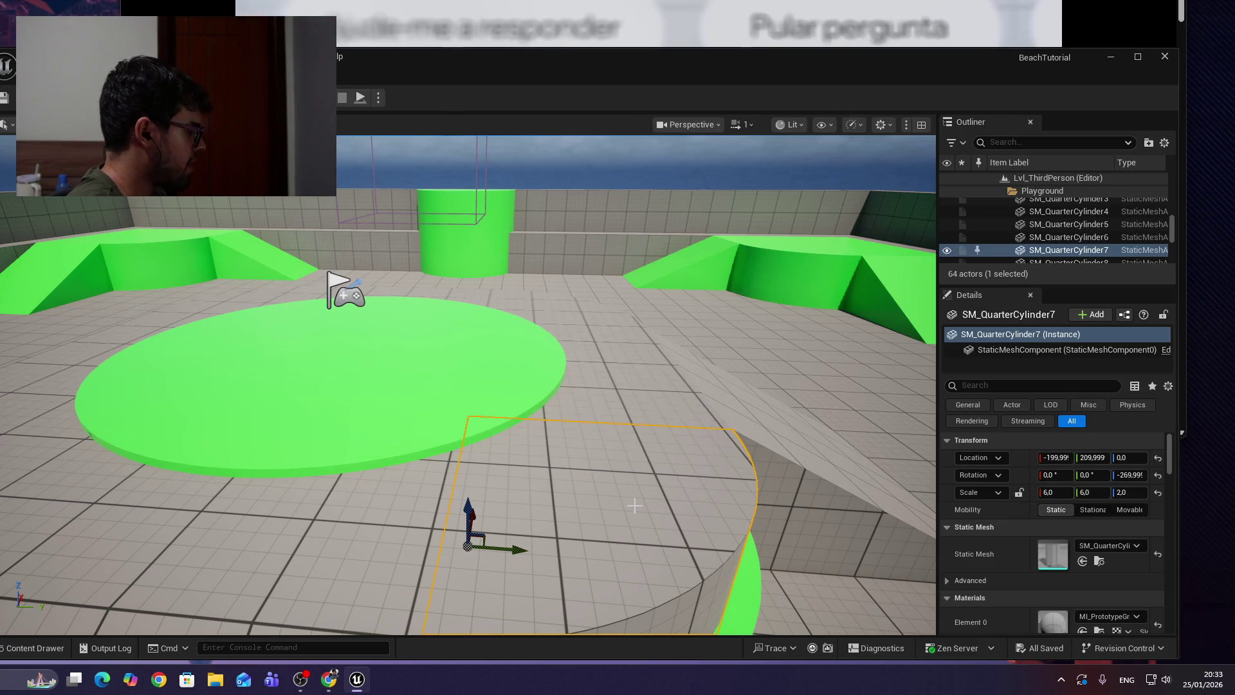
pyautogui.press('Escape')
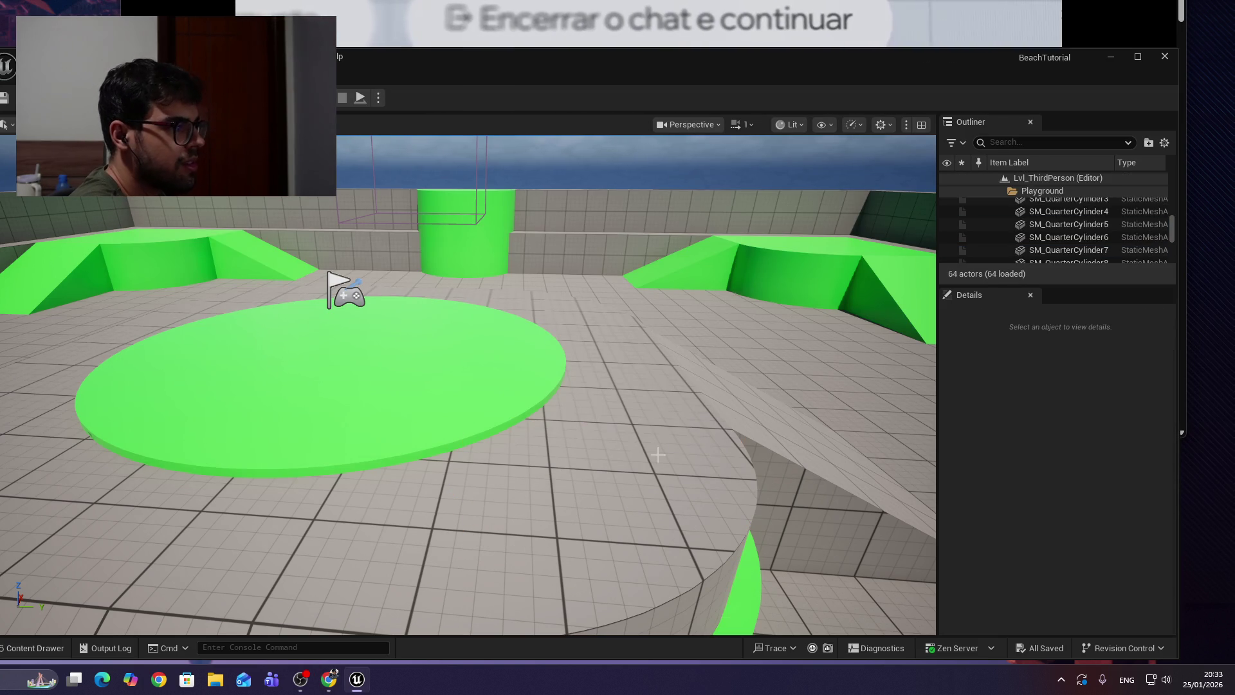
pyautogui.moveTo(587, 62)
pyautogui.mouseDown()
pyautogui.moveTo(484, 50)
pyautogui.moveTo(503, 51)
pyautogui.mouseUp()
pyautogui.click(1073, 210)
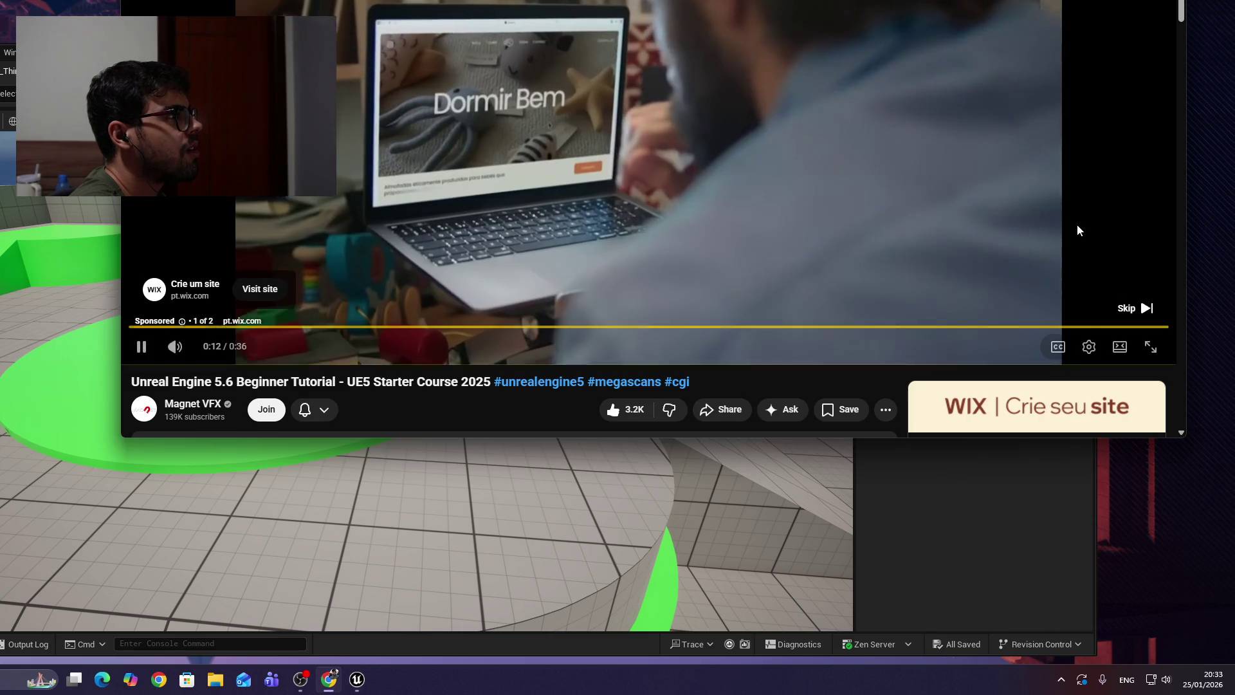
pyautogui.click(1135, 308)
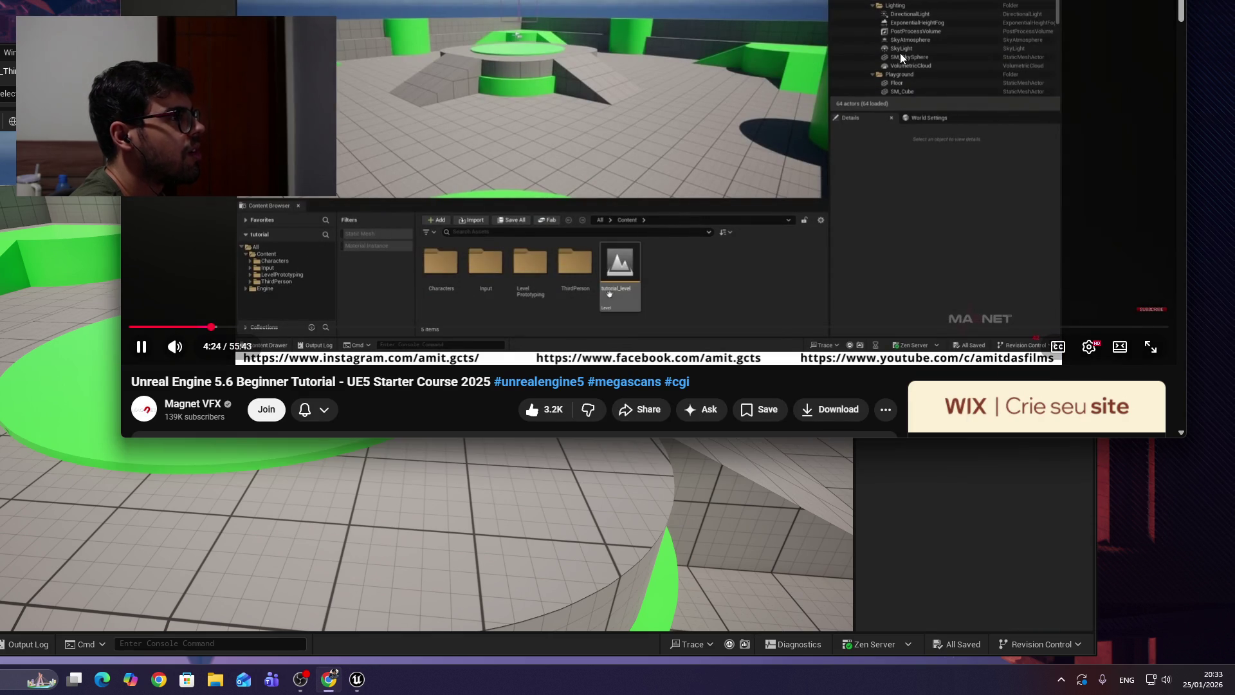
pyautogui.click(811, 83)
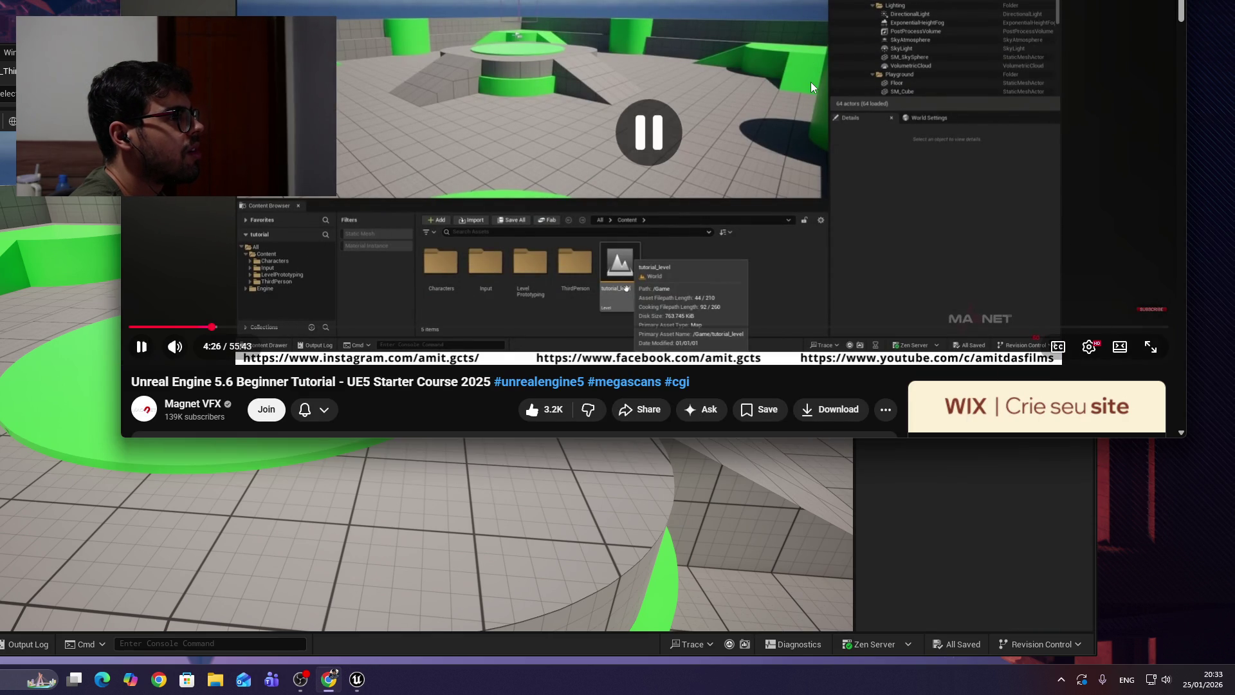
pyautogui.click(962, 508)
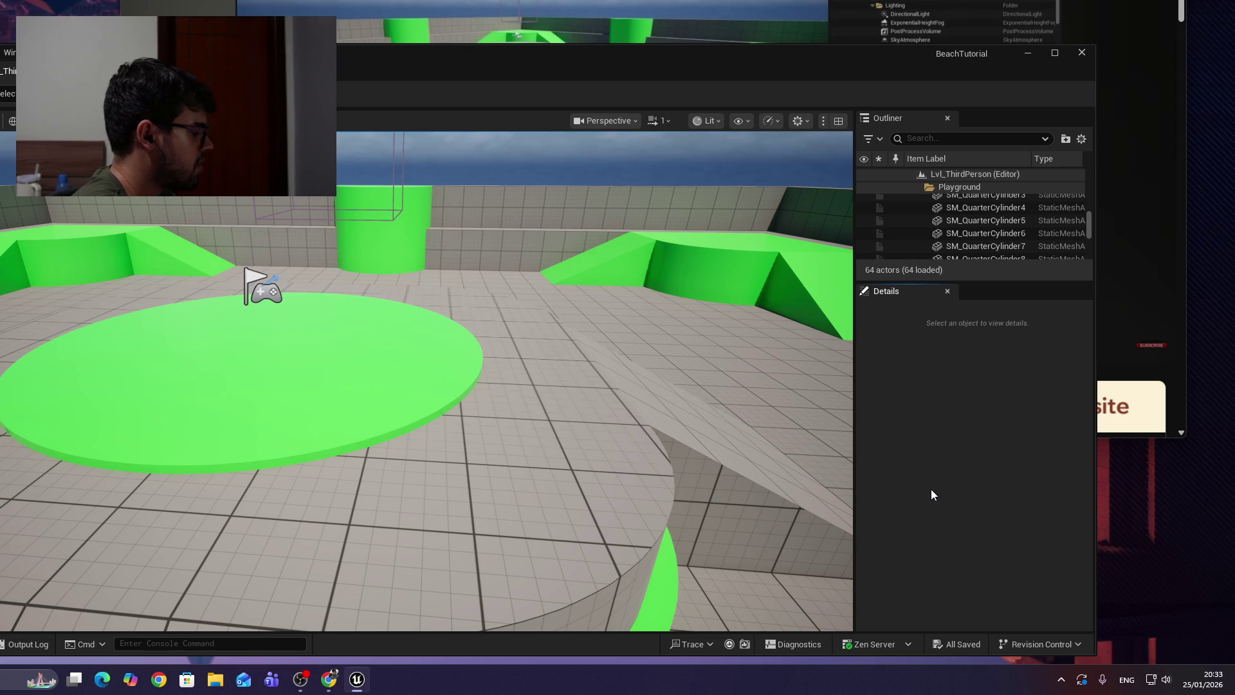
# Load the Beach level from the Content Drawer.
pyautogui.hotkey('ctrl', 'space')
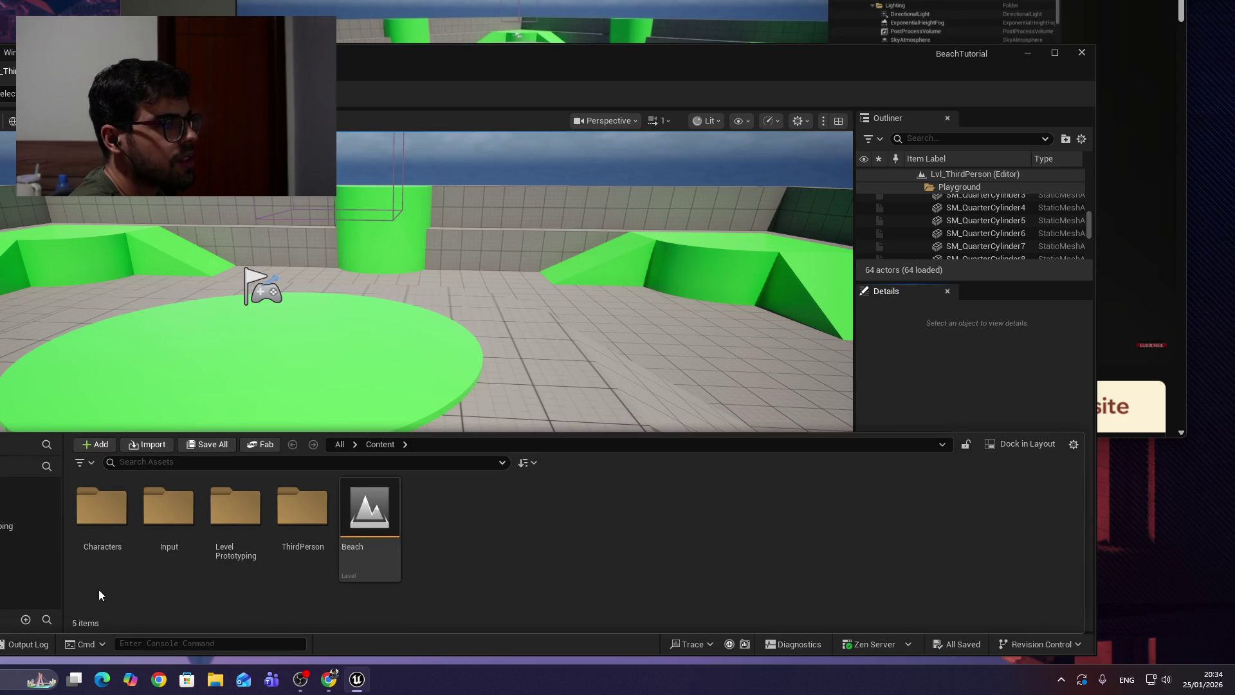
pyautogui.doubleClick(370, 511)
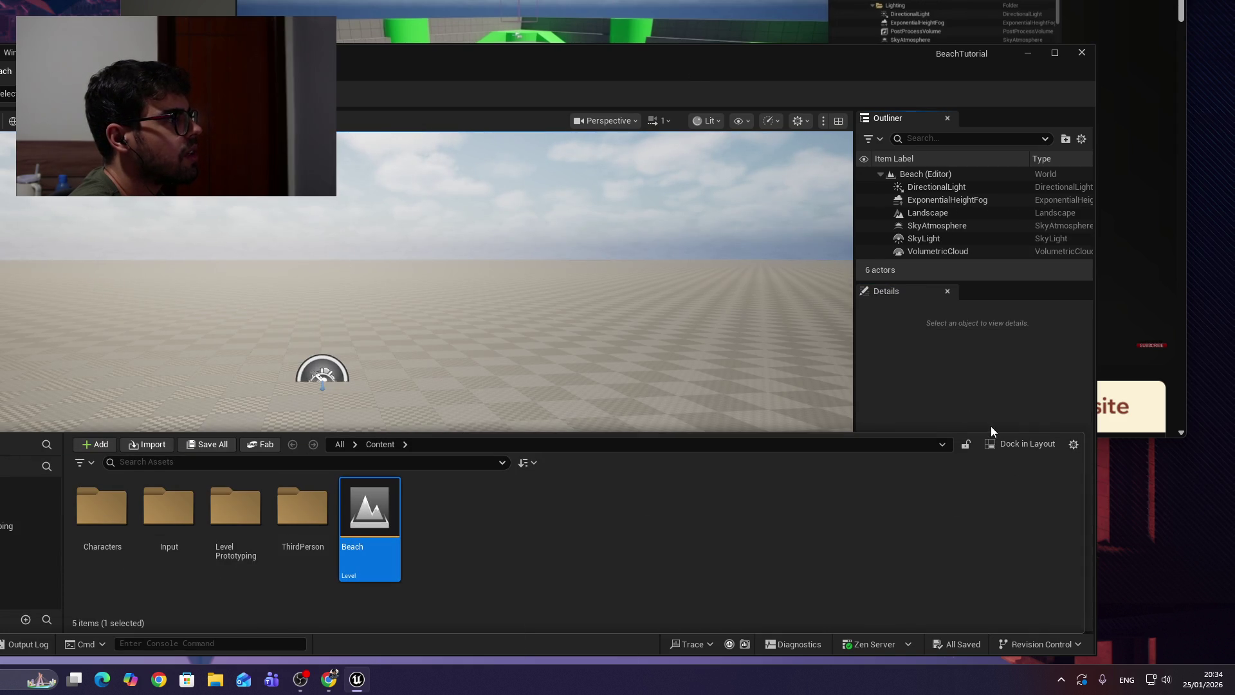
pyautogui.click(975, 403)
pyautogui.click(651, 26)
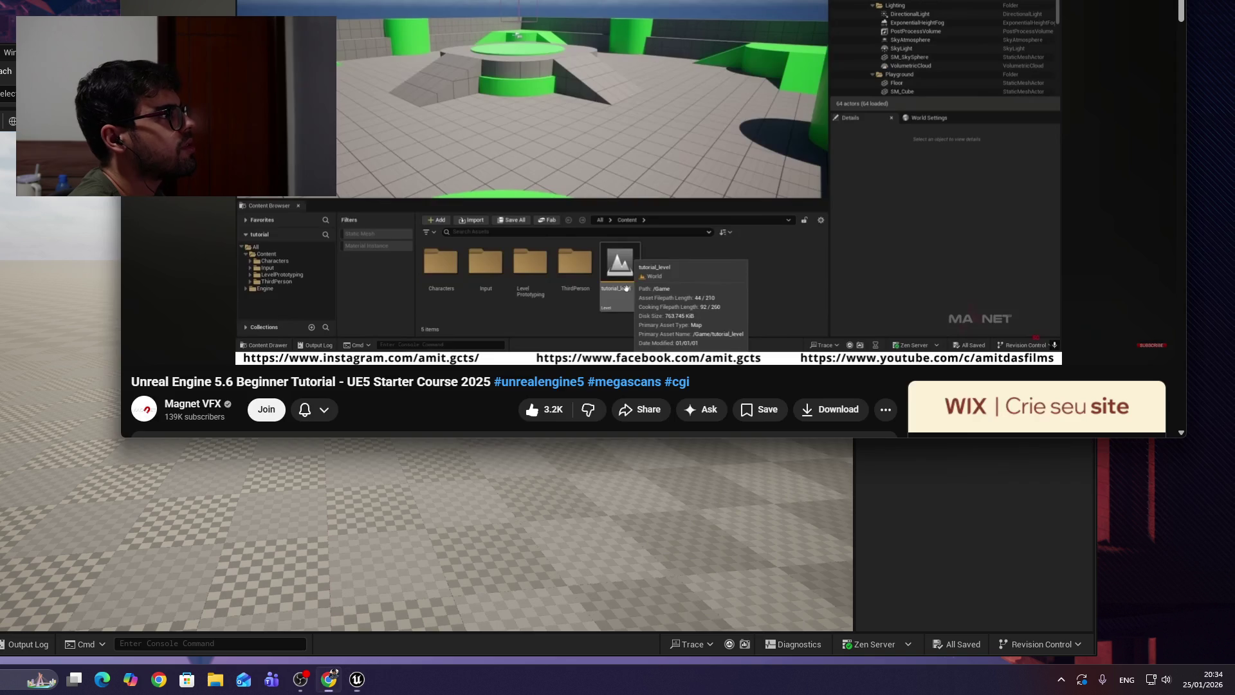
# Play the tutorial from 4:26 to 6:14, where the mannequin stands on the beach.
pyautogui.click(651, 73)
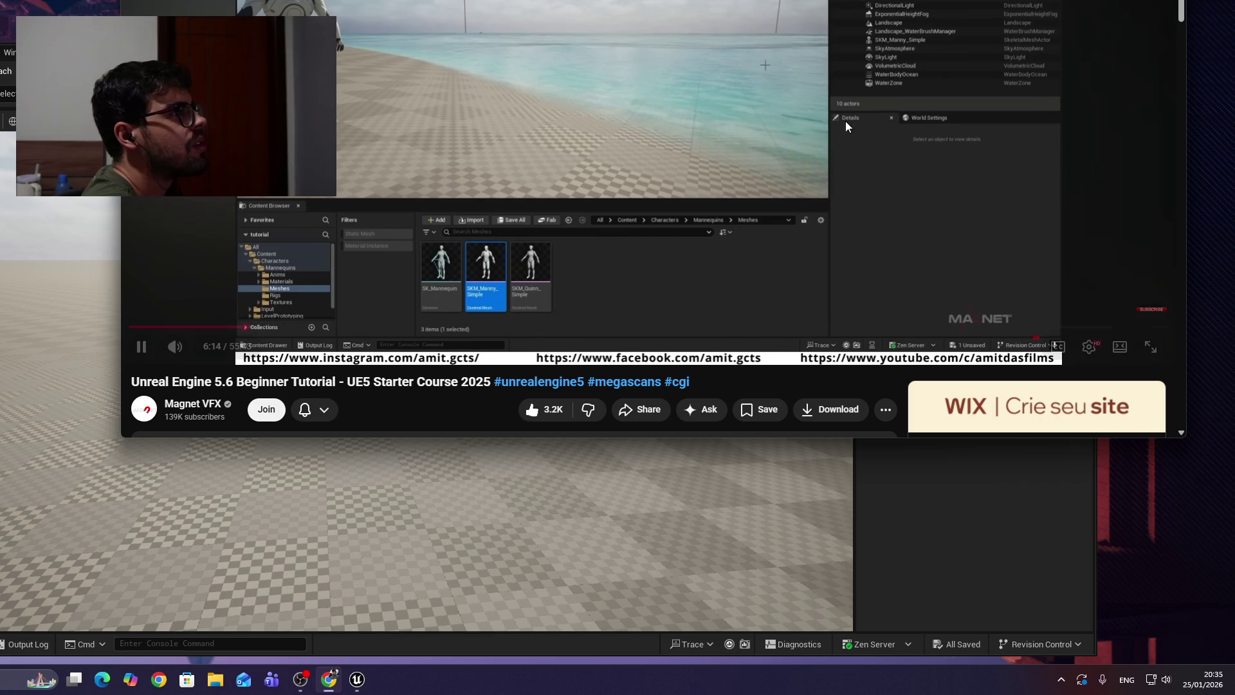
pyautogui.click(772, 142)
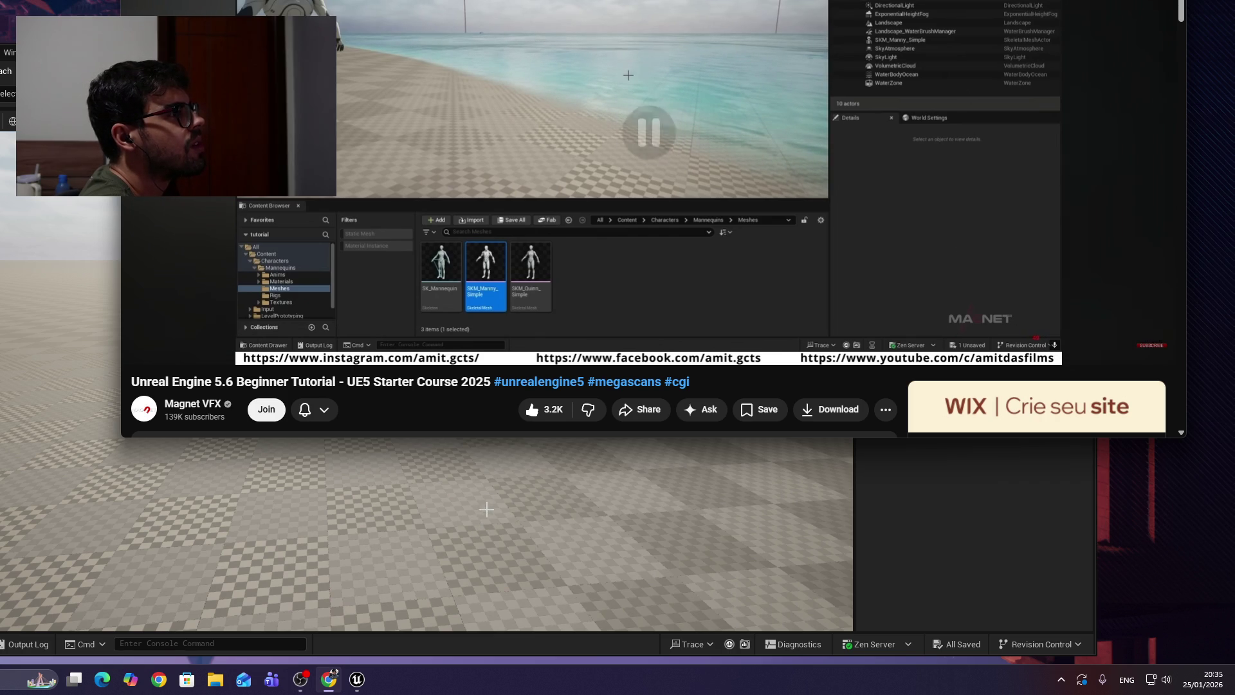
# Open the Place Actors panel from the Quick Add menu and browse its actors.
pyautogui.click(45, 226)
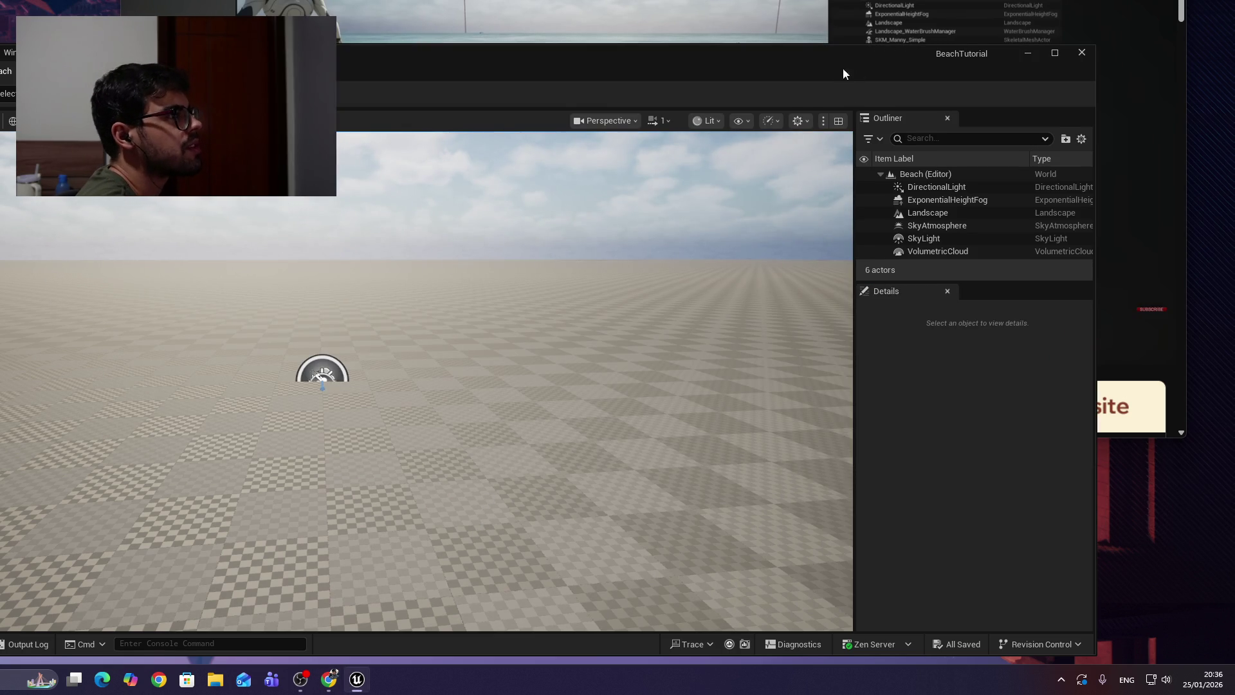
pyautogui.moveTo(849, 86); pyautogui.dragTo(835, 81)
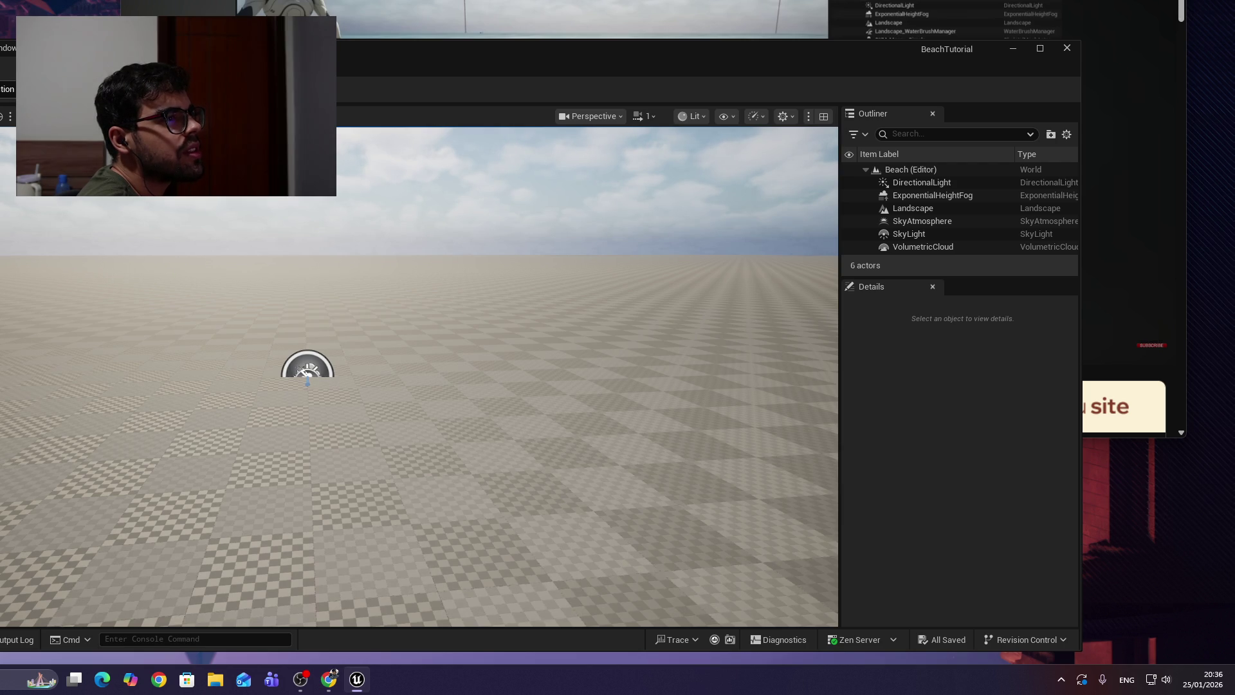
pyautogui.click(84, 89)
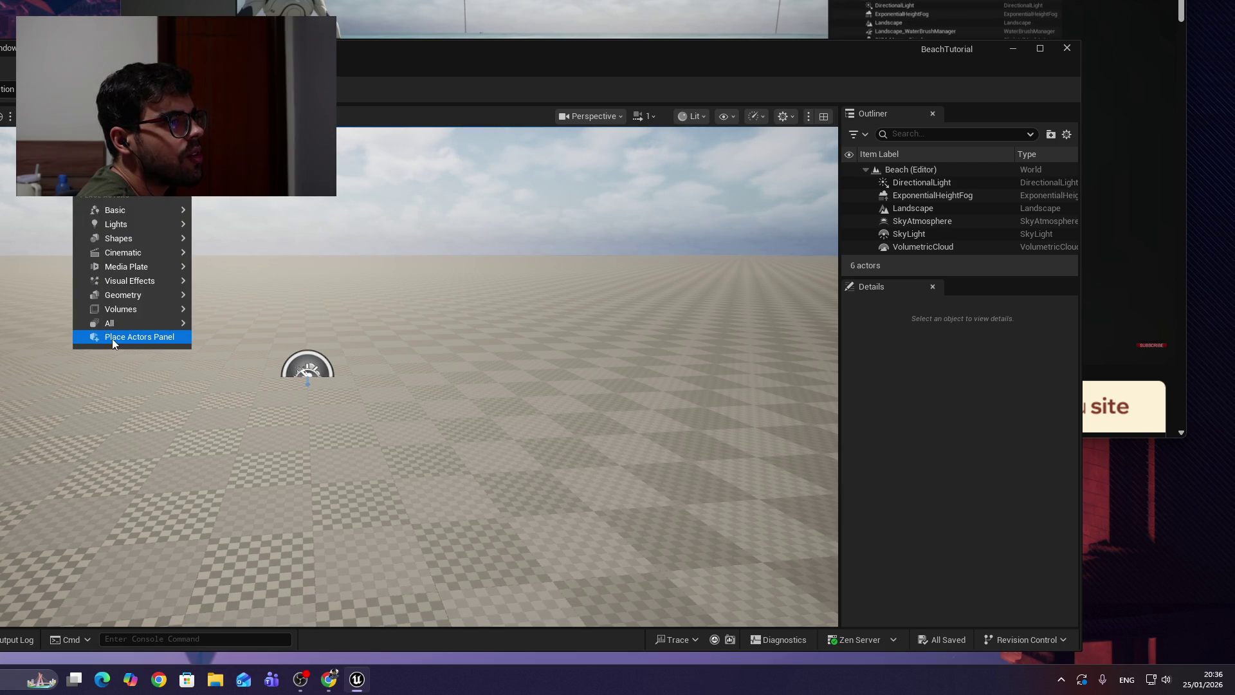
pyautogui.click(145, 337)
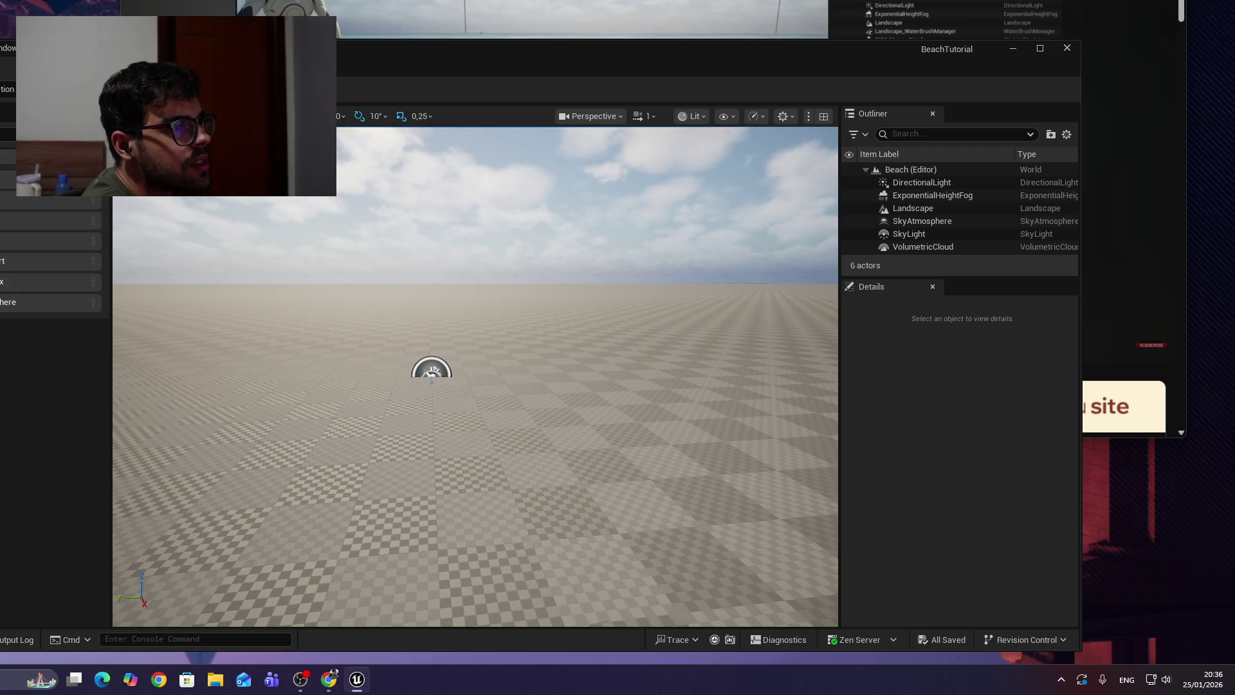
pyautogui.write('water')
pyautogui.press('BackSpace')
pyautogui.press('BackSpace')
pyautogui.press('BackSpace')
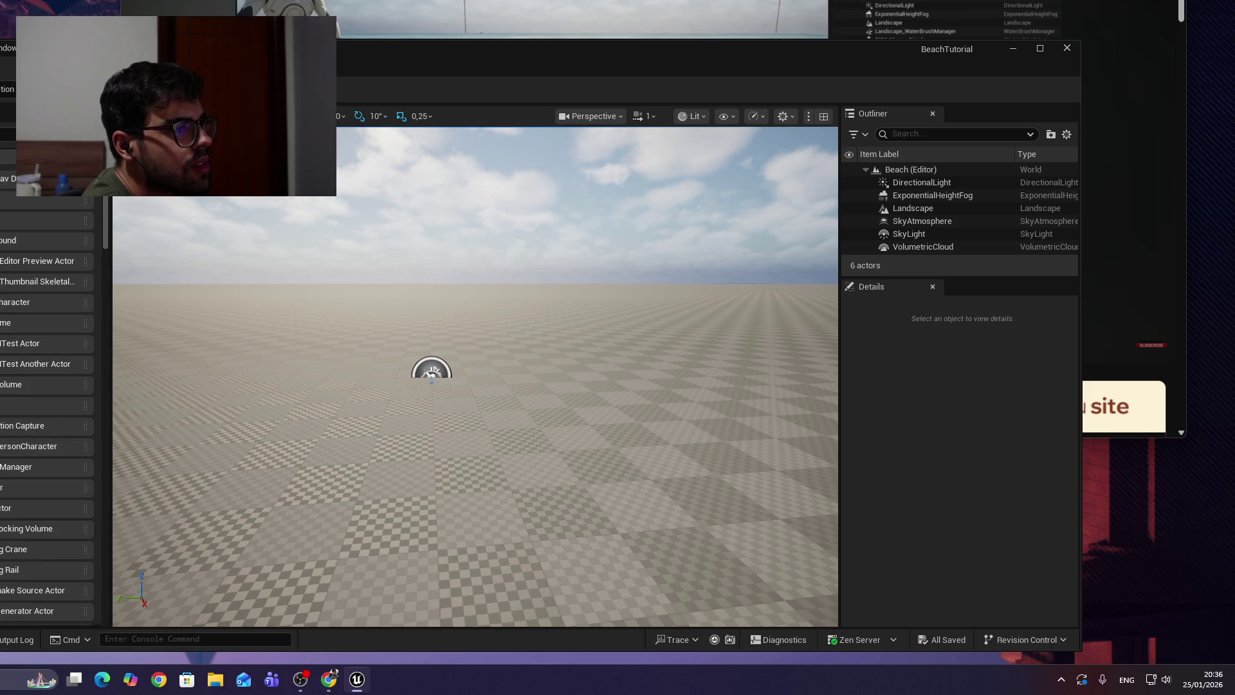
pyautogui.scroll(-5, 45, 406)
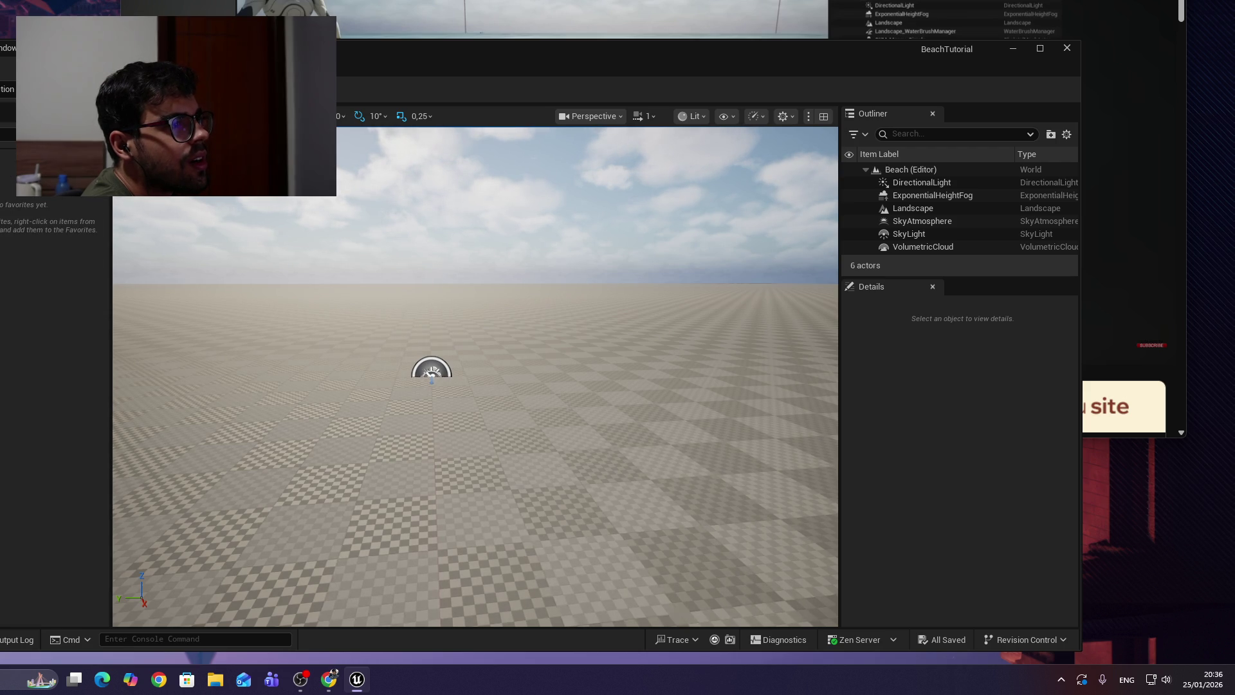
# Rewind the tutorial to 4:43, then search 'water' in Place Actors.
pyautogui.click(407, 1)
pyautogui.click(604, 149)
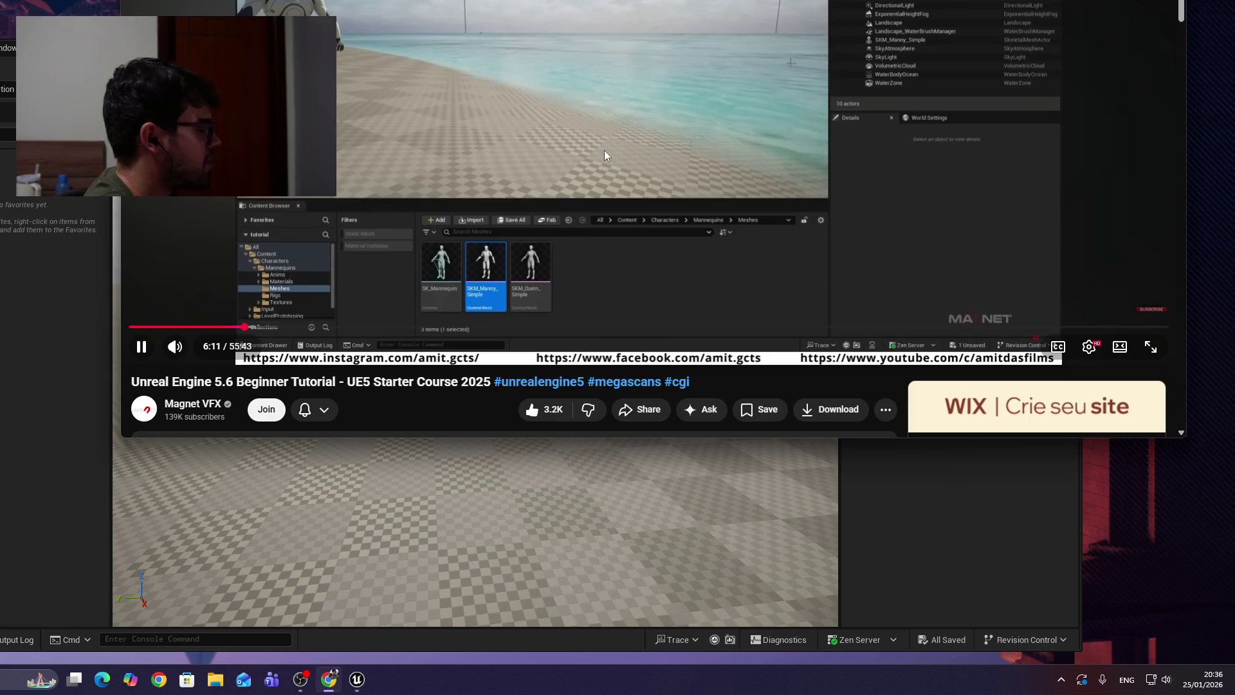
pyautogui.press('j')
pyautogui.press('j')
pyautogui.press('j')
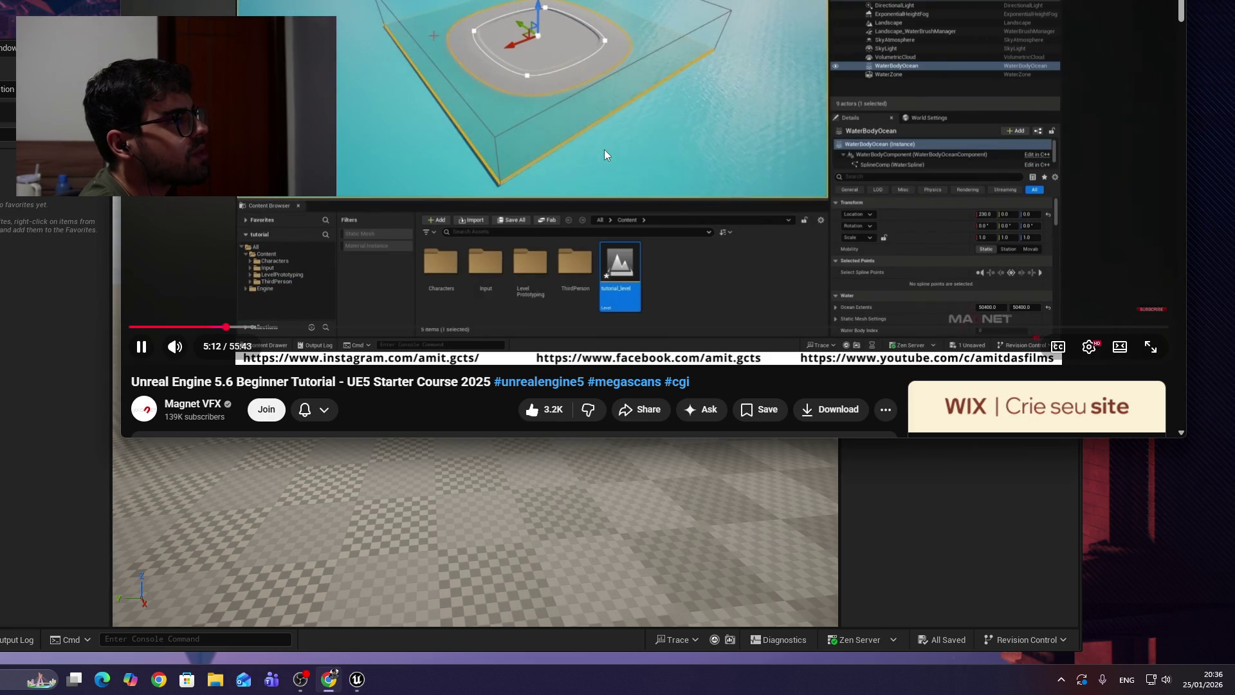
pyautogui.press('Left')
pyautogui.press('Left')
pyautogui.press('Left')
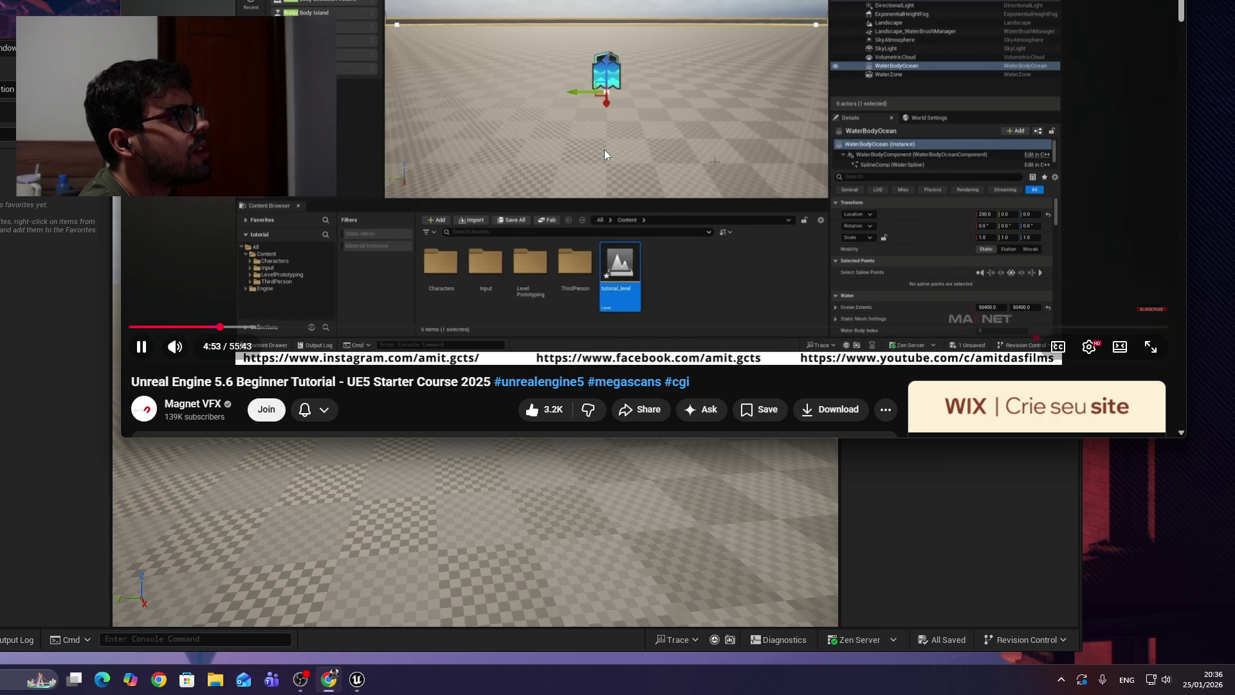
pyautogui.press('Left')
pyautogui.press('Left')
pyautogui.press('Left')
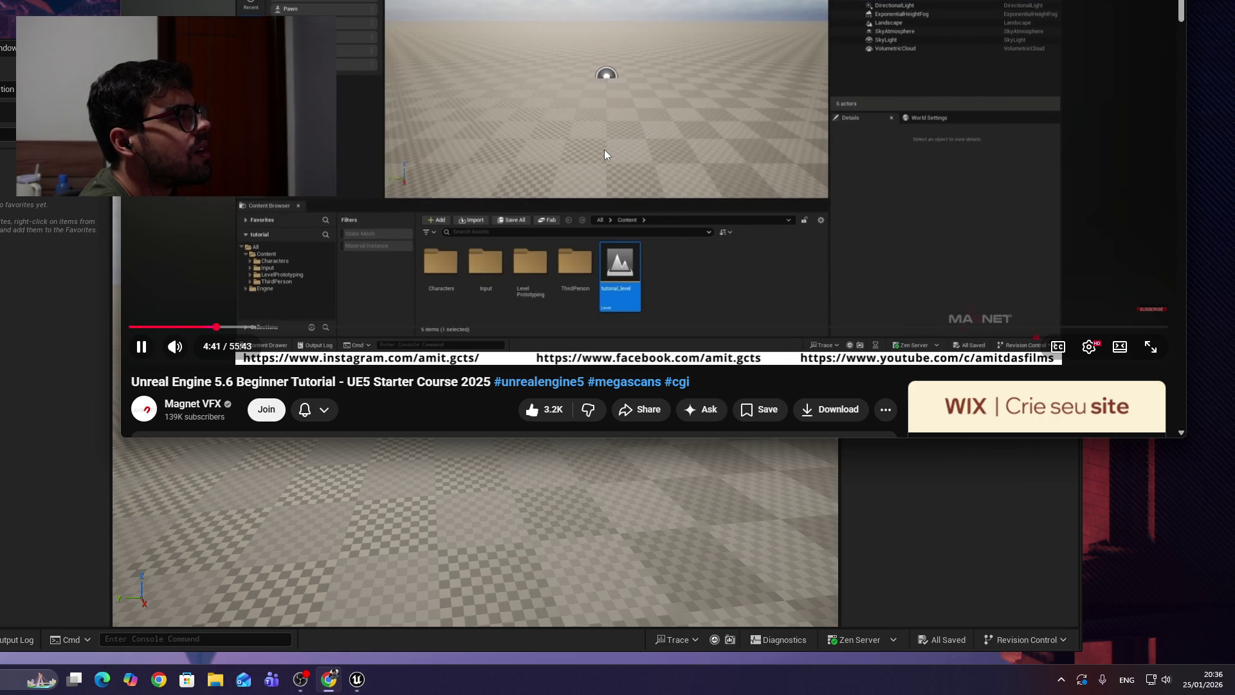
pyautogui.press('k')
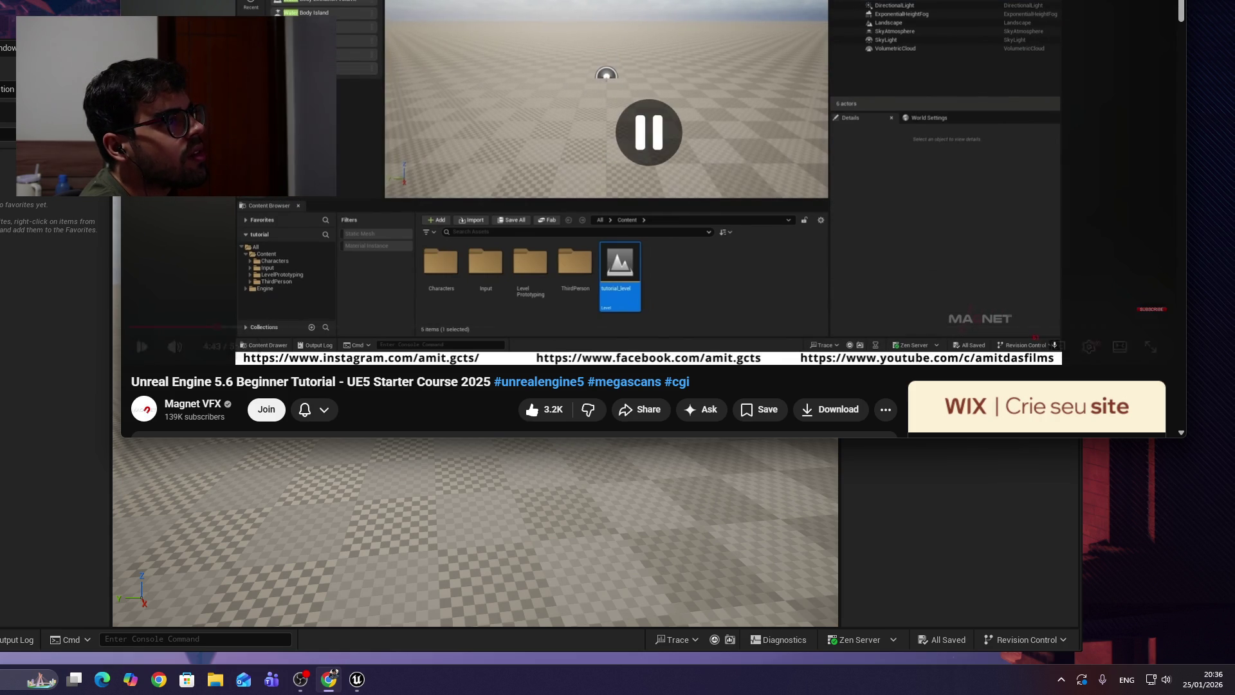
pyautogui.hotkey('alt', 'Tab')
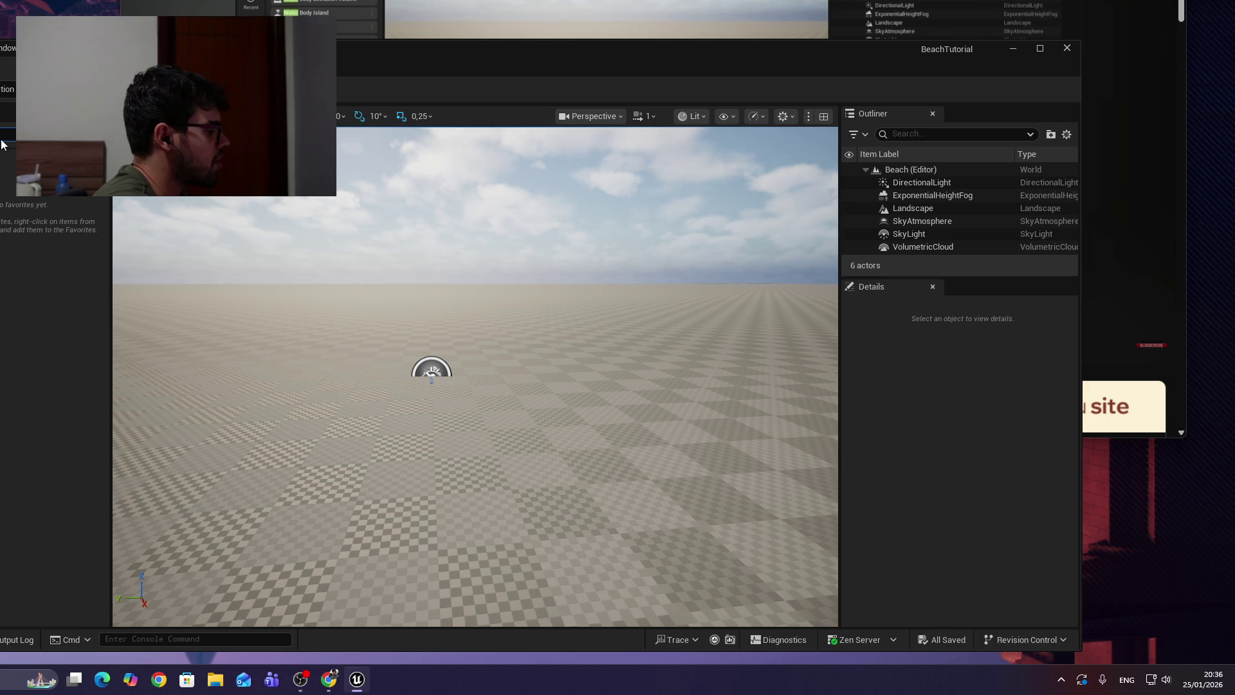
pyautogui.write('water')
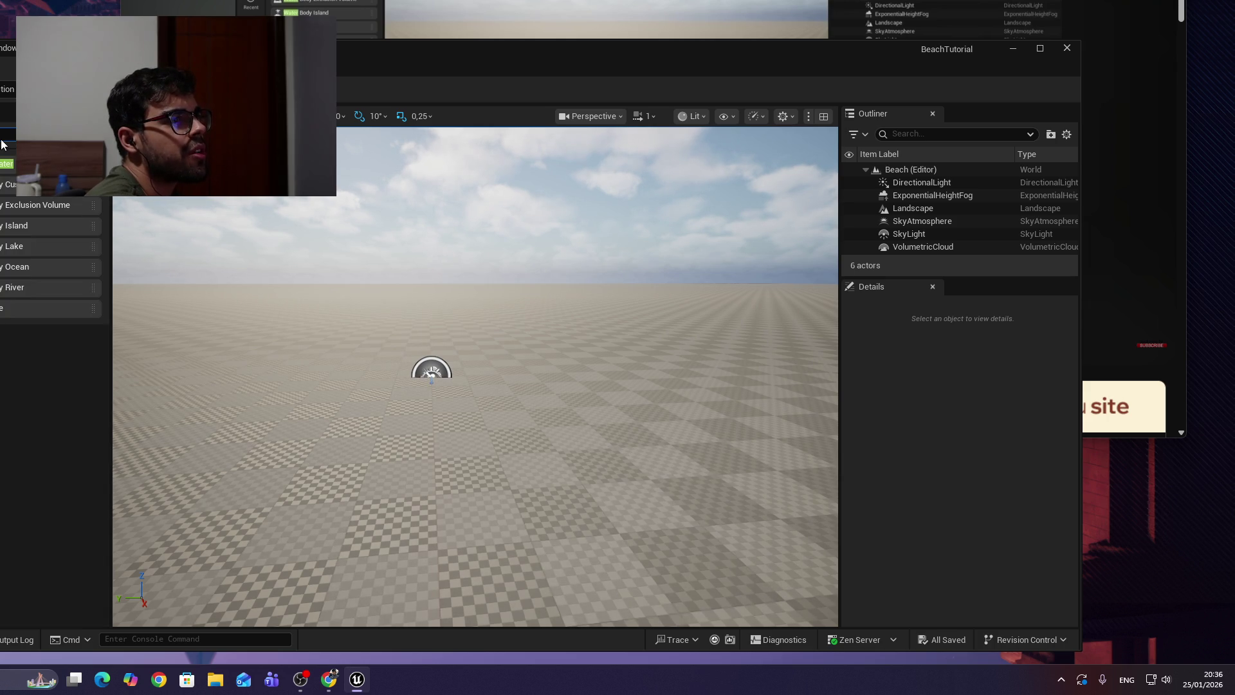
# Drop a Water Body Ocean in the landscape centre and confirm the Water edit layer.
pyautogui.click(23, 268)
pyautogui.moveTo(24, 268)
pyautogui.mouseDown()
pyautogui.moveTo(481, 379)
pyautogui.moveTo(437, 384)
pyautogui.moveTo(435, 372)
pyautogui.mouseUp()
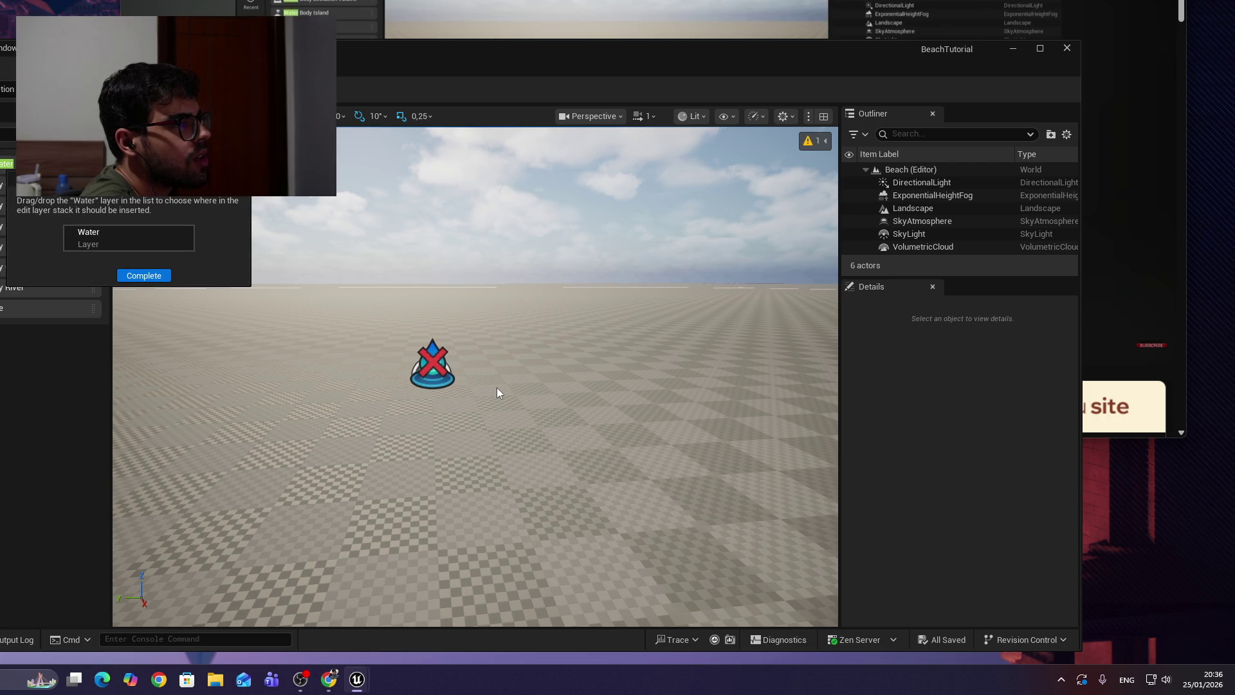
pyautogui.click(140, 276)
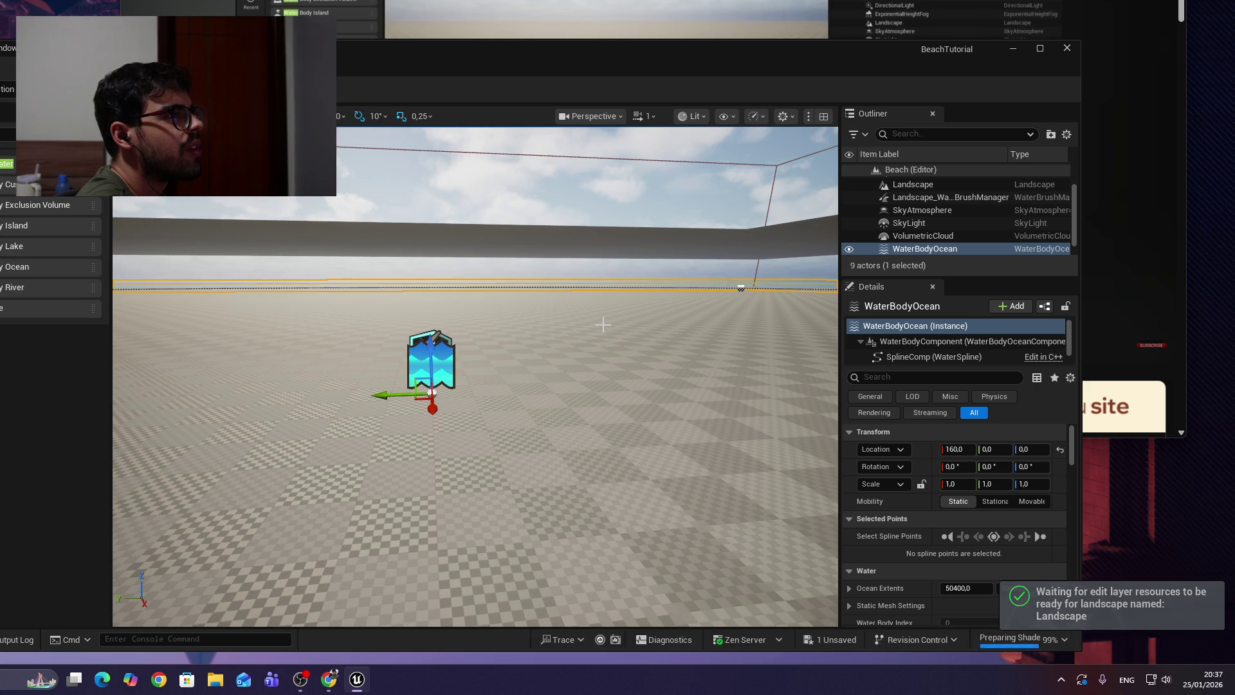
# Fly around the Beach level to inspect the new ocean, then resume the tutorial.
pyautogui.moveTo(606, 328)
pyautogui.mouseDown()
pyautogui.moveTo(553, 329)
pyautogui.moveTo(740, 331)
pyautogui.moveTo(682, 341)
pyautogui.moveTo(772, 308)
pyautogui.mouseUp()
pyautogui.press('f')
pyautogui.moveTo(476, 376)
pyautogui.mouseDown()
pyautogui.moveTo(476, 309)
pyautogui.moveTo(476, 386)
pyautogui.moveTo(476, 309)
pyautogui.moveTo(483, 347)
pyautogui.moveTo(450, 386)
pyautogui.mouseUp()
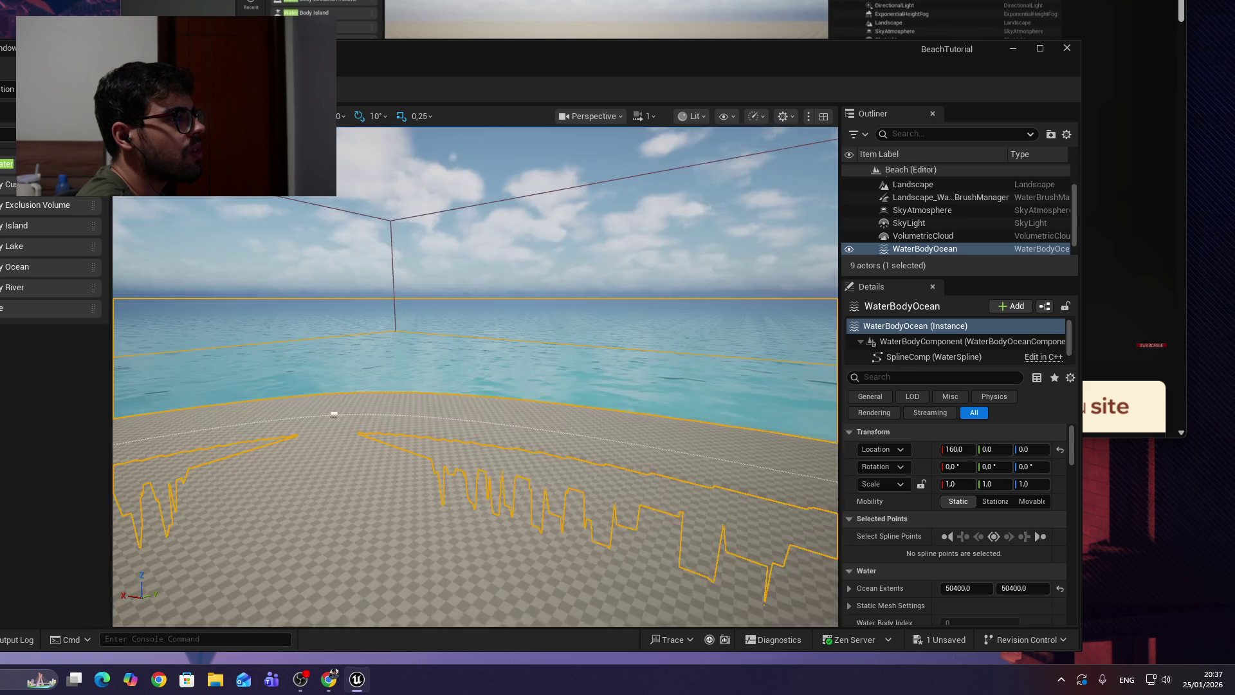
pyautogui.moveTo(451, 386); pyautogui.dragTo(450, 364)
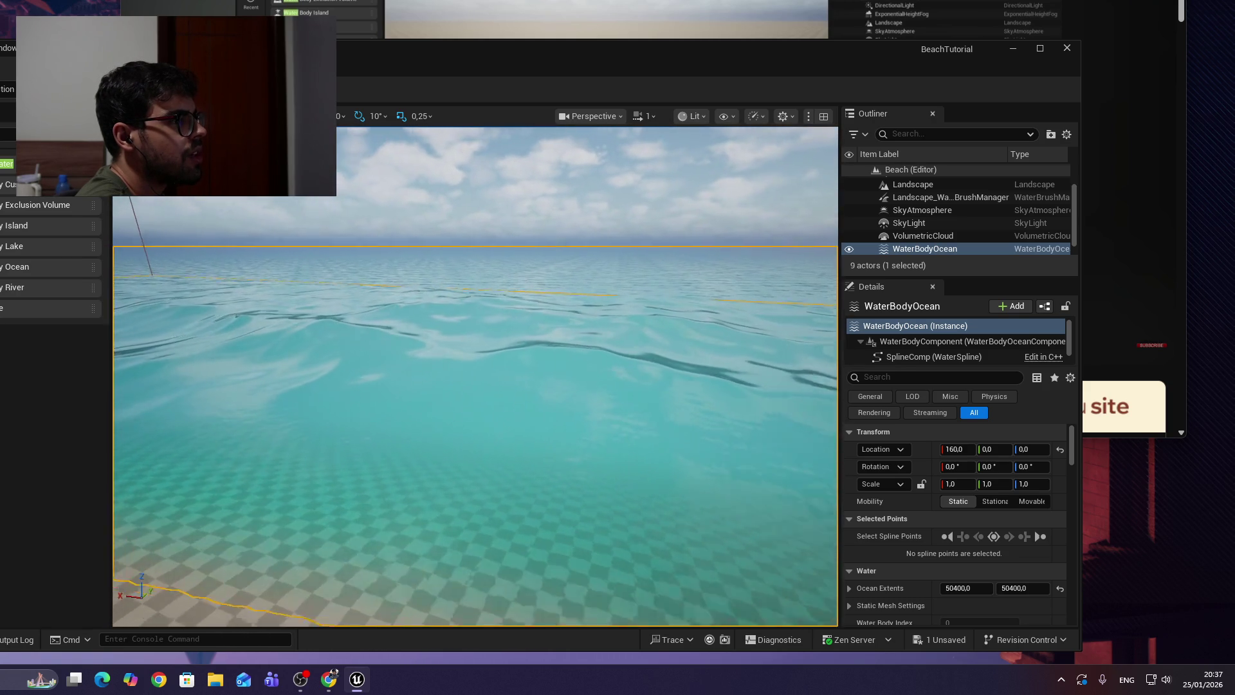
pyautogui.moveTo(450, 363); pyautogui.dragTo(463, 347)
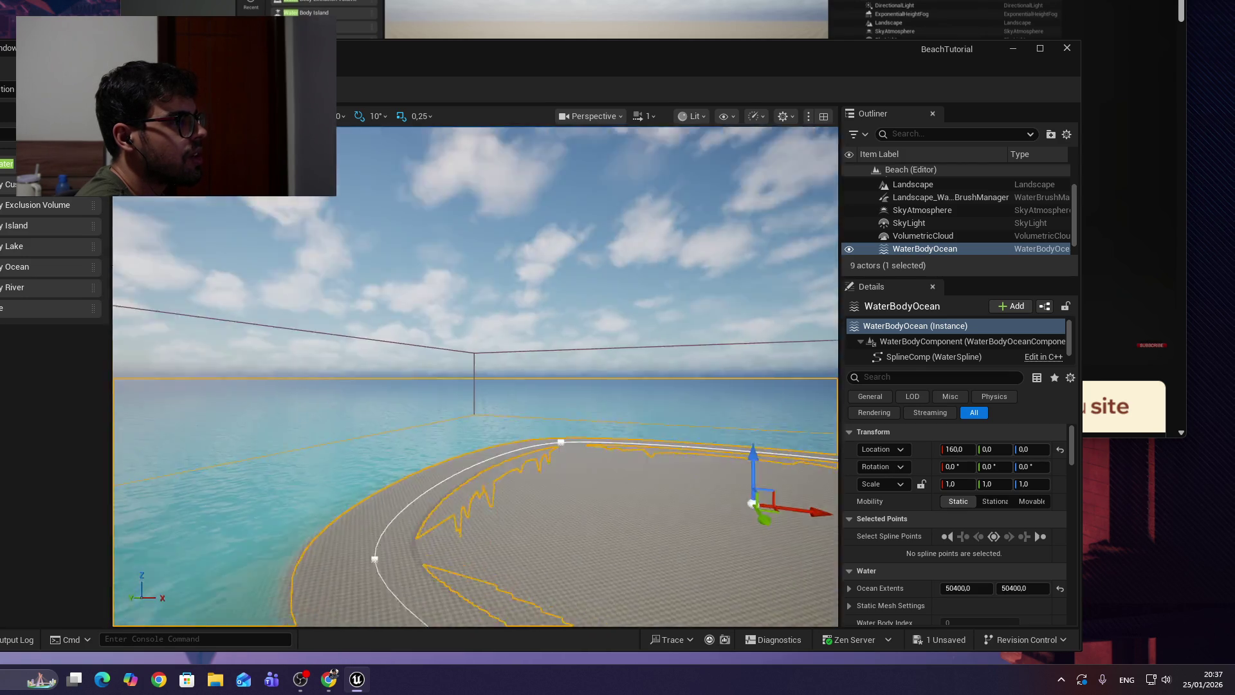
pyautogui.moveTo(476, 376)
pyautogui.mouseDown()
pyautogui.moveTo(476, 258)
pyautogui.moveTo(476, 379)
pyautogui.moveTo(488, 393)
pyautogui.moveTo(454, 334)
pyautogui.moveTo(443, 347)
pyautogui.mouseUp()
pyautogui.scroll(-1, 489, 393)
pyautogui.scroll(4, 489, 389)
pyautogui.hotkey('alt', 'Tab')
pyautogui.click(736, 151)
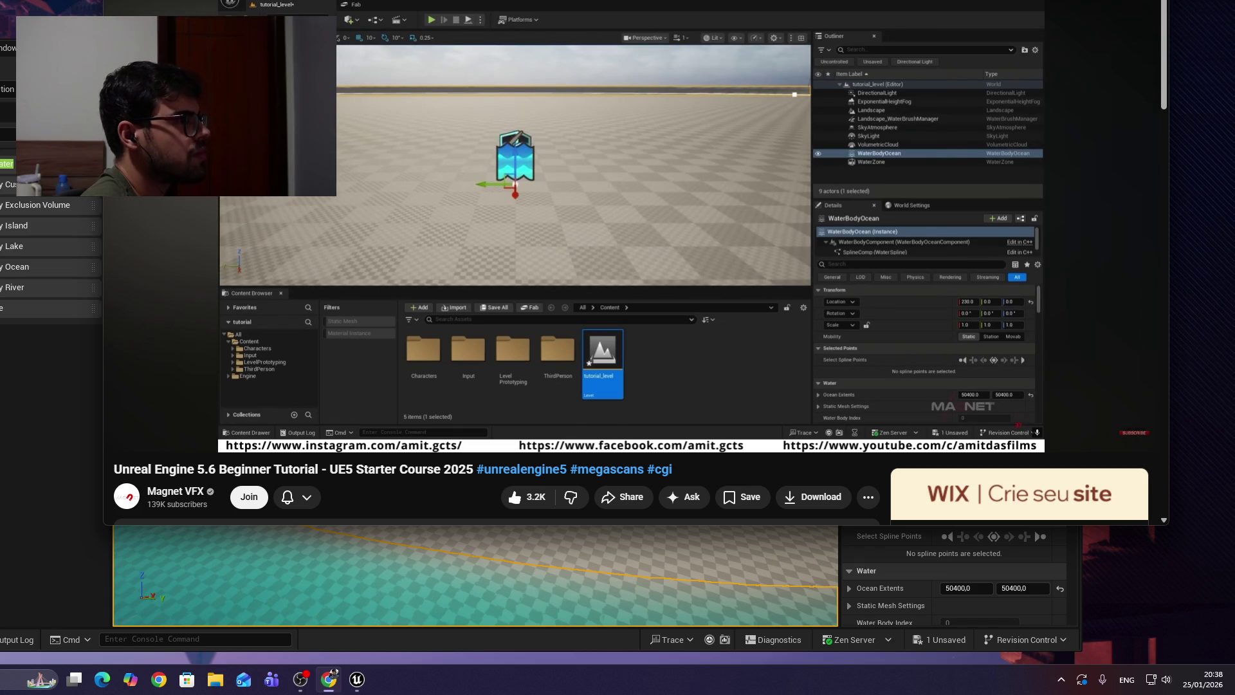
# Follow the tutorial to the island overview, pausing and resuming along the way.
pyautogui.press('space')
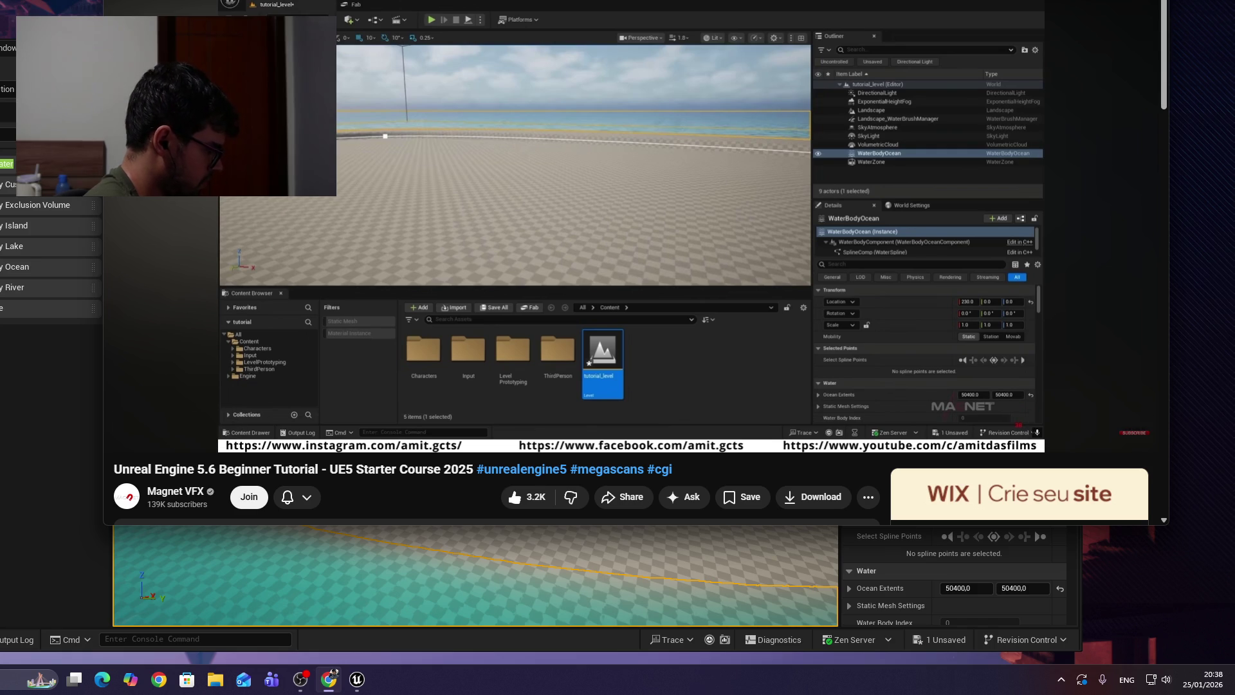
pyautogui.press('space')
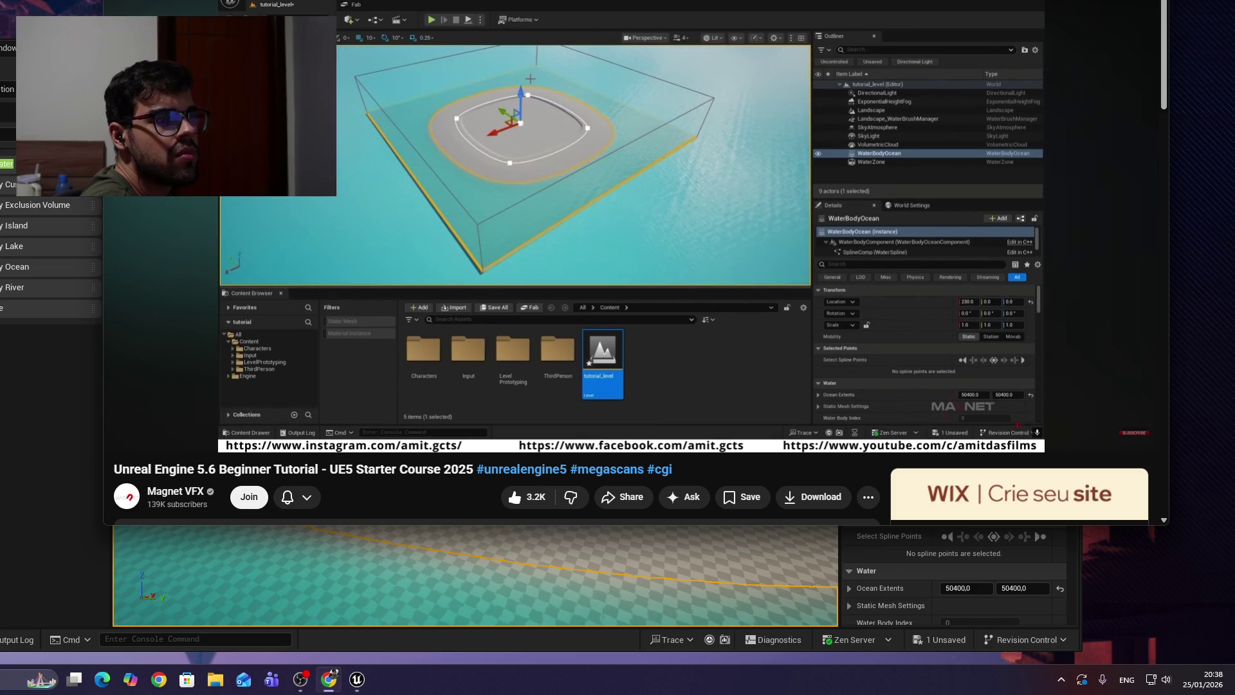
pyautogui.click(670, 298)
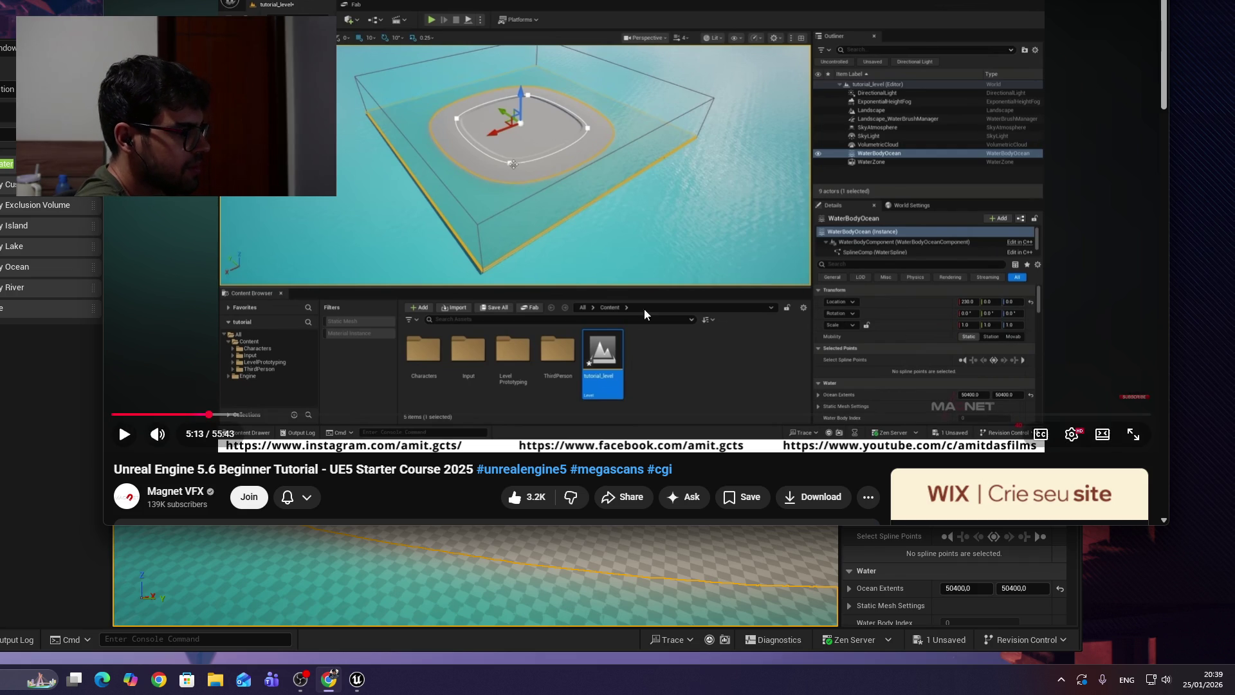
pyautogui.click(608, 263)
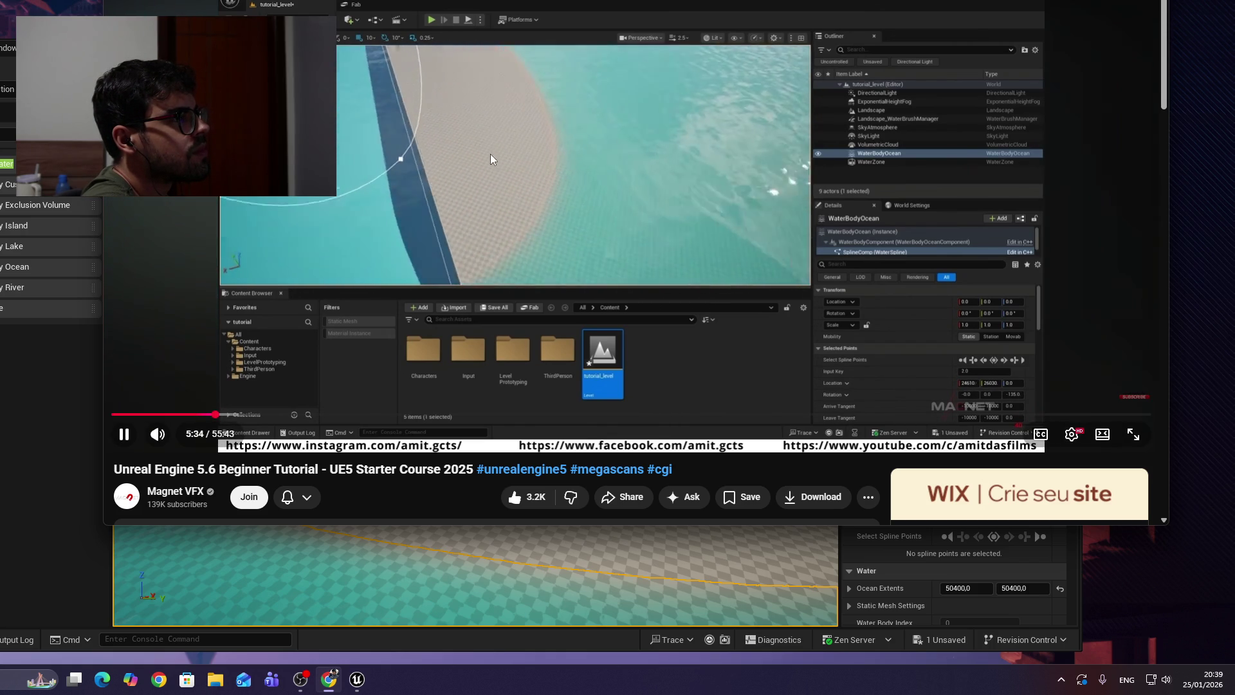
# Pause the tutorial at 5:34 and return to the Unreal editor.
pyautogui.click(488, 153)
pyautogui.click(488, 567)
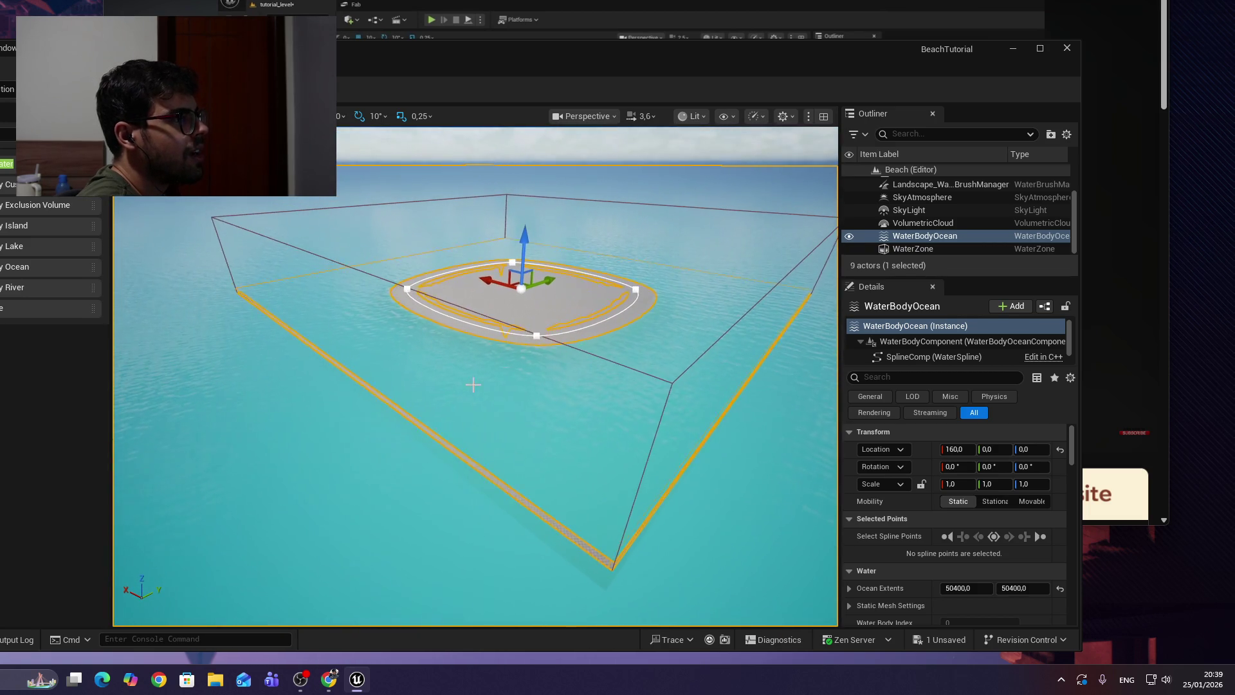
# Pull the ocean spline's bottom and left points far outward to stretch the island.
pyautogui.click(540, 336)
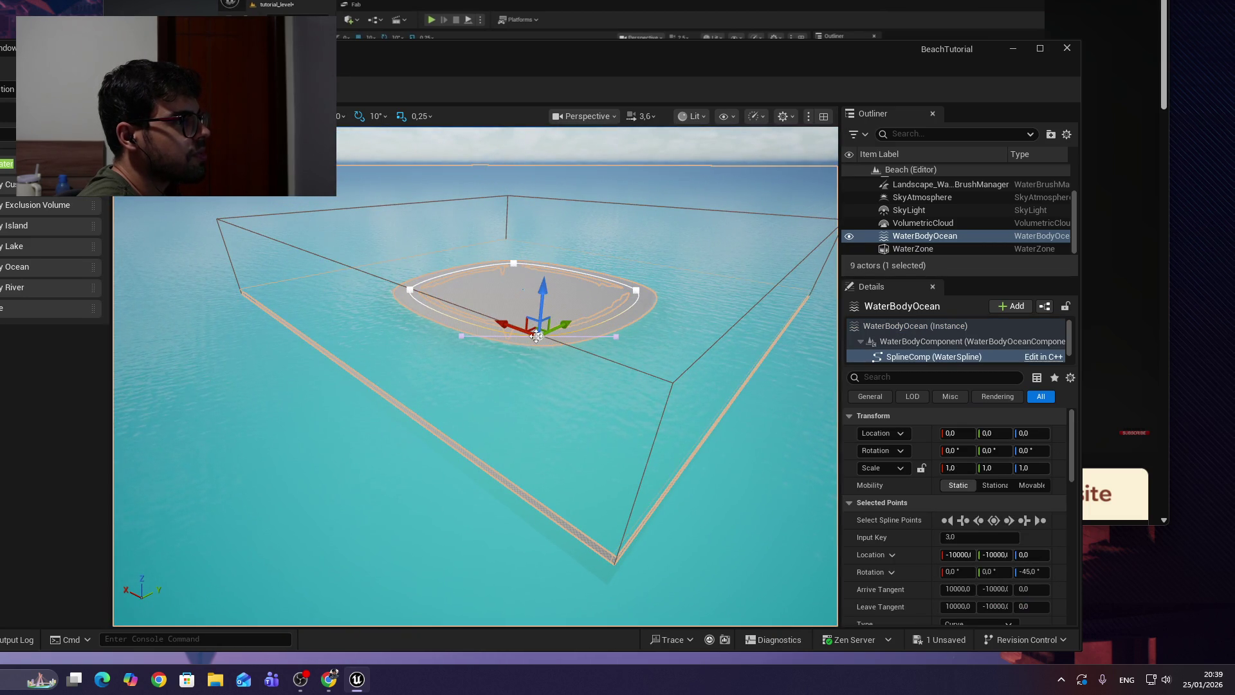
pyautogui.moveTo(566, 327)
pyautogui.mouseDown()
pyautogui.moveTo(290, 434)
pyautogui.moveTo(358, 420)
pyautogui.moveTo(485, 518)
pyautogui.moveTo(529, 573)
pyautogui.moveTo(461, 423)
pyautogui.moveTo(433, 415)
pyautogui.mouseUp()
pyautogui.scroll(-3, 433, 415)
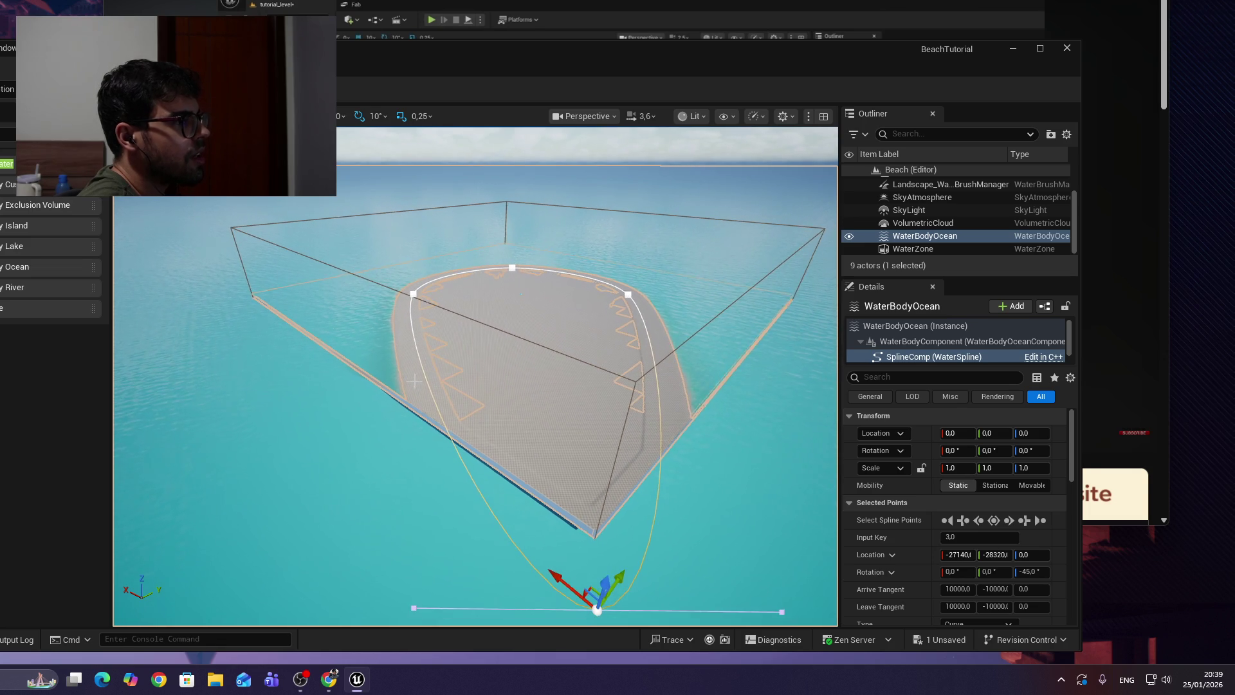
pyautogui.click(413, 295)
pyautogui.moveTo(440, 291)
pyautogui.mouseDown()
pyautogui.moveTo(187, 342)
pyautogui.moveTo(145, 296)
pyautogui.mouseUp()
pyautogui.moveTo(243, 361)
pyautogui.mouseDown()
pyautogui.moveTo(245, 398)
pyautogui.moveTo(243, 321)
pyautogui.moveTo(231, 354)
pyautogui.moveTo(145, 351)
pyautogui.moveTo(172, 359)
pyautogui.mouseUp()
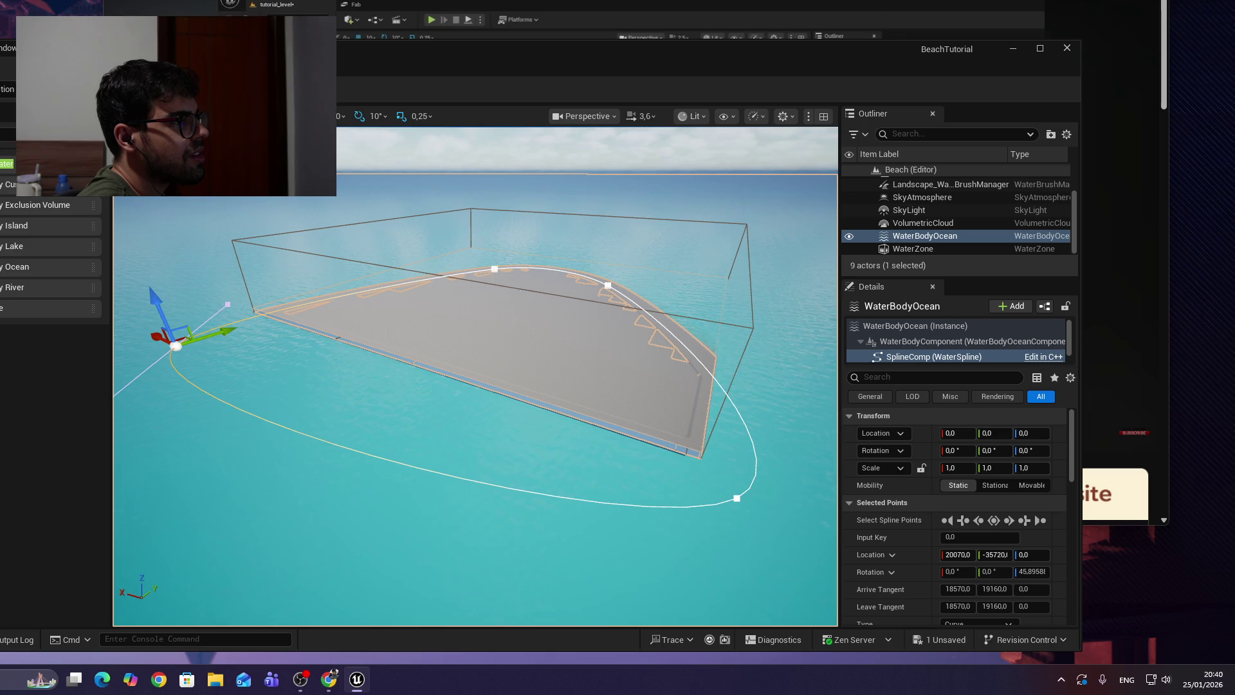
# Move the top and next spline points down along Y and check the beach strip.
pyautogui.click(495, 268)
pyautogui.moveTo(519, 259)
pyautogui.mouseDown()
pyautogui.moveTo(344, 307)
pyautogui.moveTo(422, 296)
pyautogui.mouseUp()
pyautogui.click(608, 285)
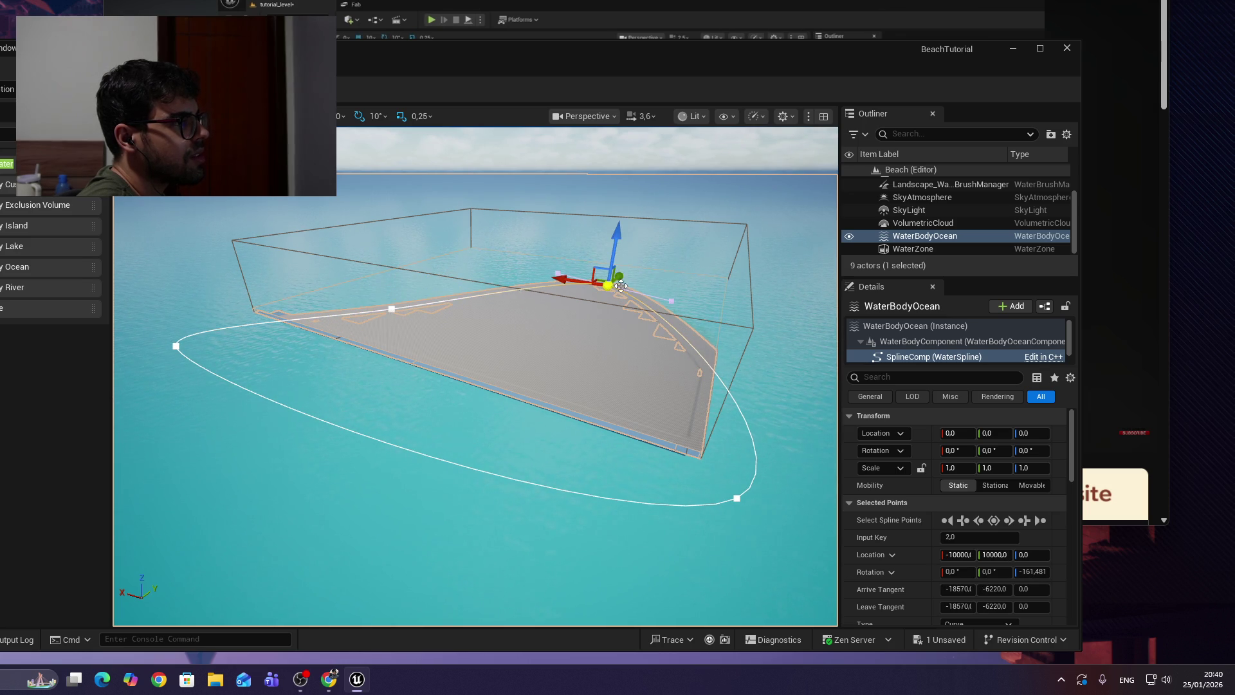
pyautogui.moveTo(625, 276)
pyautogui.mouseDown()
pyautogui.moveTo(496, 356)
pyautogui.moveTo(553, 378)
pyautogui.moveTo(671, 382)
pyautogui.mouseUp()
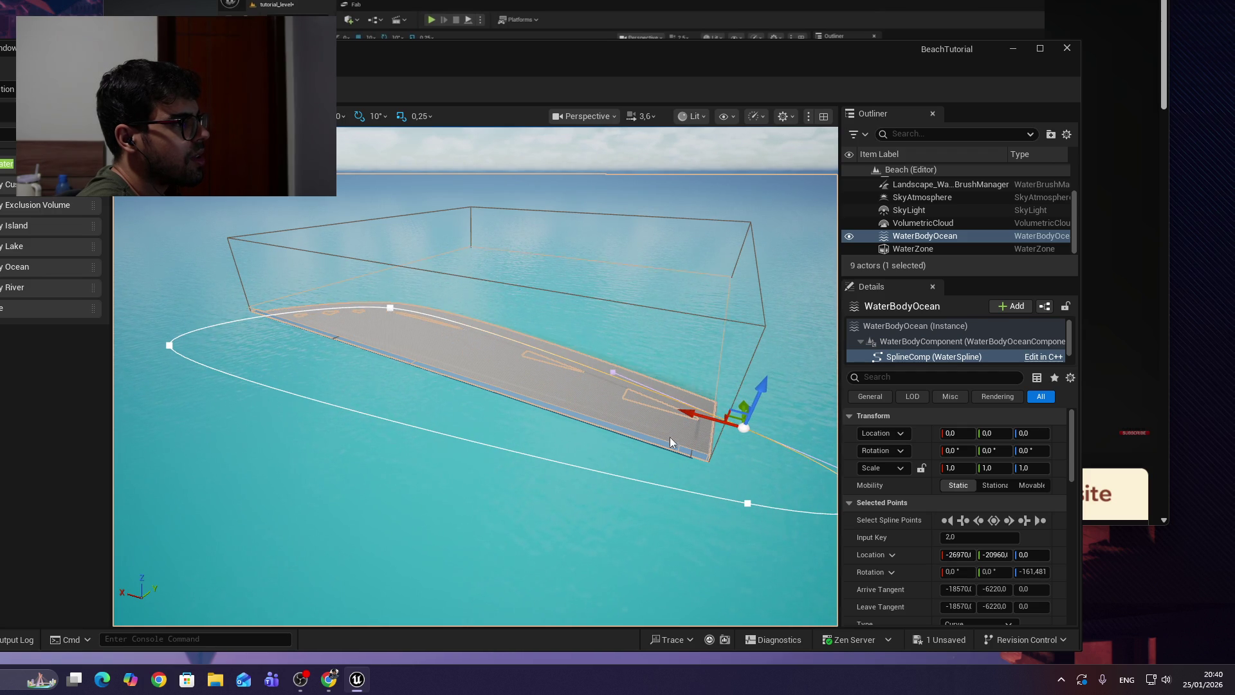
pyautogui.moveTo(601, 446); pyautogui.dragTo(579, 438)
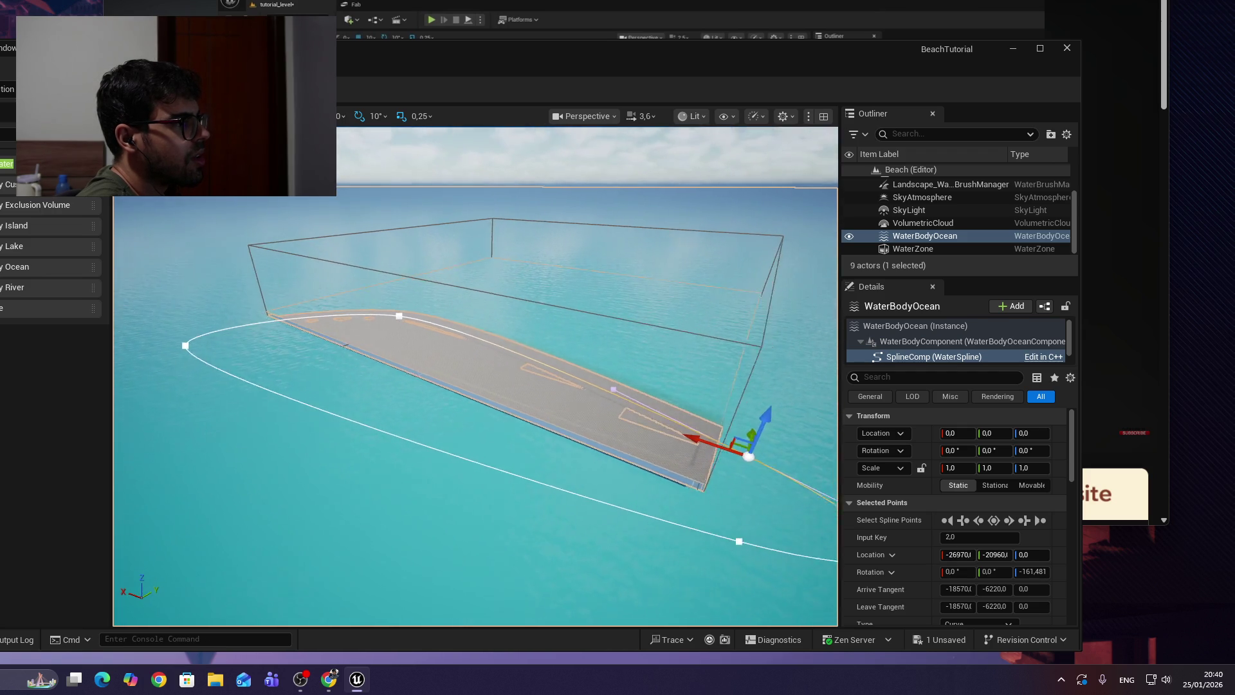
pyautogui.press('f')
pyautogui.moveTo(476, 380)
pyautogui.mouseDown()
pyautogui.moveTo(386, 411)
pyautogui.moveTo(344, 366)
pyautogui.moveTo(679, 442)
pyautogui.moveTo(655, 396)
pyautogui.moveTo(656, 335)
pyautogui.mouseUp()
pyautogui.hotkey('alt', 'Tab')
# Rewind the tutorial to 5:30 and pause it for reference.
pyautogui.click(655, 118)
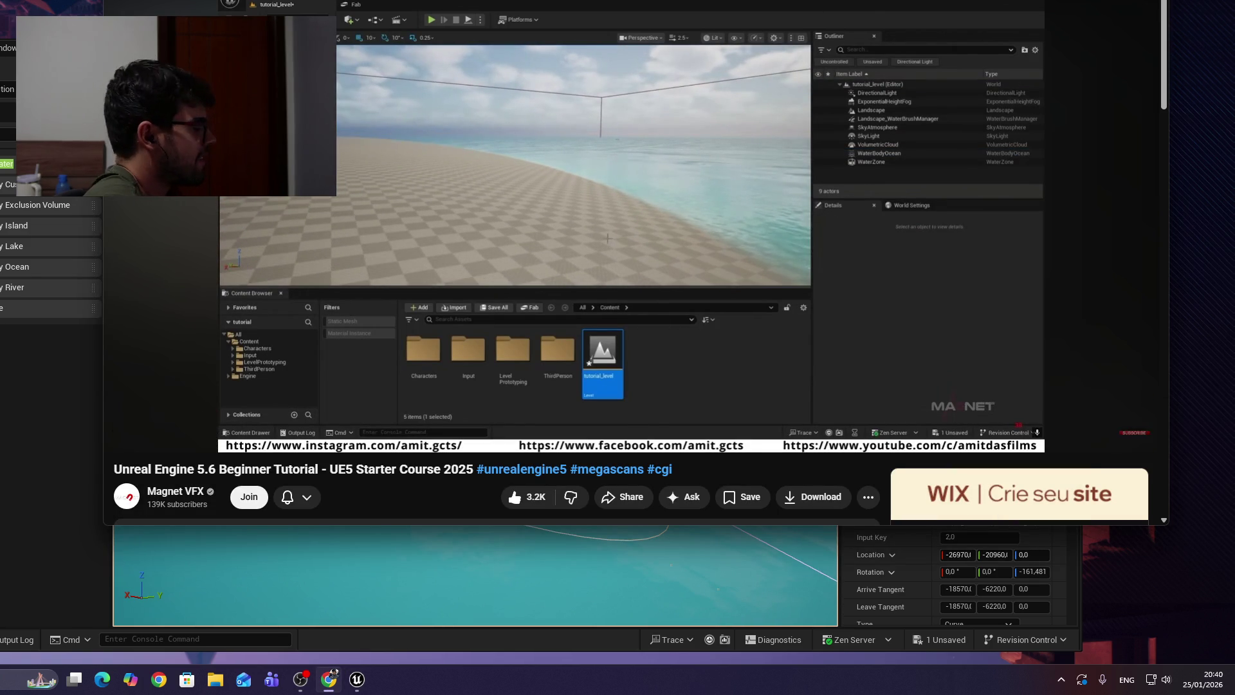
pyautogui.press('Left')
pyautogui.press('Left')
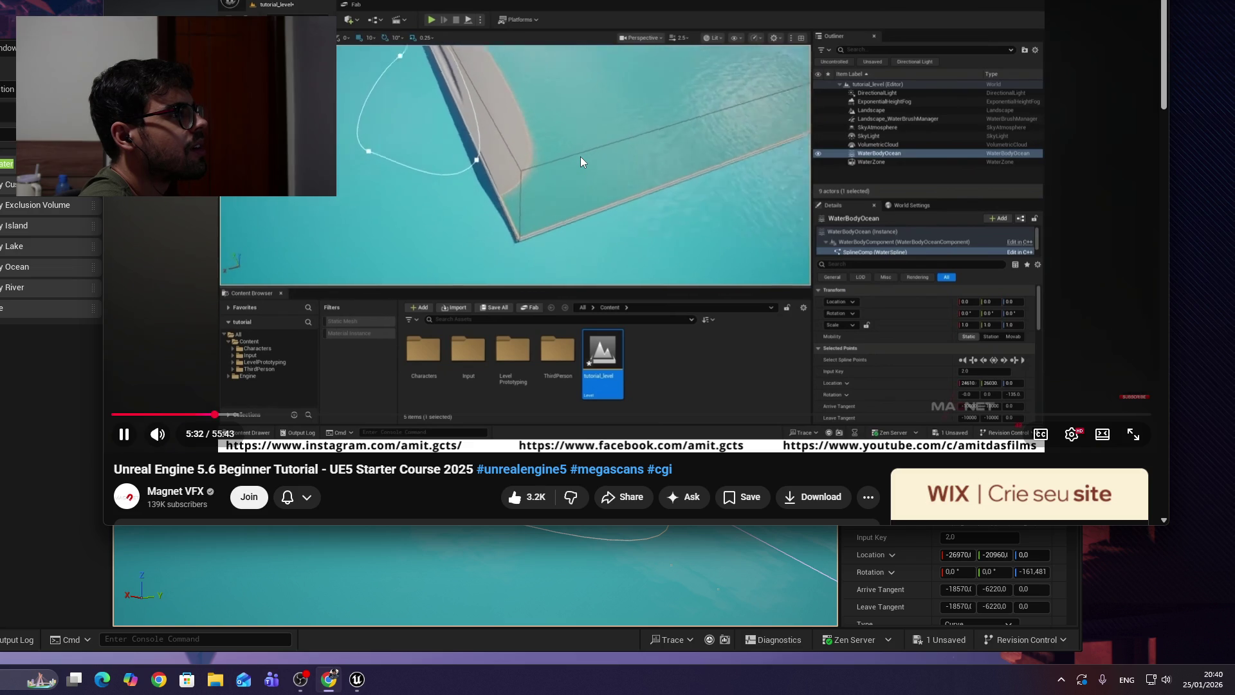
pyautogui.click(343, 160)
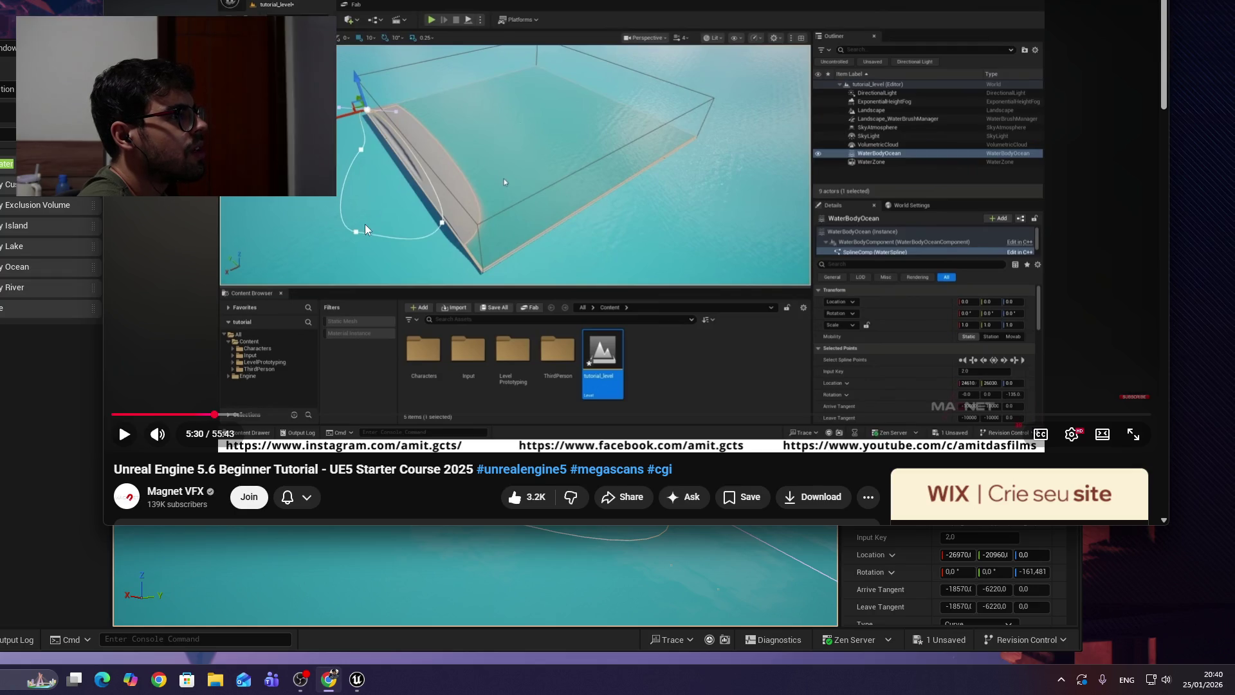
pyautogui.click(457, 577)
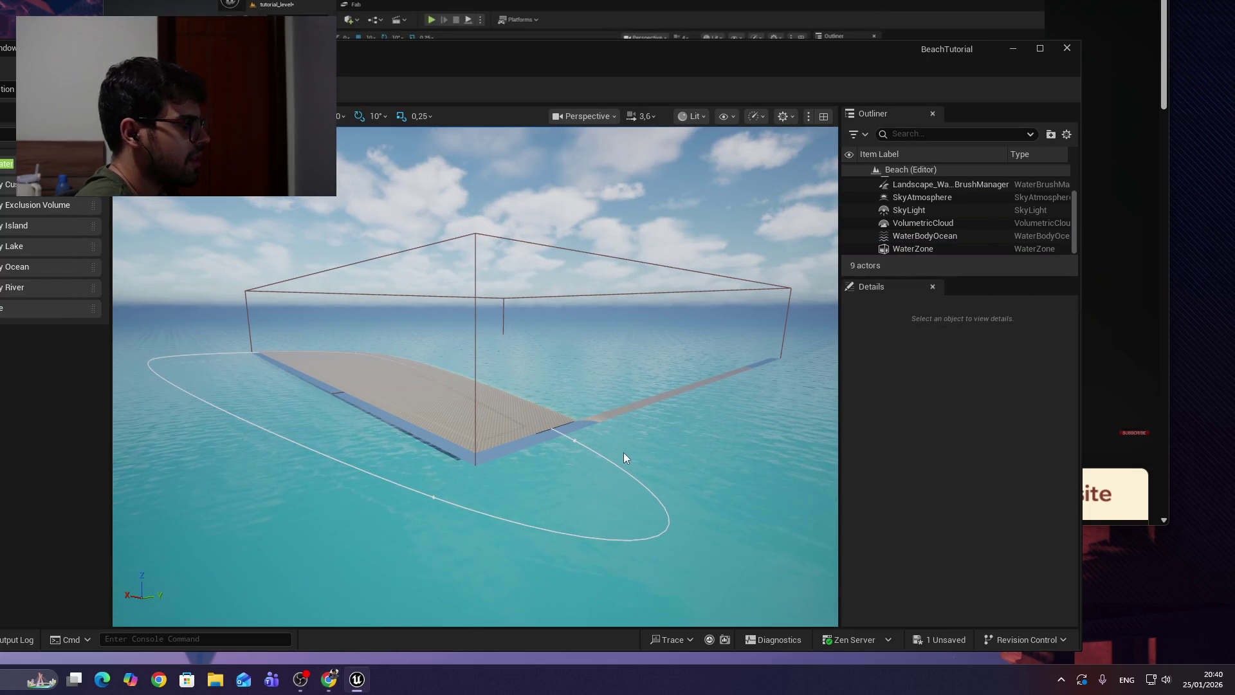
# Frame the WaterBodyOcean and move one spline point inward along X.
pyautogui.moveTo(361, 379); pyautogui.dragTo(395, 350)
pyautogui.click(410, 344)
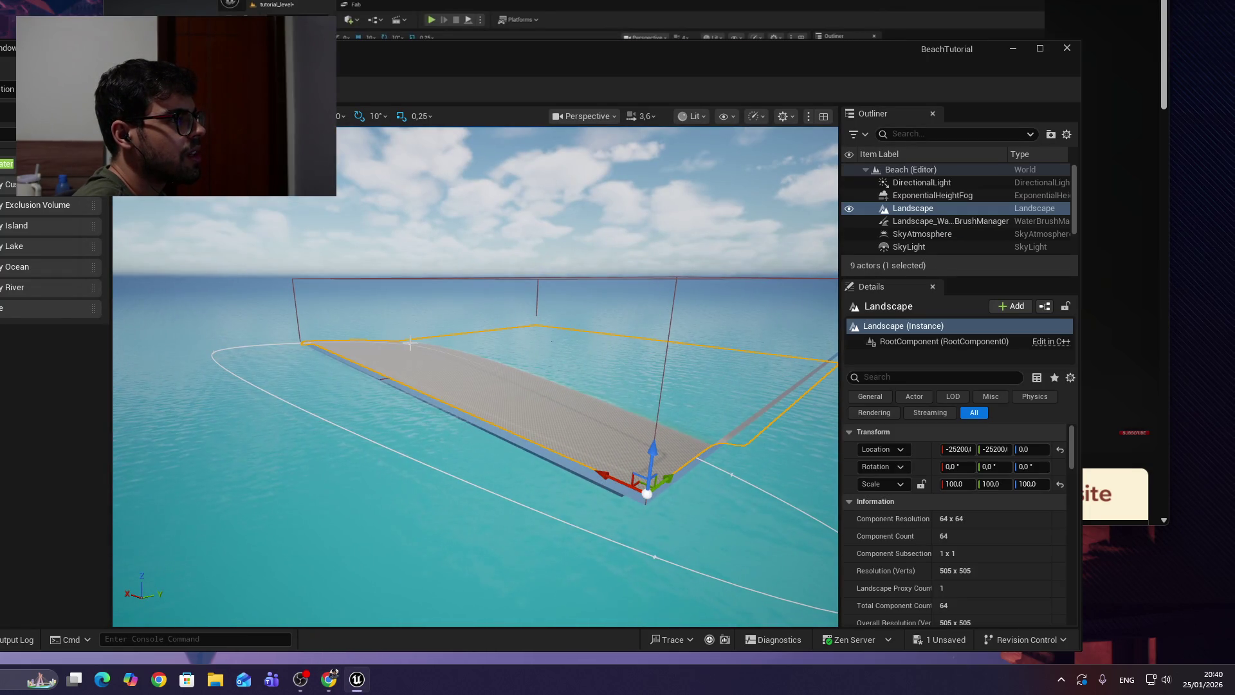
pyautogui.click(358, 436)
pyautogui.moveTo(358, 435)
pyautogui.mouseDown()
pyautogui.moveTo(341, 431)
pyautogui.moveTo(358, 383)
pyautogui.mouseUp()
pyautogui.press('f')
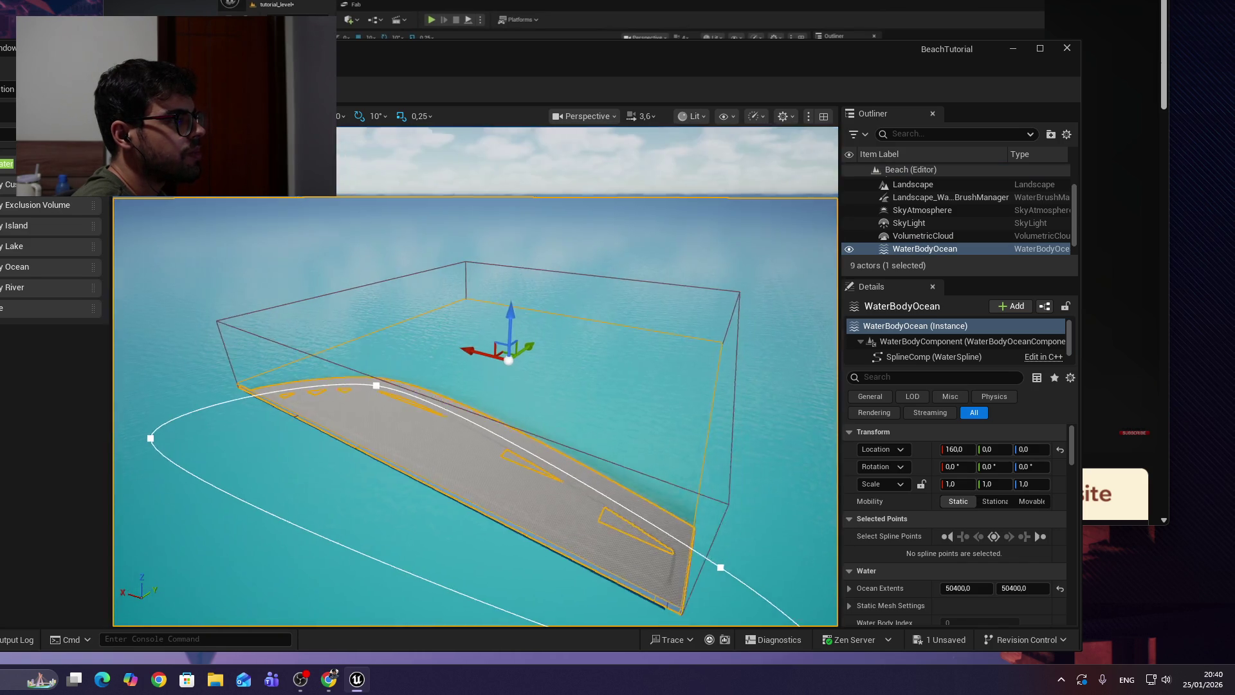
pyautogui.hotkey('alt', 'Tab')
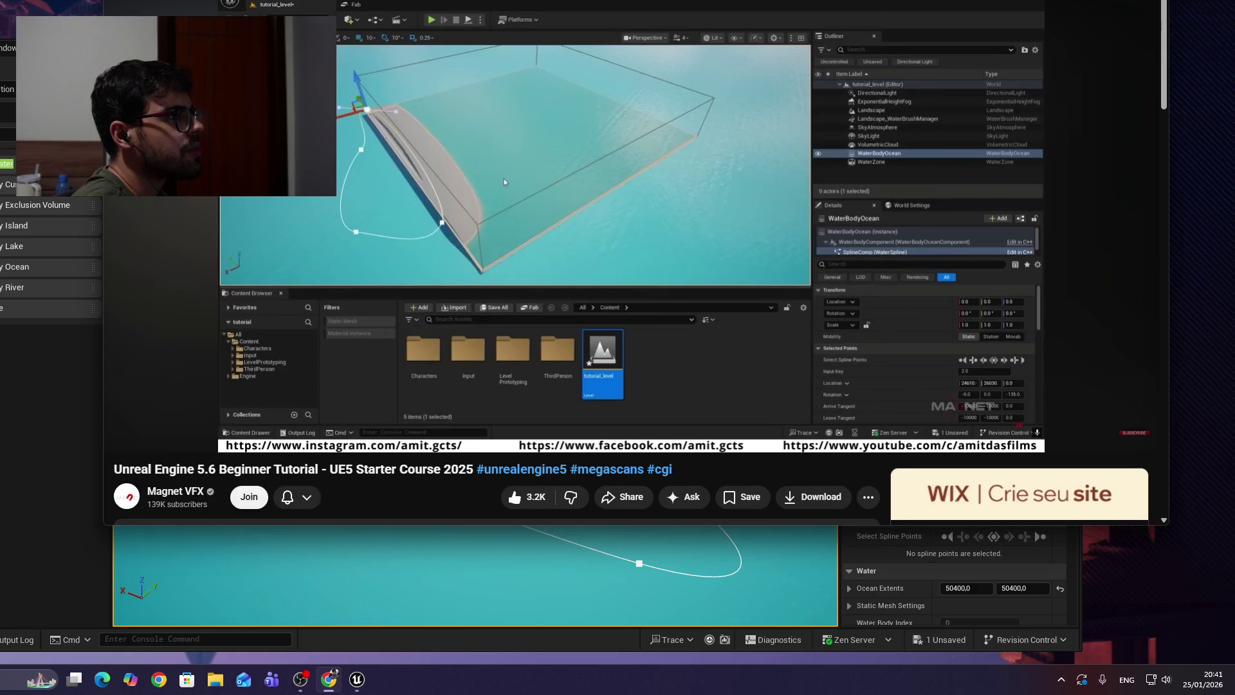
pyautogui.click(457, 581)
pyautogui.click(166, 366)
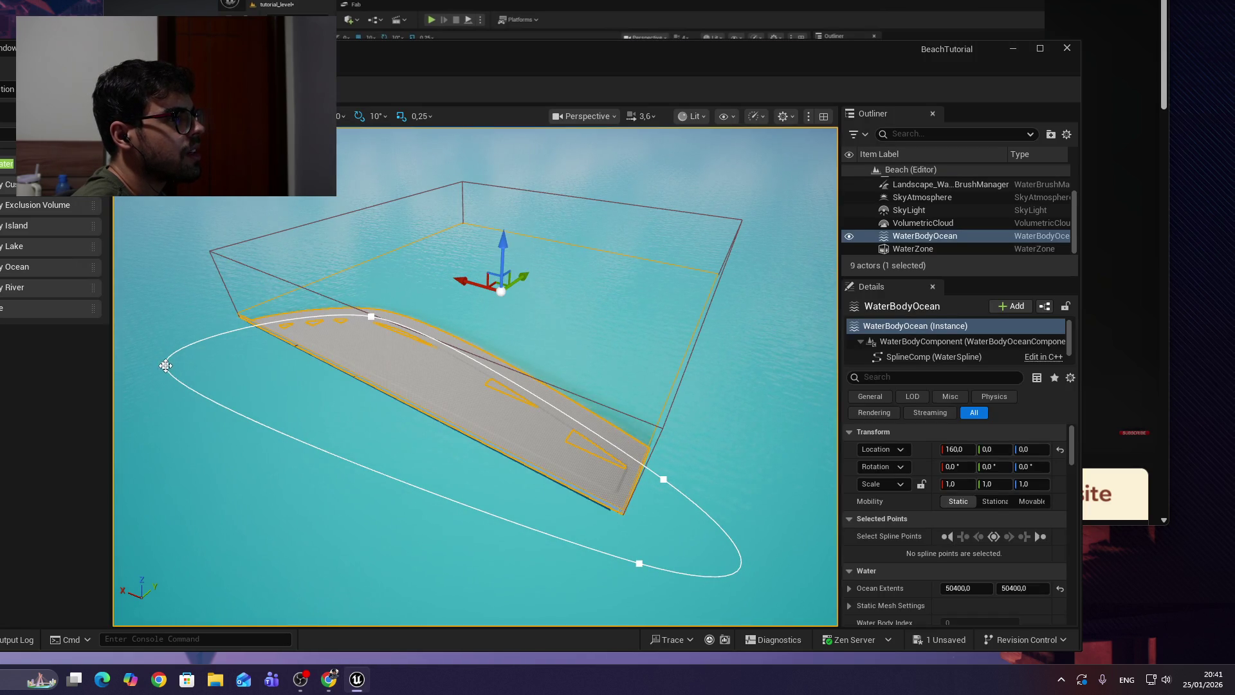
pyautogui.moveTo(173, 361); pyautogui.dragTo(261, 428)
# Pull spline point 3 left and further out along Y, comparing with the tutorial.
pyautogui.click(711, 6)
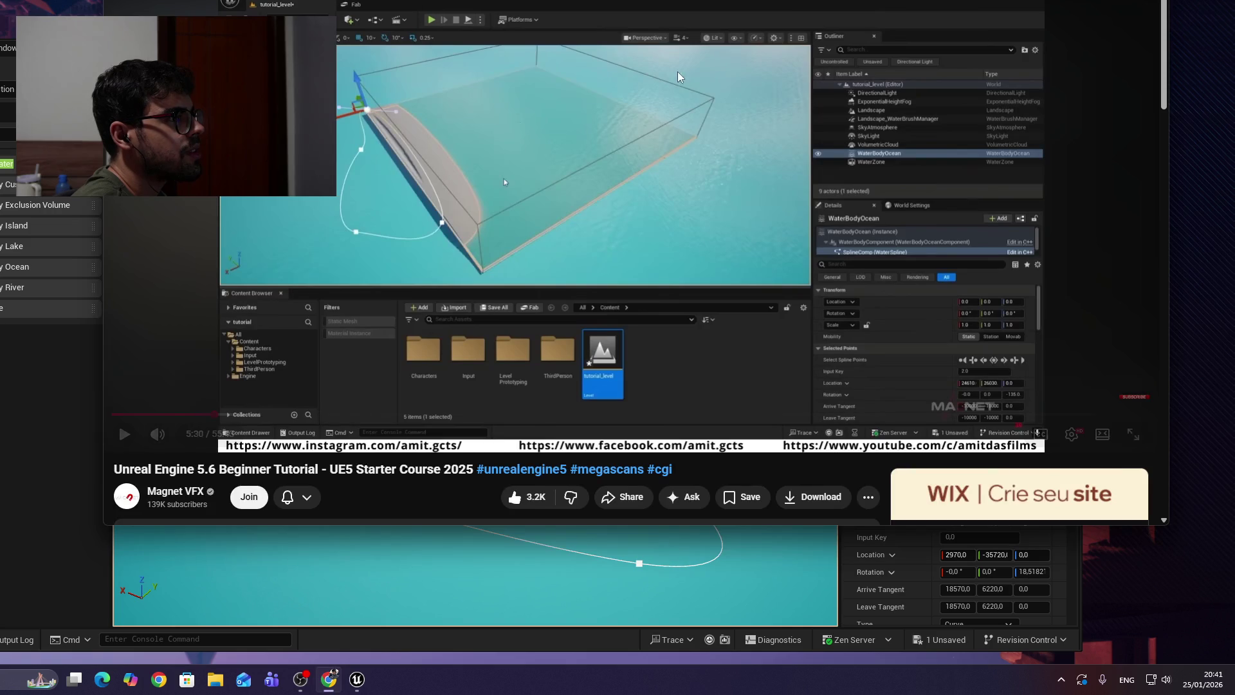
pyautogui.click(475, 579)
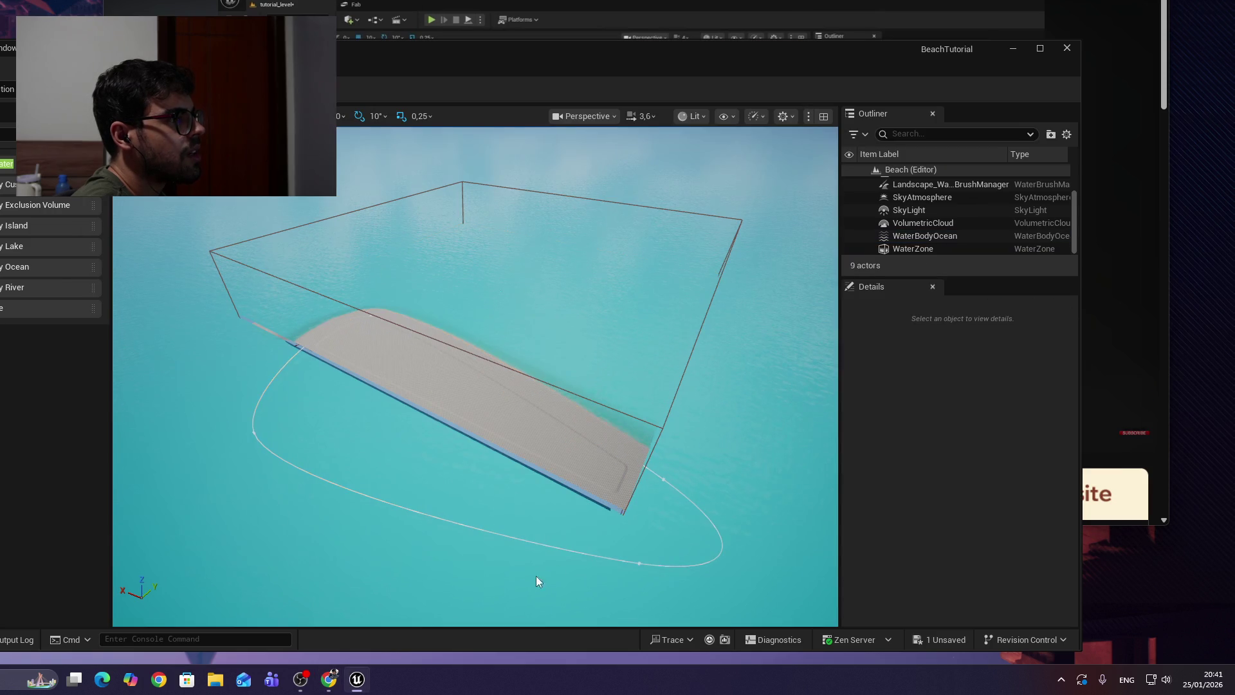
pyautogui.click(642, 564)
pyautogui.moveTo(590, 532)
pyautogui.mouseDown()
pyautogui.moveTo(422, 496)
pyautogui.moveTo(469, 520)
pyautogui.mouseUp()
pyautogui.moveTo(518, 453); pyautogui.dragTo(469, 518)
pyautogui.hotkey('alt', 'Tab')
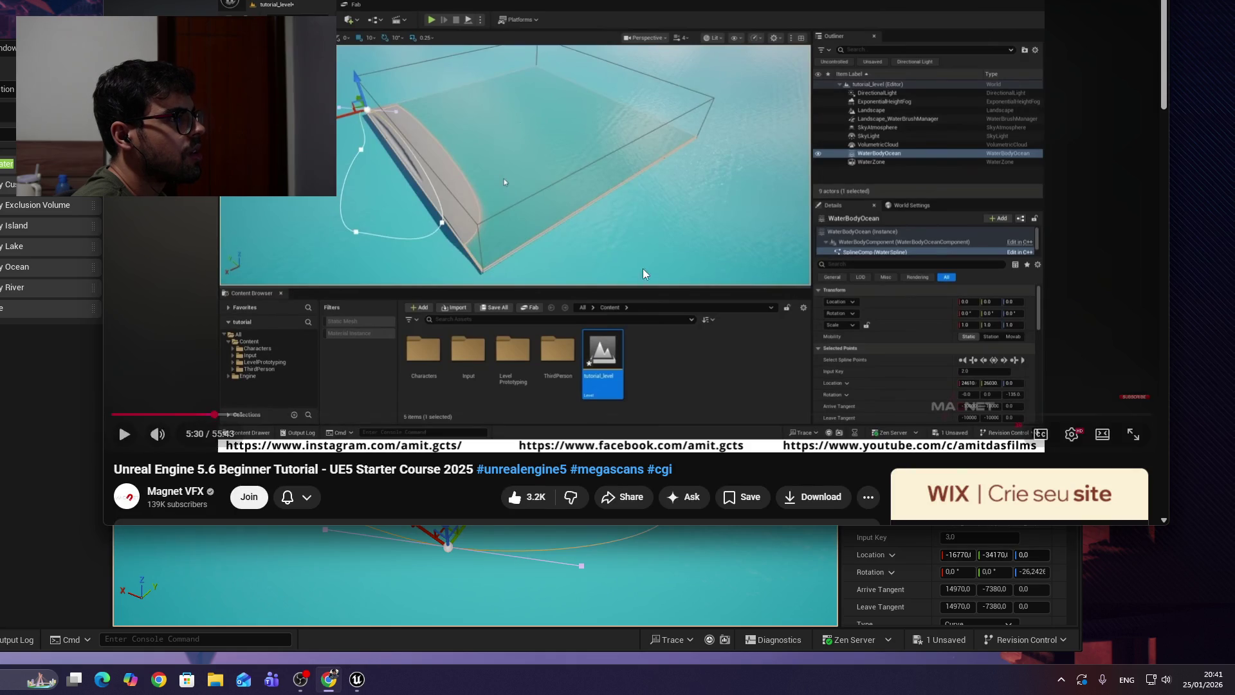
pyautogui.click(576, 593)
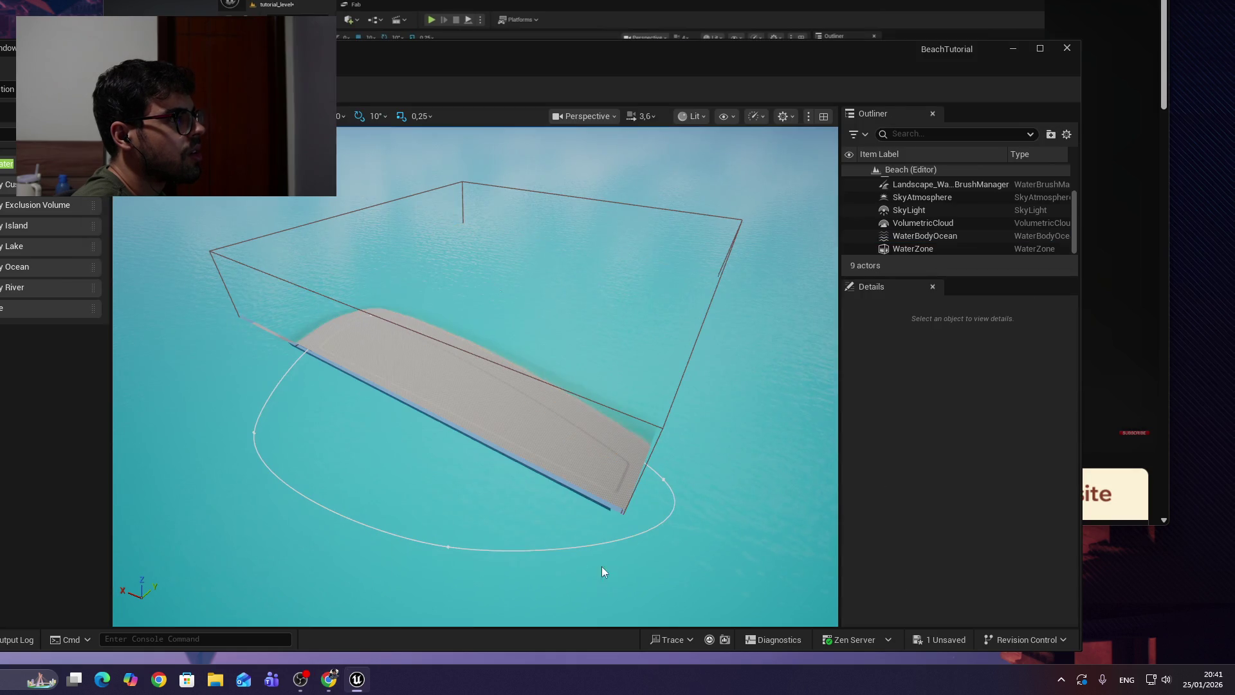
pyautogui.click(664, 479)
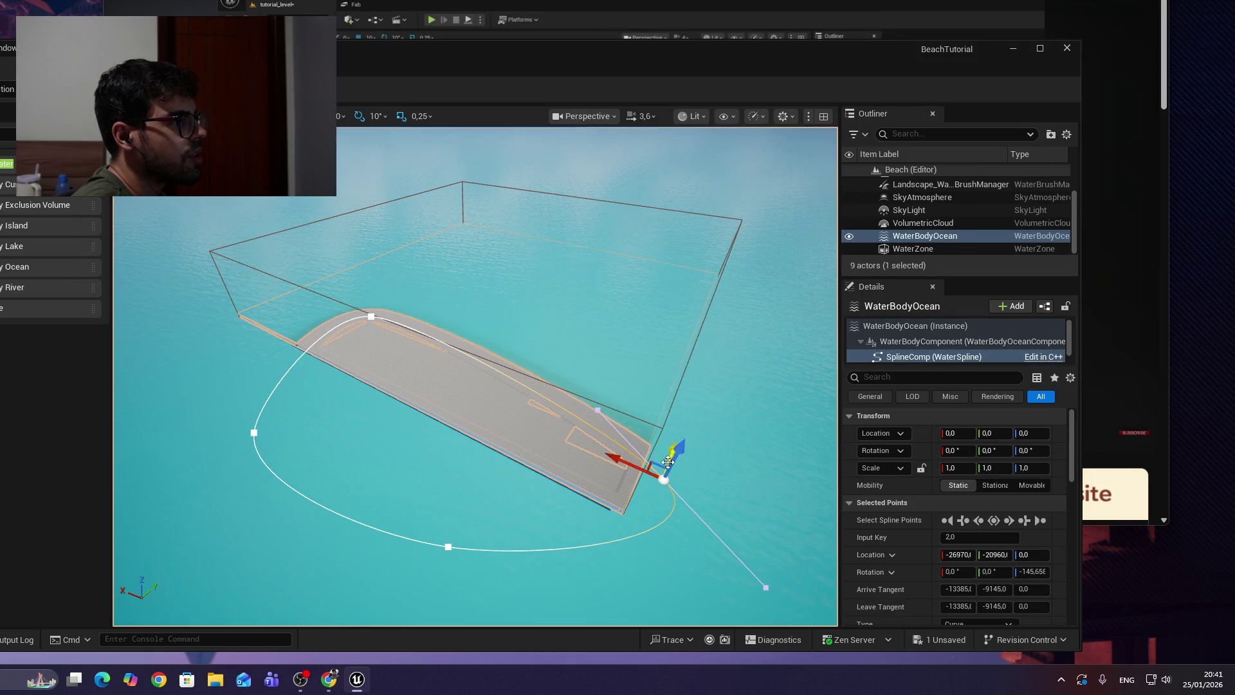
# Move the corner spline point down along Y and pull the top point outward.
pyautogui.moveTo(664, 450)
pyautogui.mouseDown()
pyautogui.moveTo(637, 489)
pyautogui.moveTo(590, 512)
pyautogui.moveTo(450, 441)
pyautogui.moveTo(467, 465)
pyautogui.moveTo(488, 441)
pyautogui.moveTo(554, 455)
pyautogui.moveTo(523, 469)
pyautogui.moveTo(496, 450)
pyautogui.moveTo(513, 455)
pyautogui.mouseUp()
pyautogui.hotkey('alt', 'Tab')
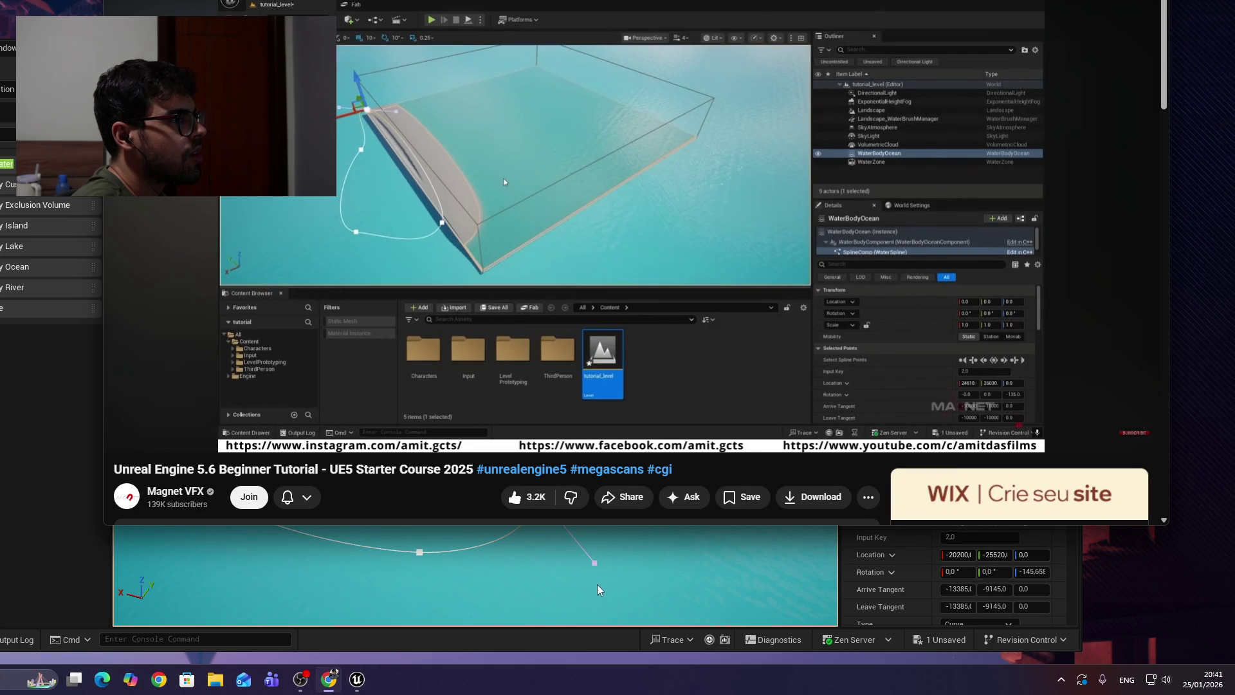
pyautogui.click(665, 576)
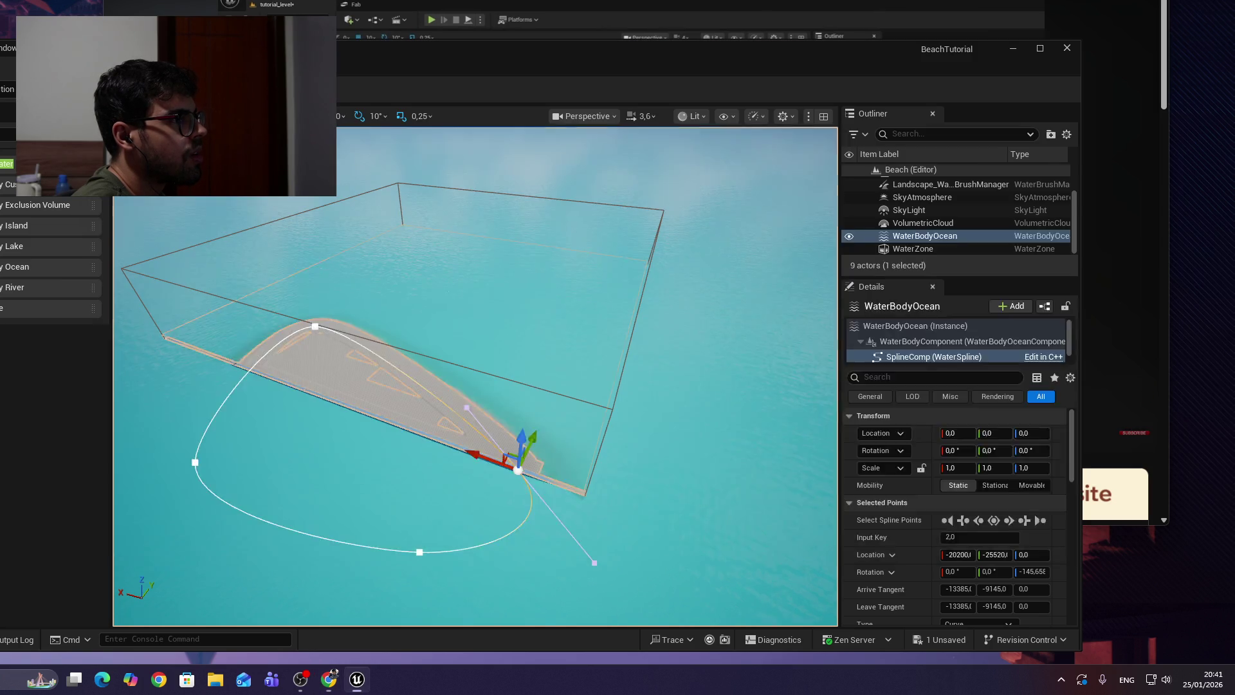
pyautogui.click(312, 328)
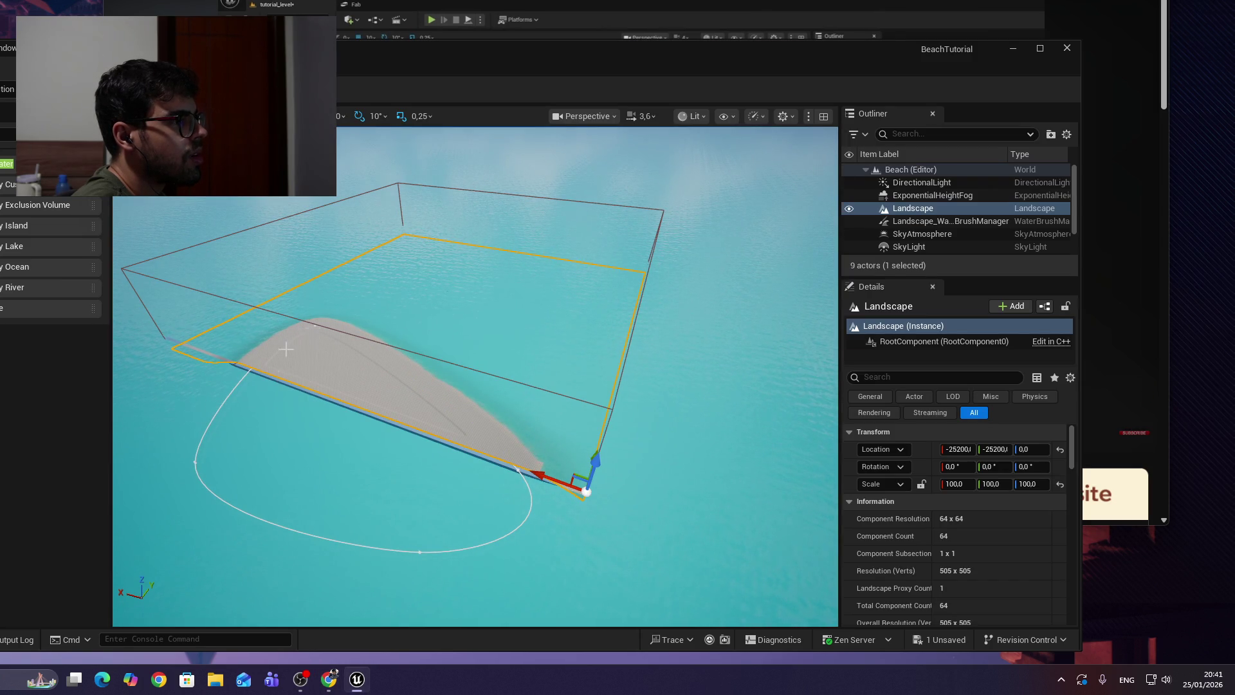
pyautogui.click(222, 402)
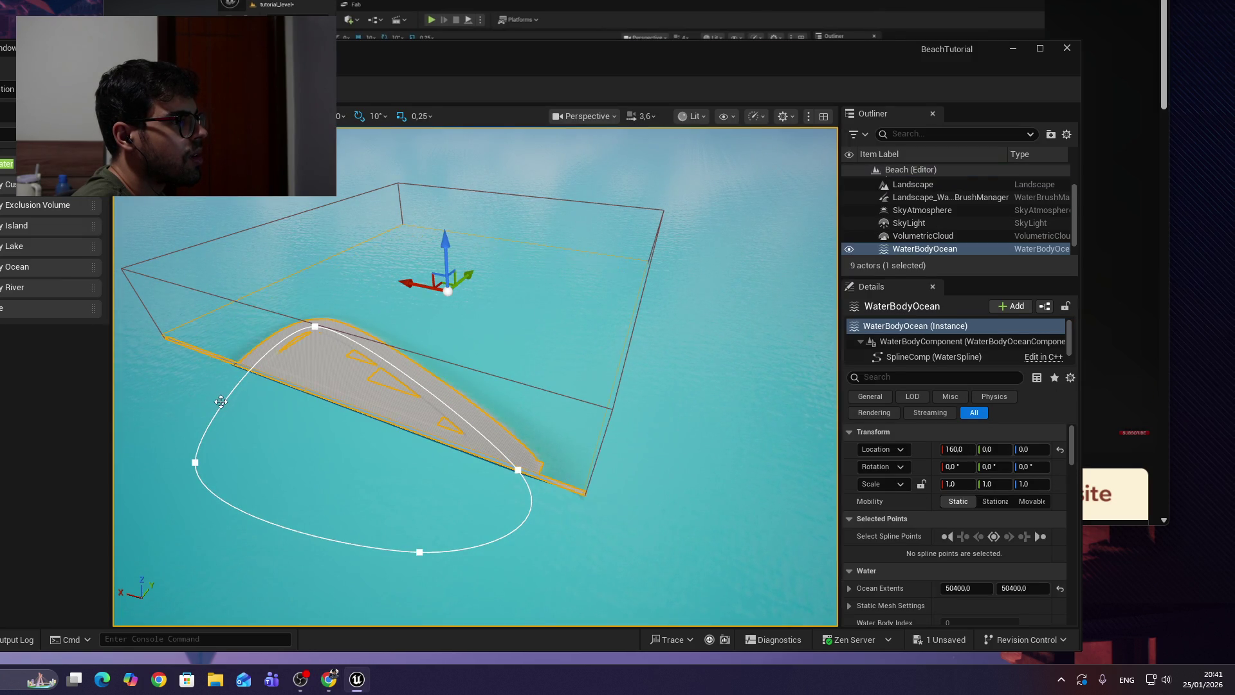
pyautogui.click(315, 328)
pyautogui.moveTo(330, 316); pyautogui.dragTo(306, 331)
# Drag an ocean spline point toward the beach's upper-left end.
pyautogui.hotkey('alt', 'Tab')
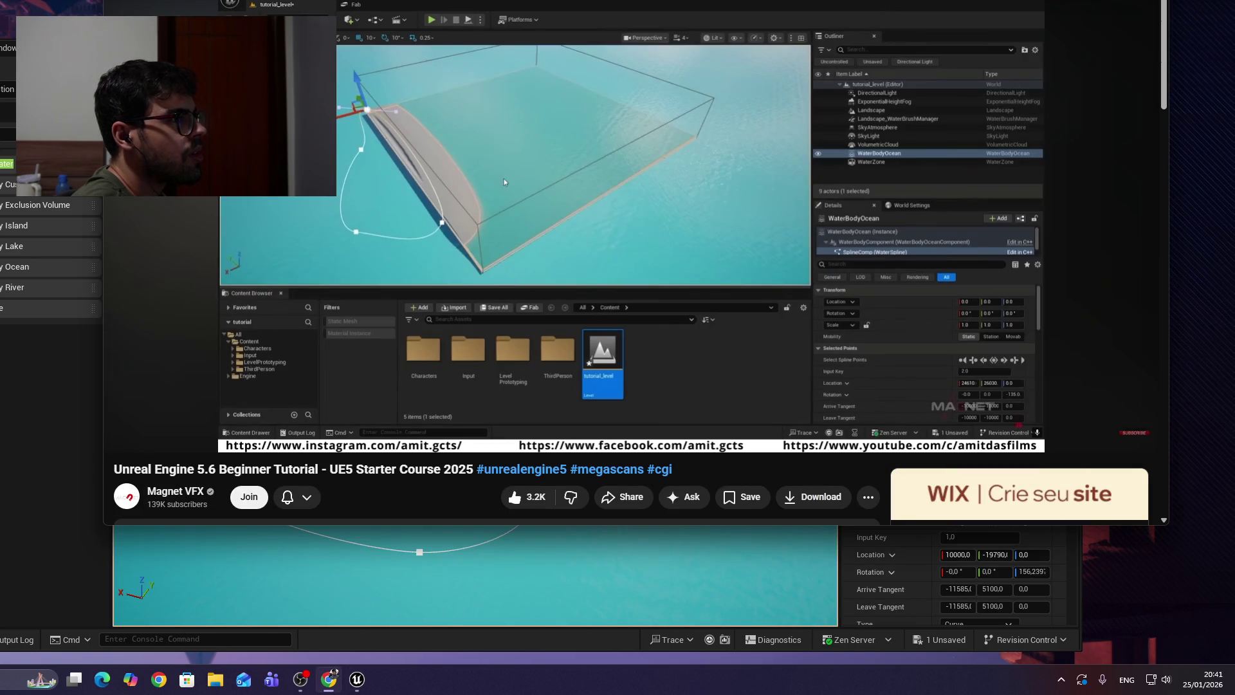
pyautogui.hotkey('alt', 'Tab')
pyautogui.press('Escape')
pyautogui.click(287, 341)
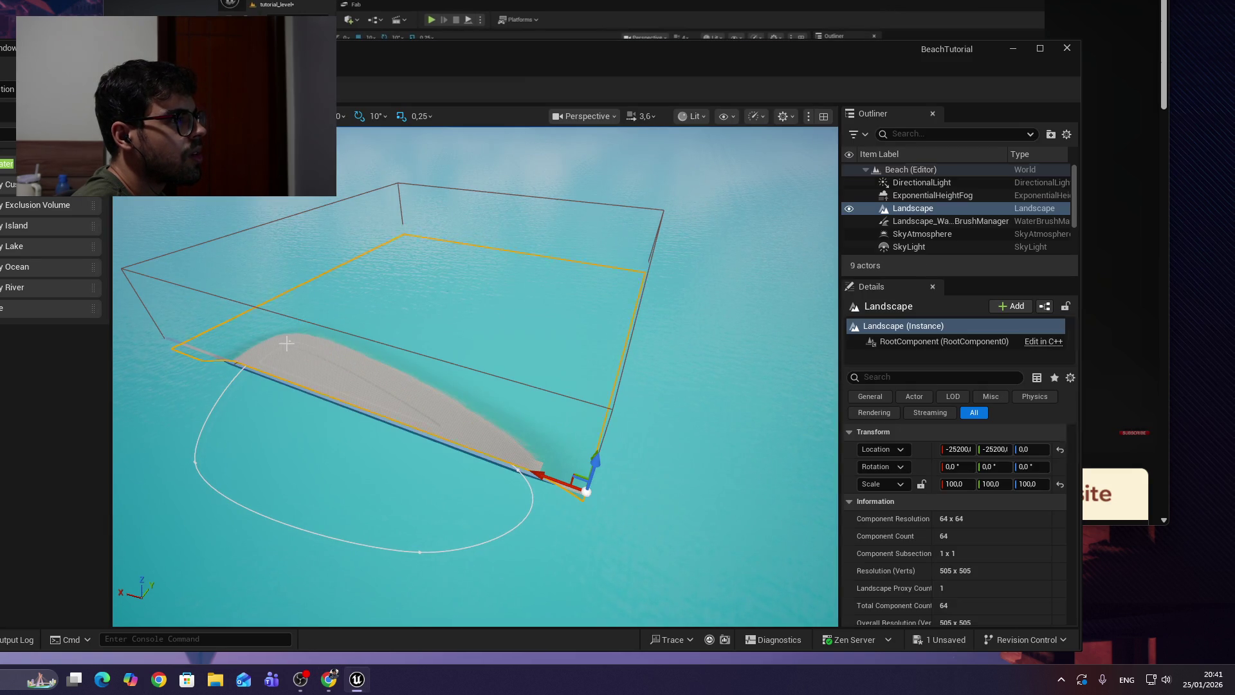
pyautogui.click(216, 392)
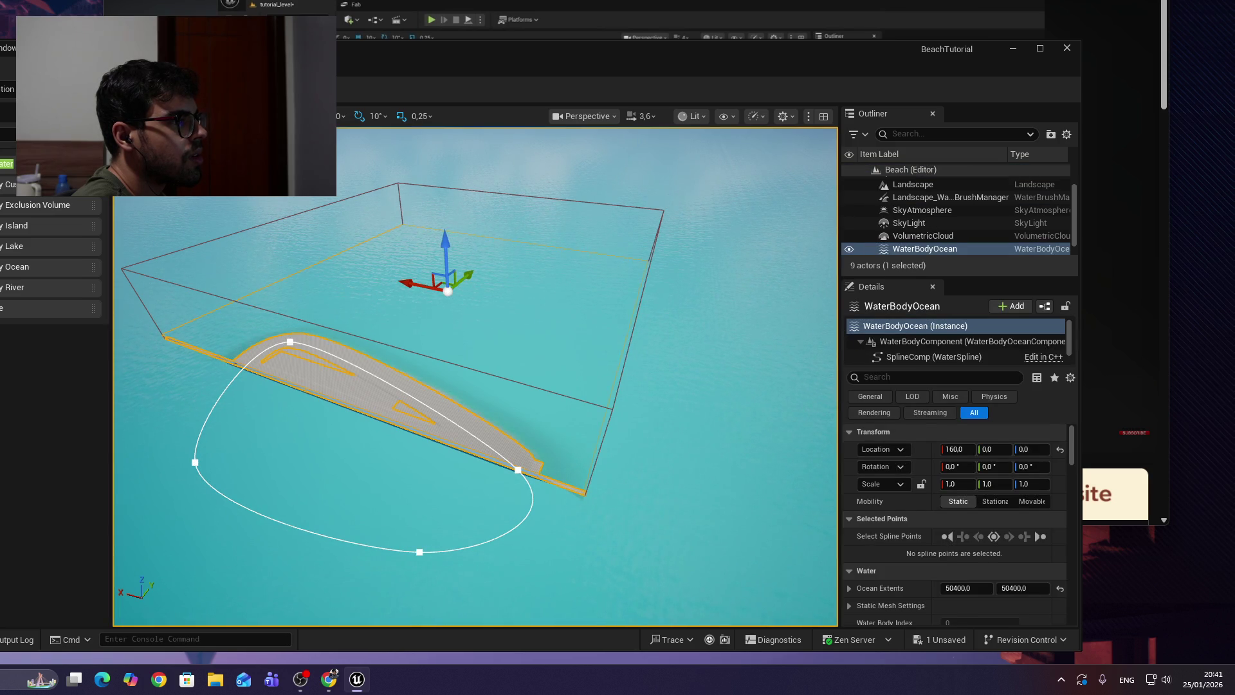
pyautogui.click(291, 342)
pyautogui.moveTo(256, 337)
pyautogui.mouseDown()
pyautogui.moveTo(203, 314)
pyautogui.moveTo(258, 298)
pyautogui.mouseUp()
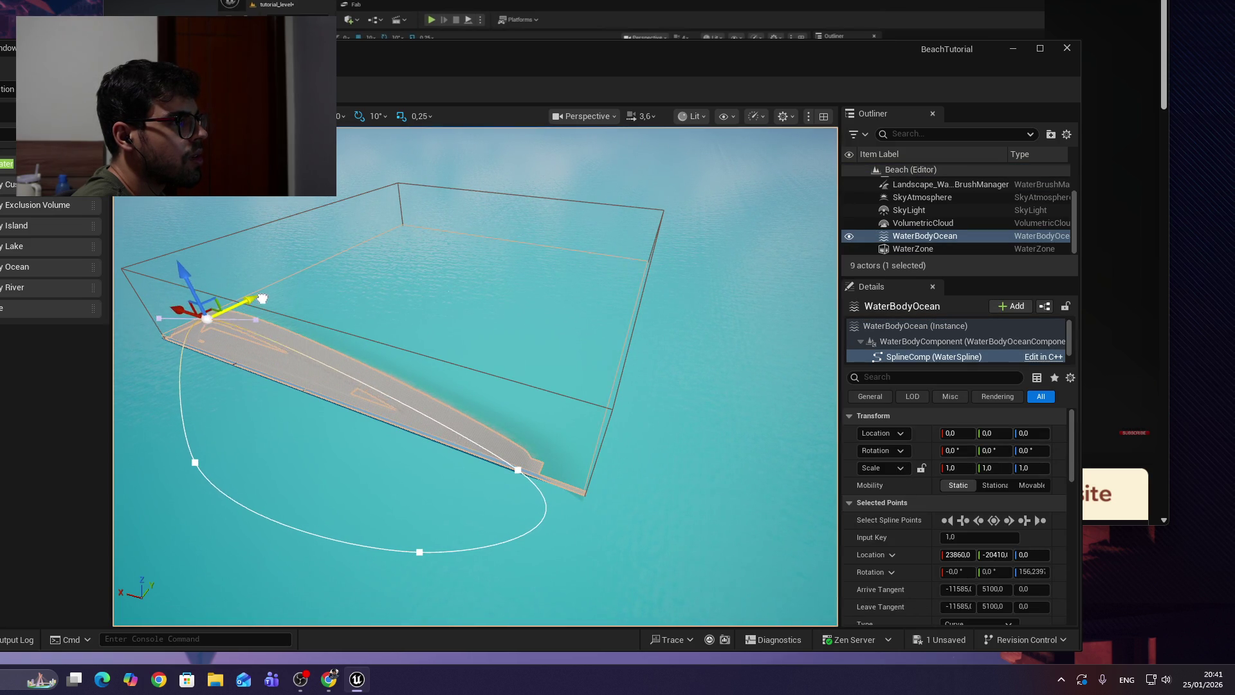
# Nudge the upper-left spline point slightly further out to 23860, -23930, 0.
pyautogui.hotkey('alt', 'Tab')
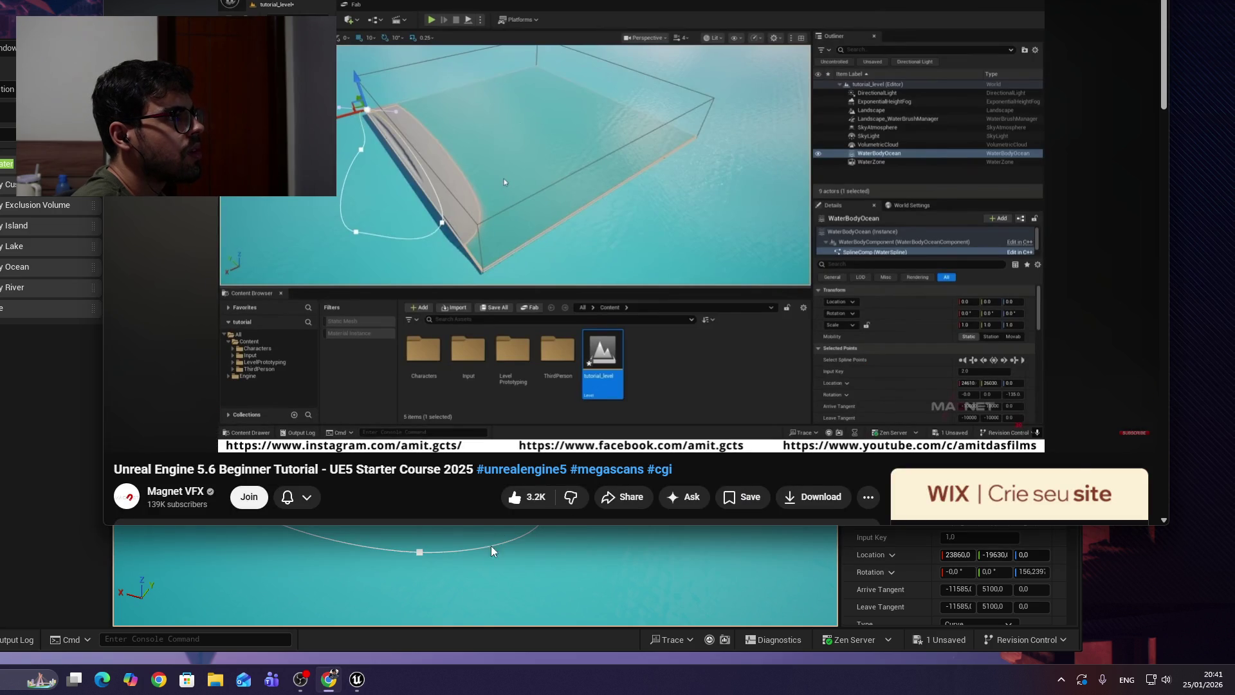
pyautogui.hotkey('alt', 'Tab')
pyautogui.click(302, 403)
pyautogui.click(211, 313)
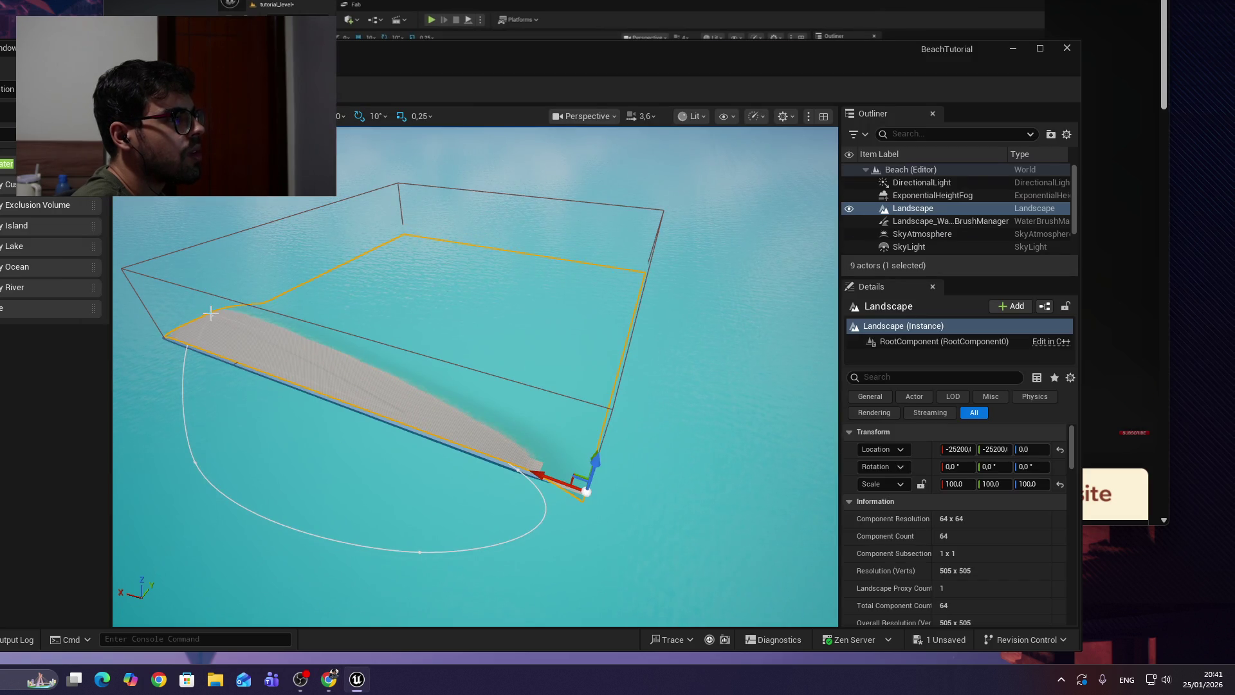
pyautogui.click(184, 377)
pyautogui.click(212, 318)
pyautogui.moveTo(219, 315); pyautogui.dragTo(219, 315)
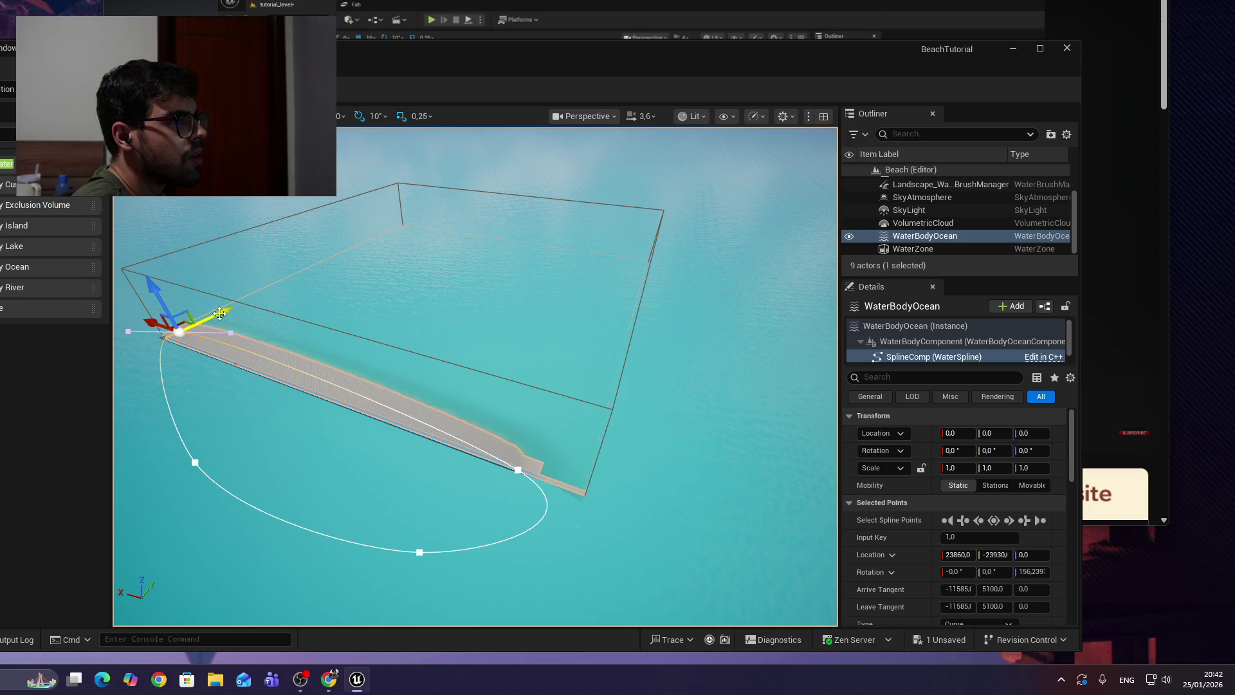
pyautogui.hotkey('alt', 'Tab')
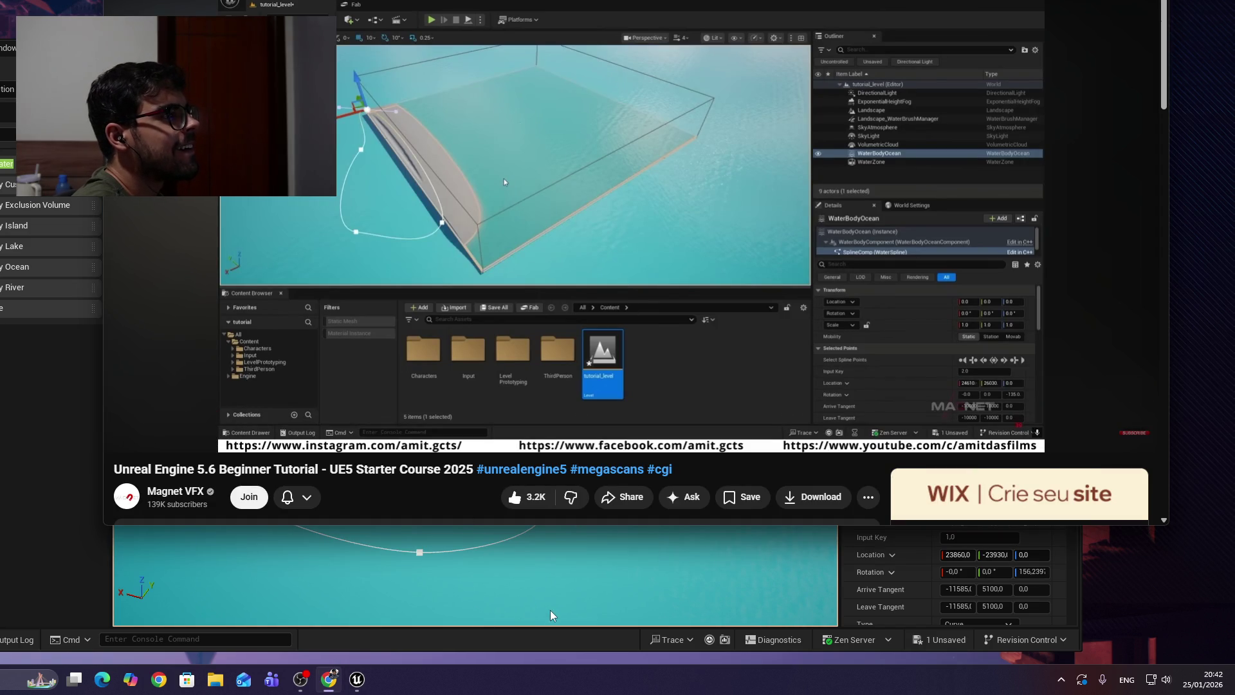
# Drag the lower beach spline point out into the water and lengthen its tangent to bend the shoreline.
pyautogui.click(523, 607)
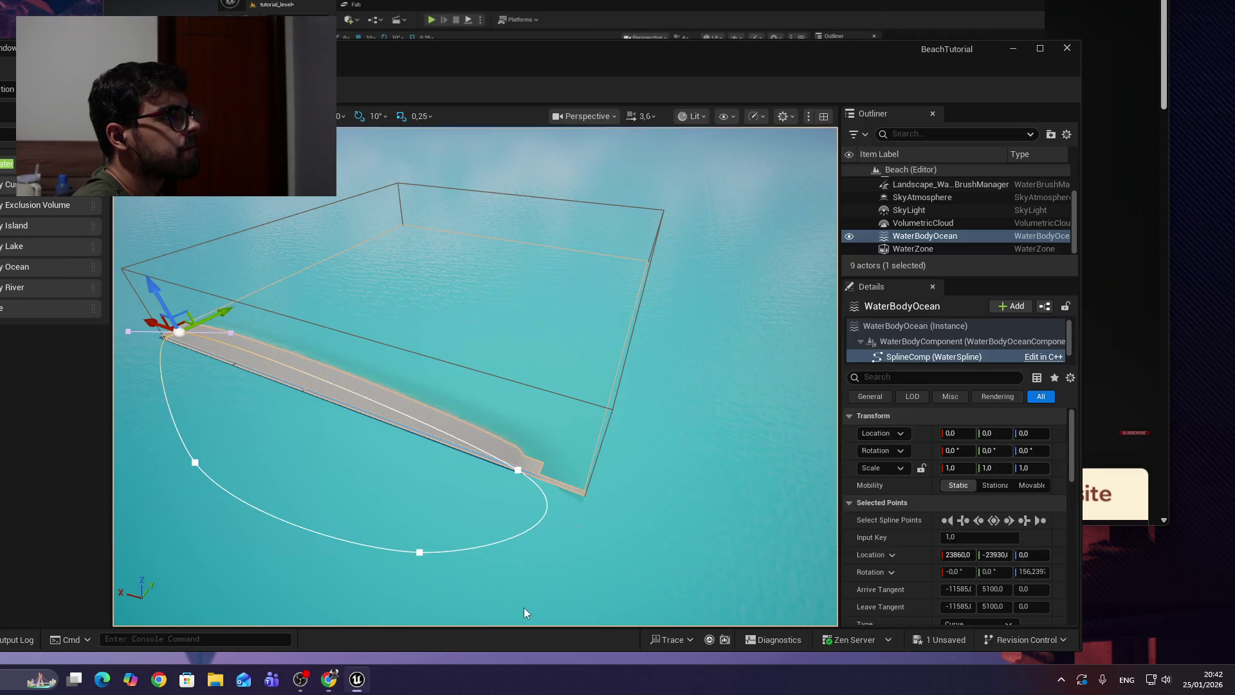
pyautogui.click(518, 470)
pyautogui.moveTo(530, 443)
pyautogui.mouseDown()
pyautogui.moveTo(455, 510)
pyautogui.moveTo(377, 449)
pyautogui.mouseUp()
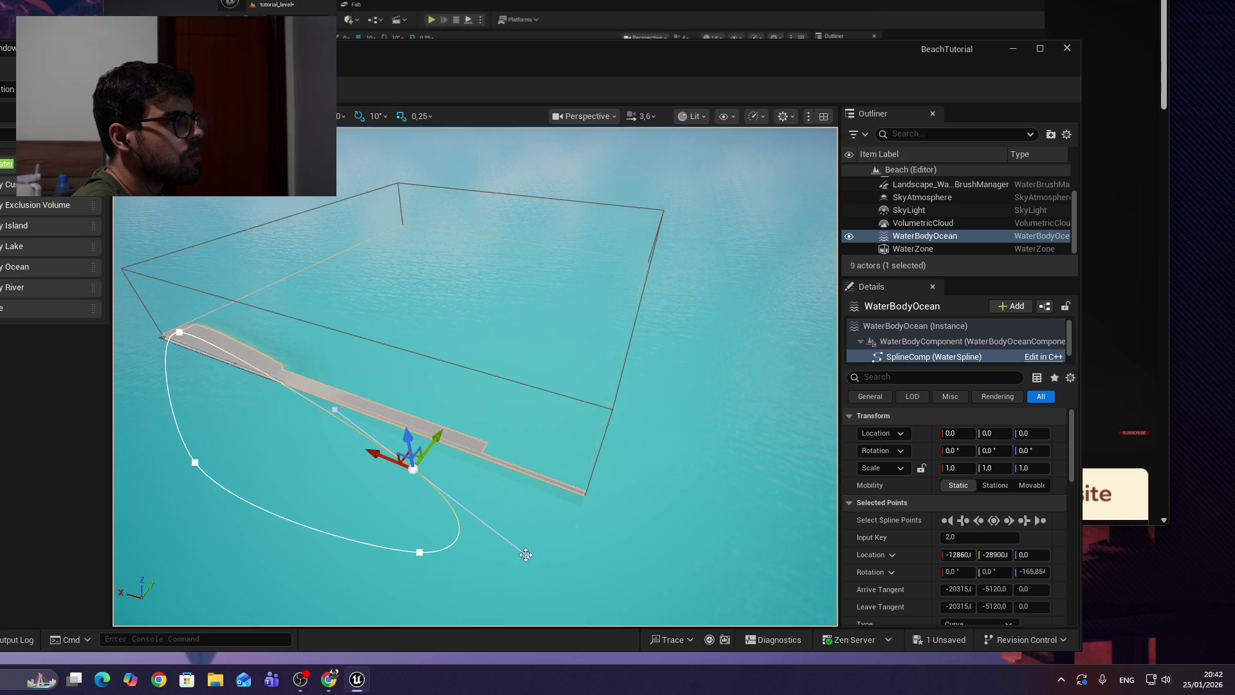
pyautogui.click(561, 565)
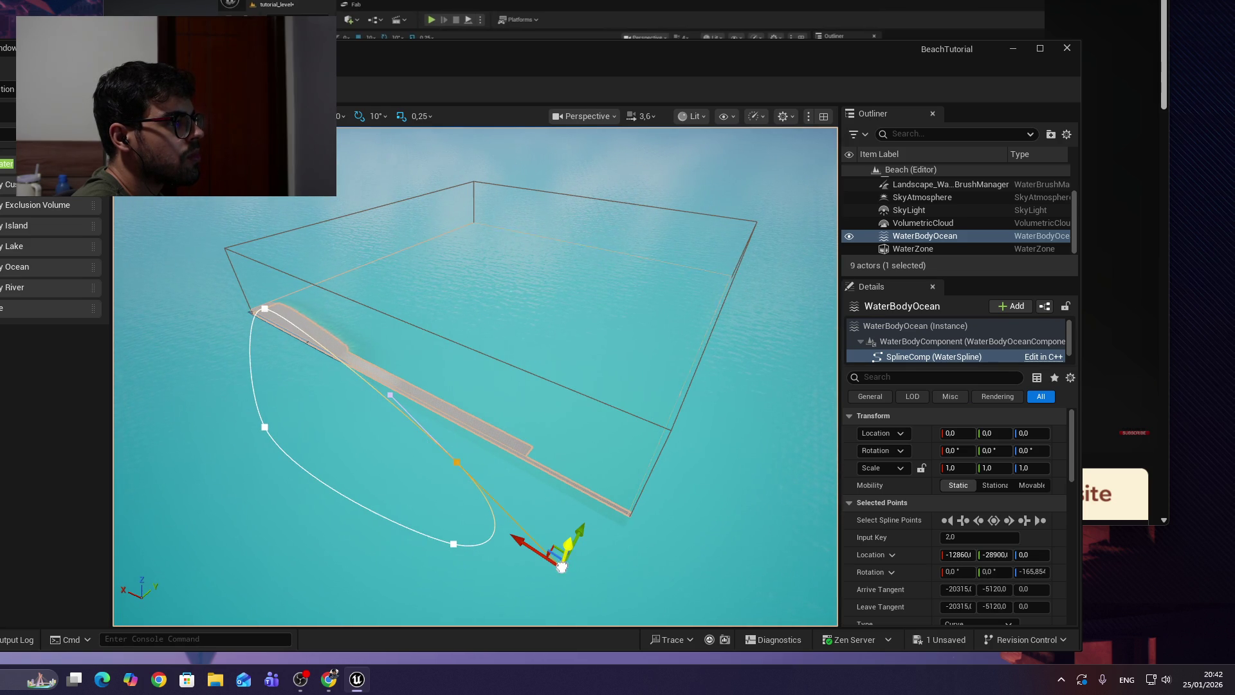
pyautogui.moveTo(552, 568); pyautogui.dragTo(442, 571)
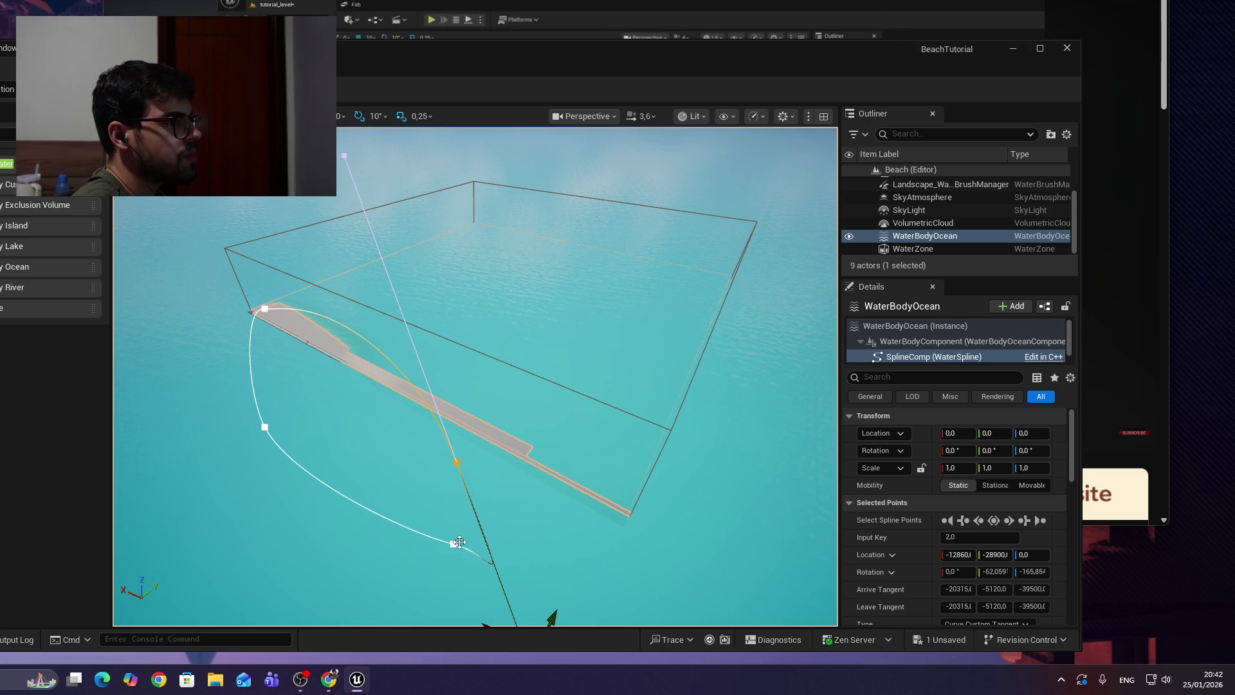
pyautogui.moveTo(459, 543); pyautogui.dragTo(554, 553)
# Undo and redo the trial ocean spline edits, leaving the shoreline at its original shape.
pyautogui.hotkey('ctrl', 'z')
pyautogui.hotkey('ctrl', 'z')
pyautogui.hotkey('ctrl', 'z')
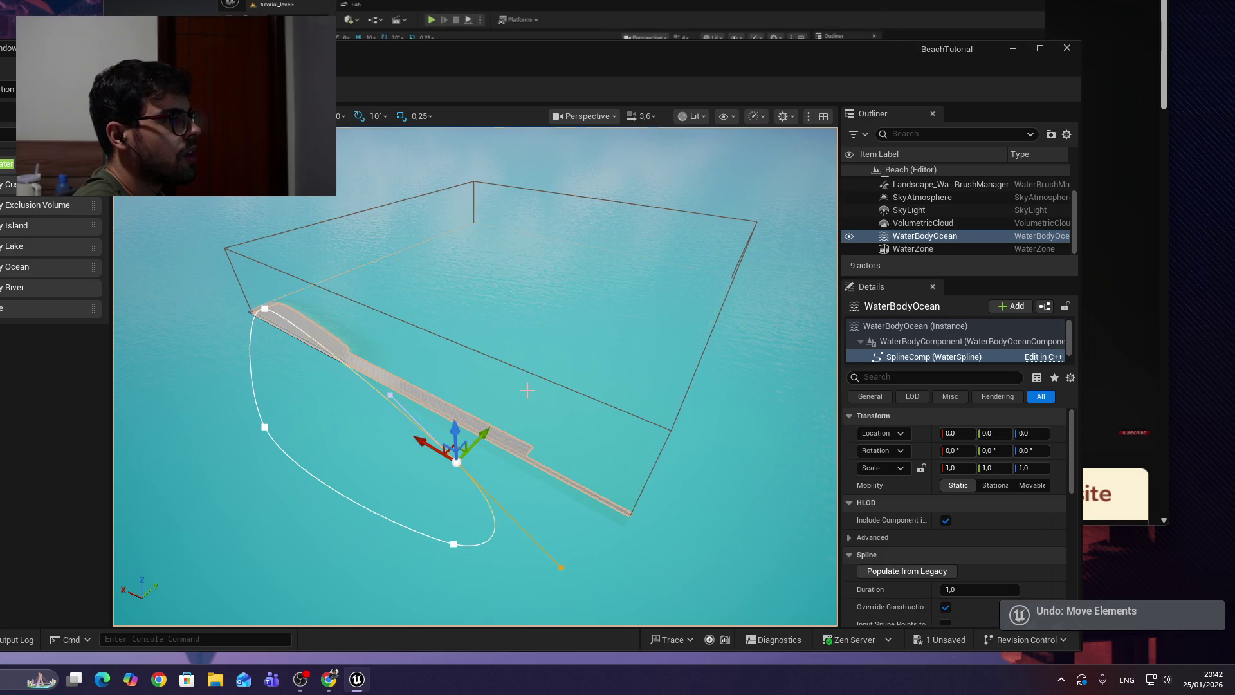
pyautogui.hotkey('ctrl', 'z')
pyautogui.hotkey('ctrl', 'z')
pyautogui.hotkey('ctrl', 'z')
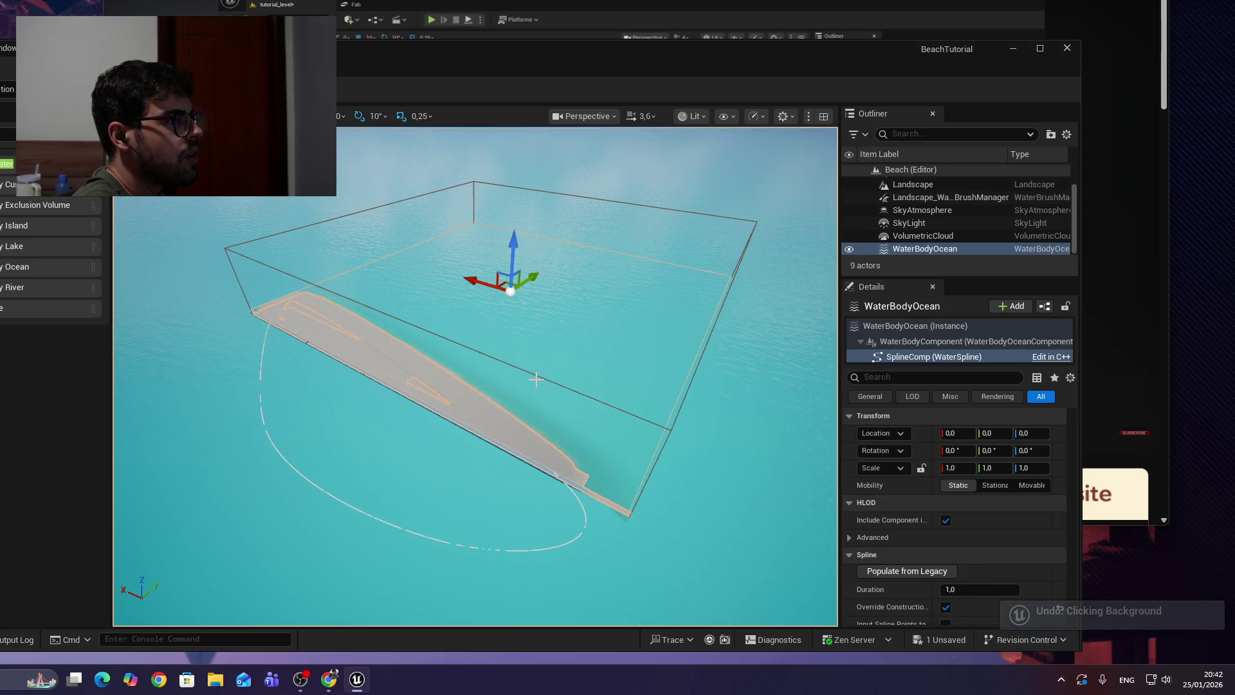
pyautogui.hotkey('ctrl', 'z')
pyautogui.hotkey('ctrl', 'z')
pyautogui.hotkey('ctrl', 'z')
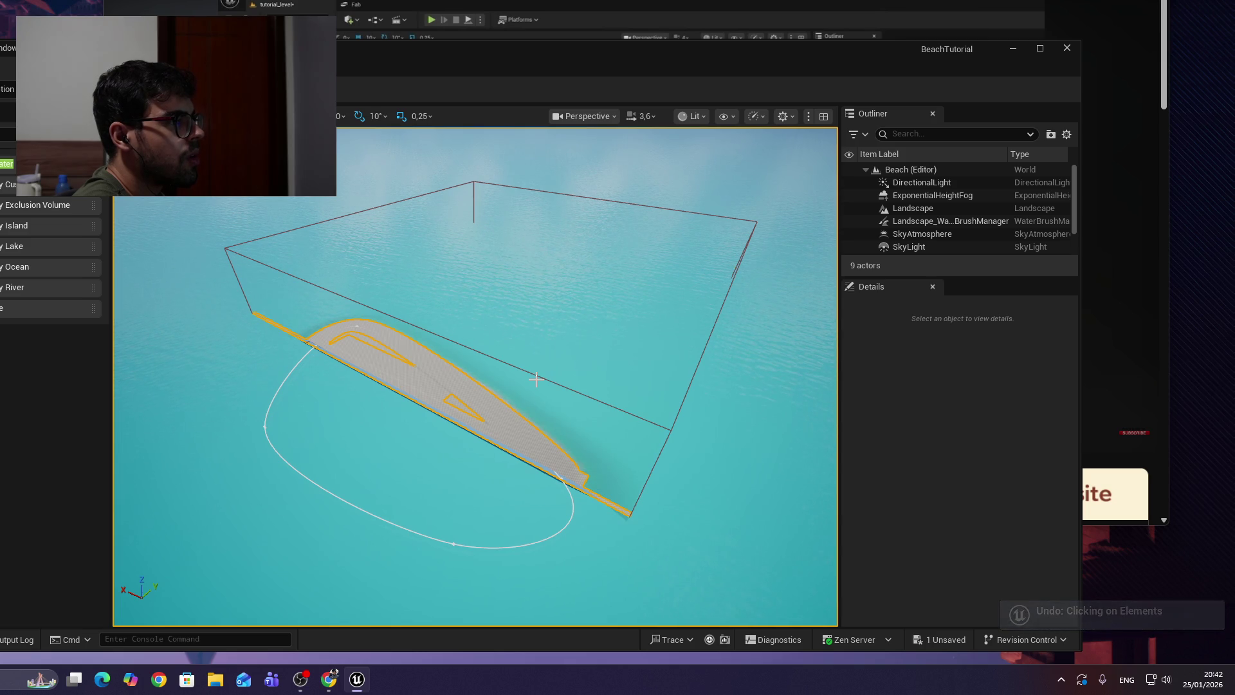
pyautogui.moveTo(554, 398); pyautogui.dragTo(626, 493)
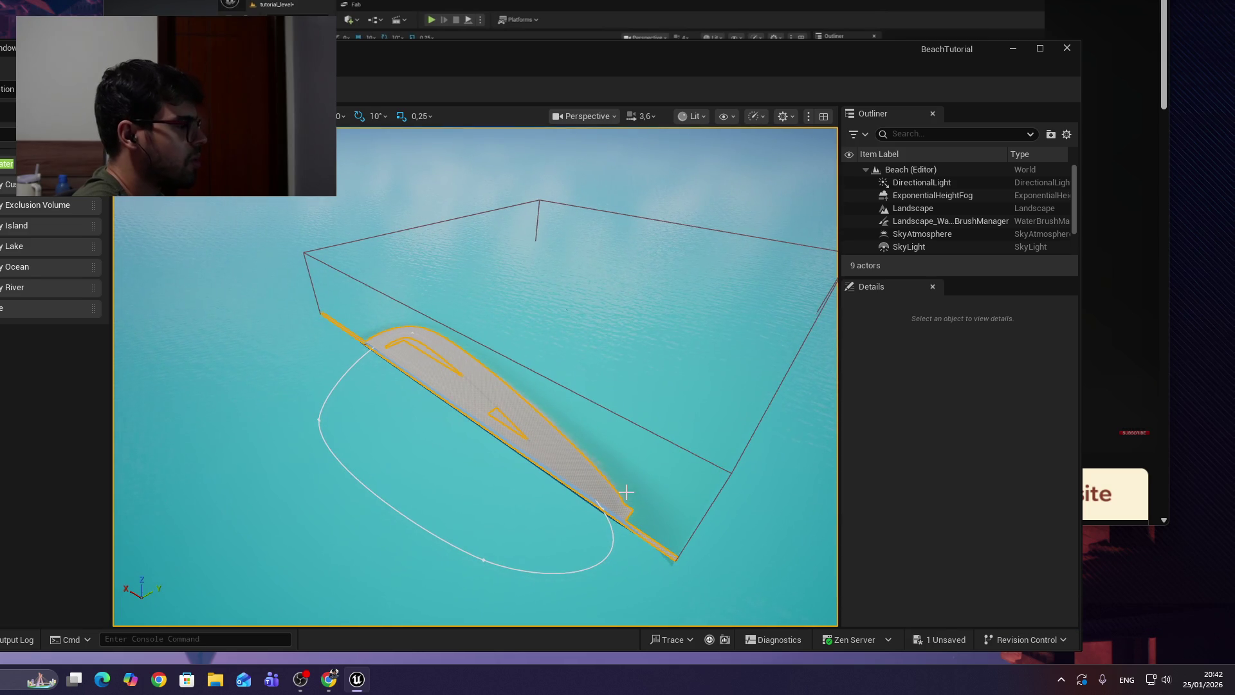
pyautogui.hotkey('ctrl', 'y')
pyautogui.hotkey('ctrl', 'y')
pyautogui.hotkey('ctrl', 'y')
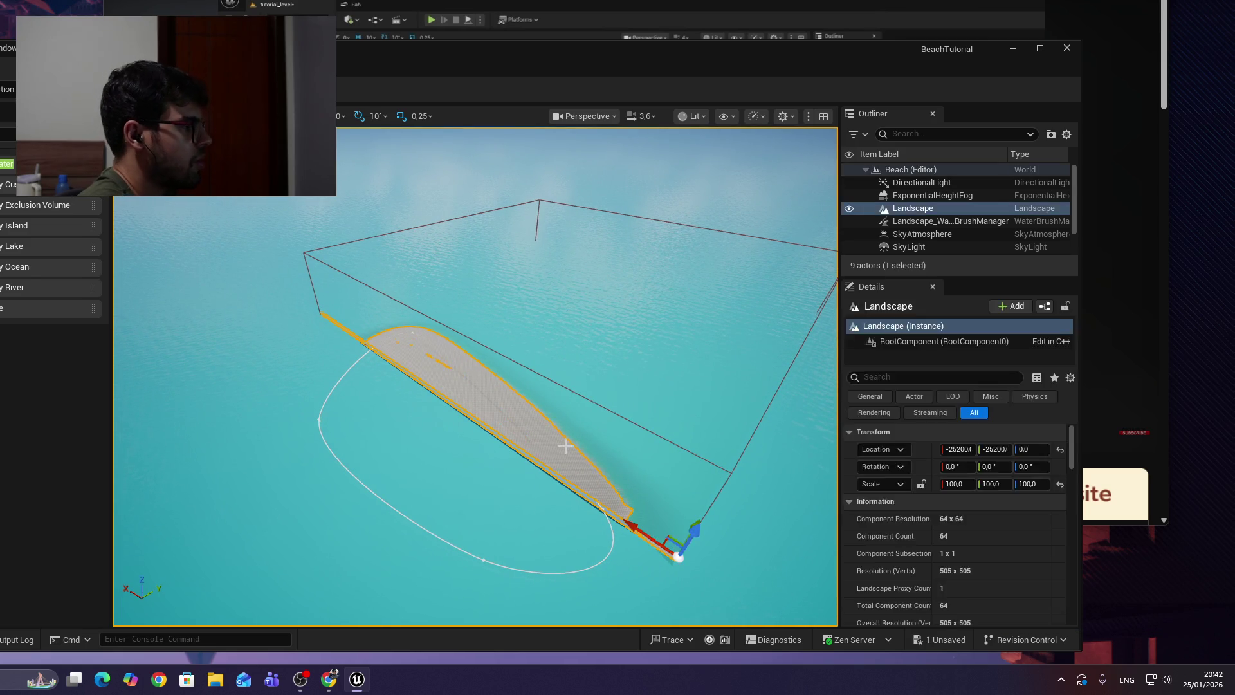
pyautogui.hotkey('ctrl', 'y')
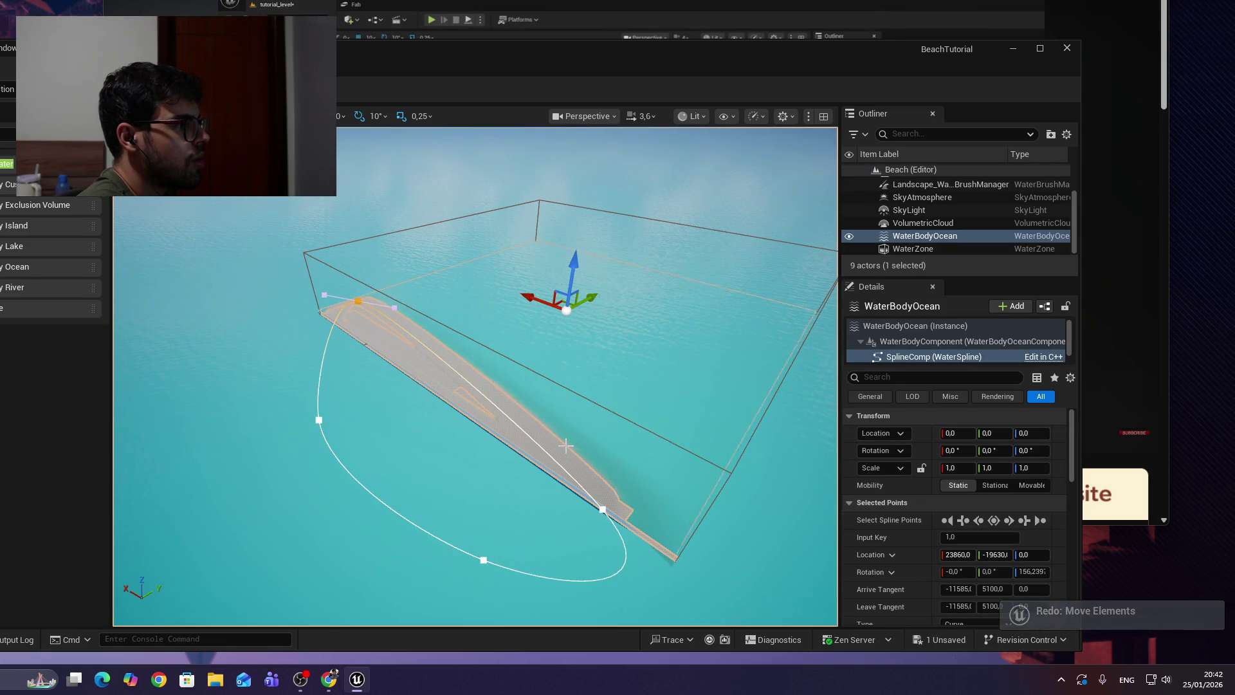
pyautogui.hotkey('ctrl', 'z')
pyautogui.hotkey('ctrl', 'z')
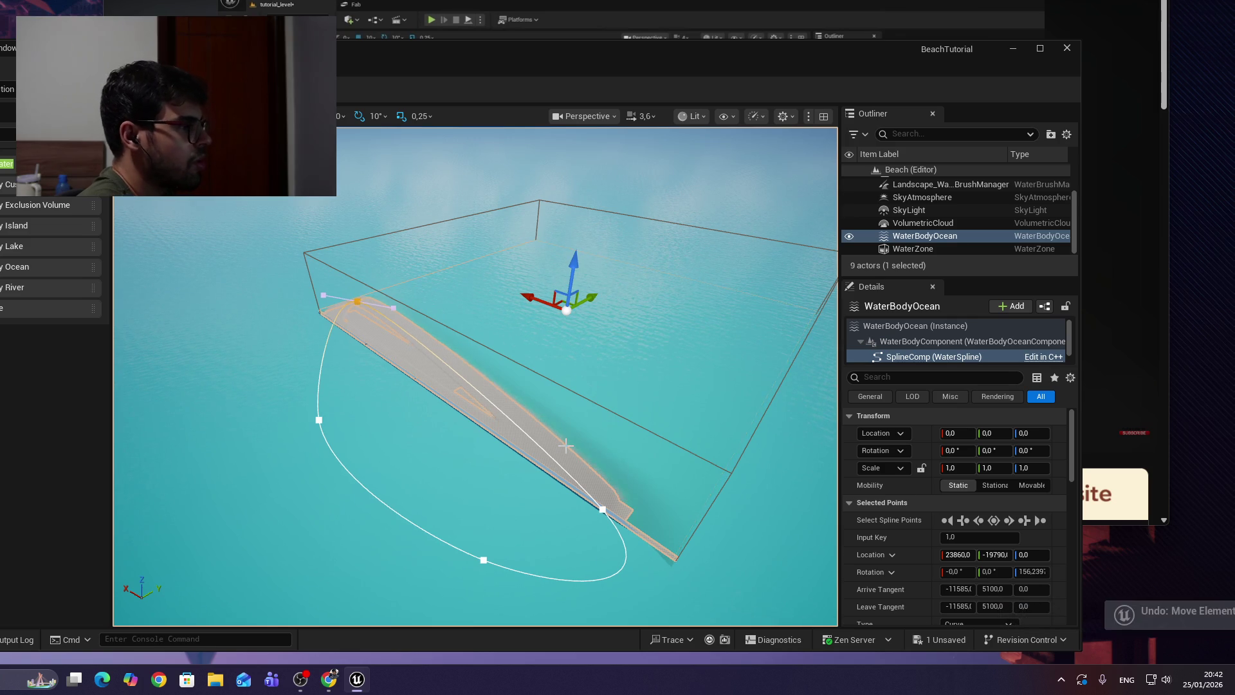
pyautogui.hotkey('ctrl', 'z')
# Move the view in close over the beach, then resume the tutorial video.
pyautogui.moveTo(656, 462)
pyautogui.mouseDown()
pyautogui.moveTo(638, 412)
pyautogui.moveTo(544, 381)
pyautogui.moveTo(366, 487)
pyautogui.mouseUp()
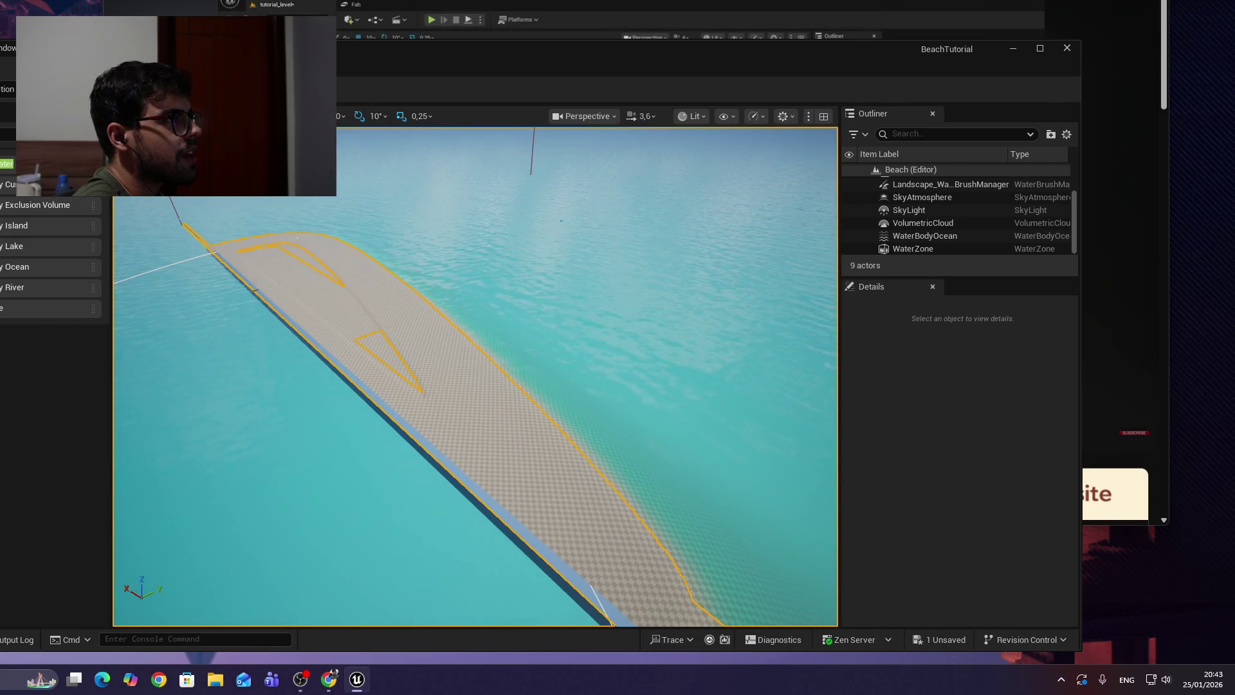
pyautogui.hotkey('alt', 'Tab')
pyautogui.click(504, 179)
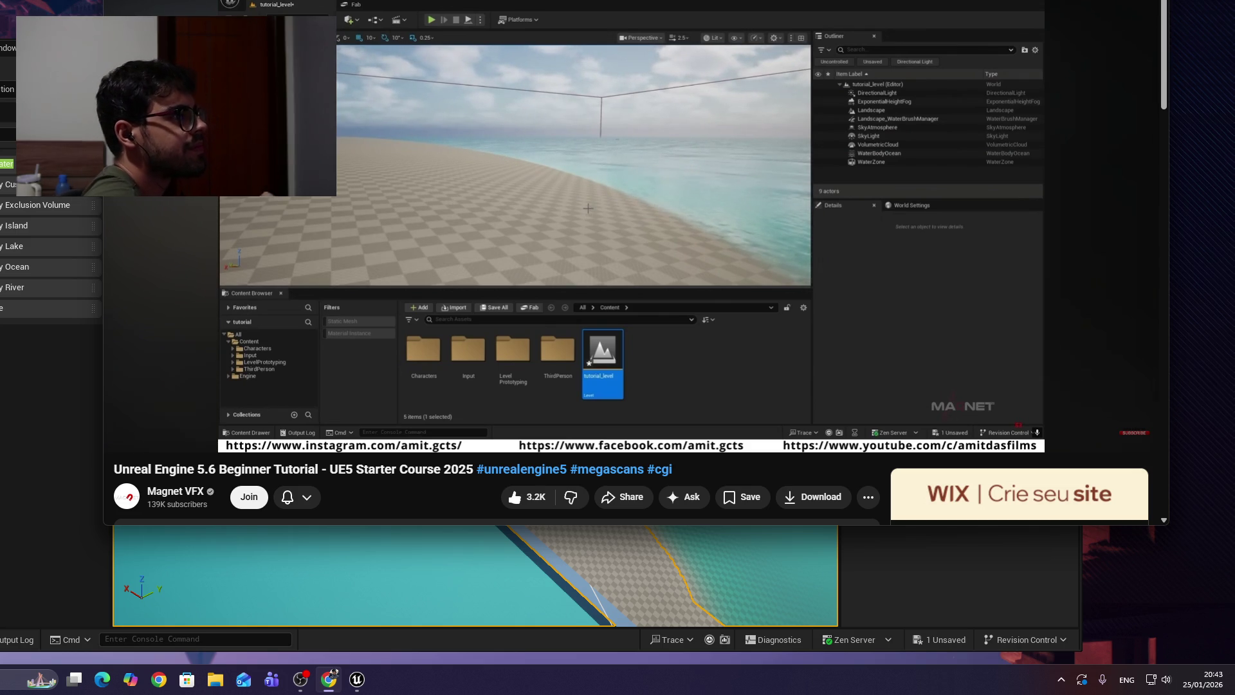
# Fly down to a low view along the beach and open the Content Drawer with the project folders.
pyautogui.click(919, 527)
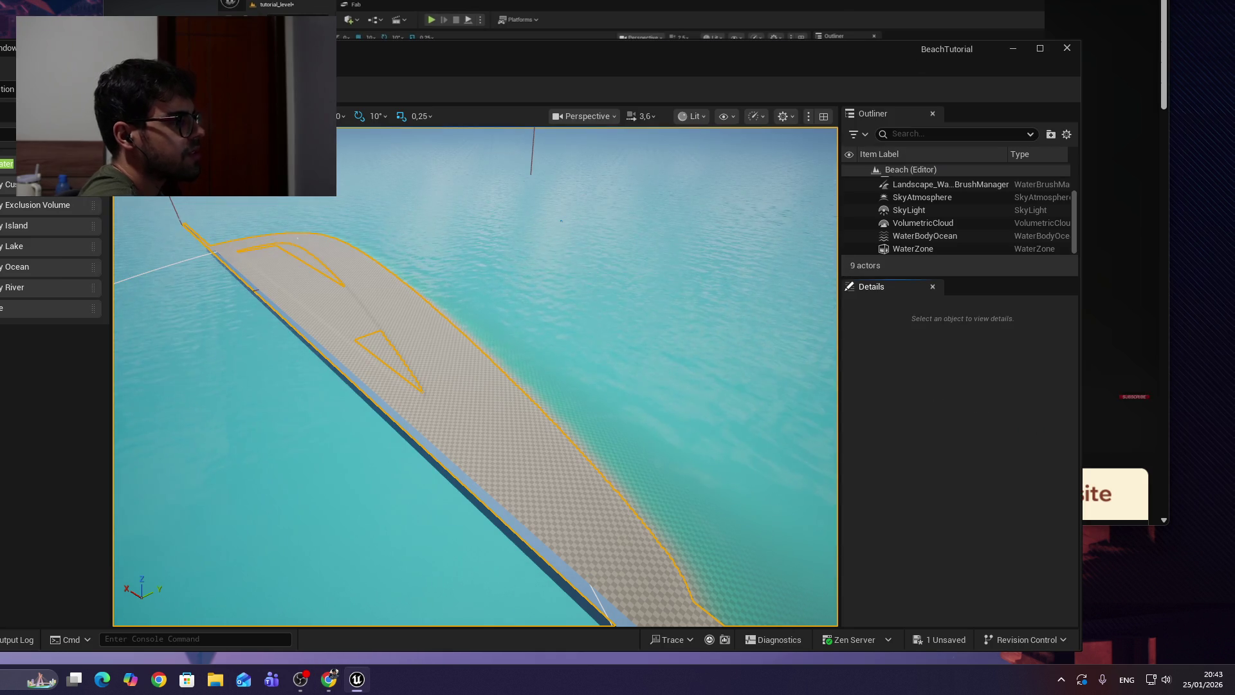
pyautogui.moveTo(730, 338)
pyautogui.mouseDown()
pyautogui.moveTo(720, 361)
pyautogui.moveTo(694, 348)
pyautogui.moveTo(707, 386)
pyautogui.moveTo(714, 308)
pyautogui.moveTo(708, 335)
pyautogui.moveTo(733, 376)
pyautogui.moveTo(723, 290)
pyautogui.moveTo(723, 309)
pyautogui.mouseUp()
pyautogui.moveTo(151, 508); pyautogui.dragTo(151, 518)
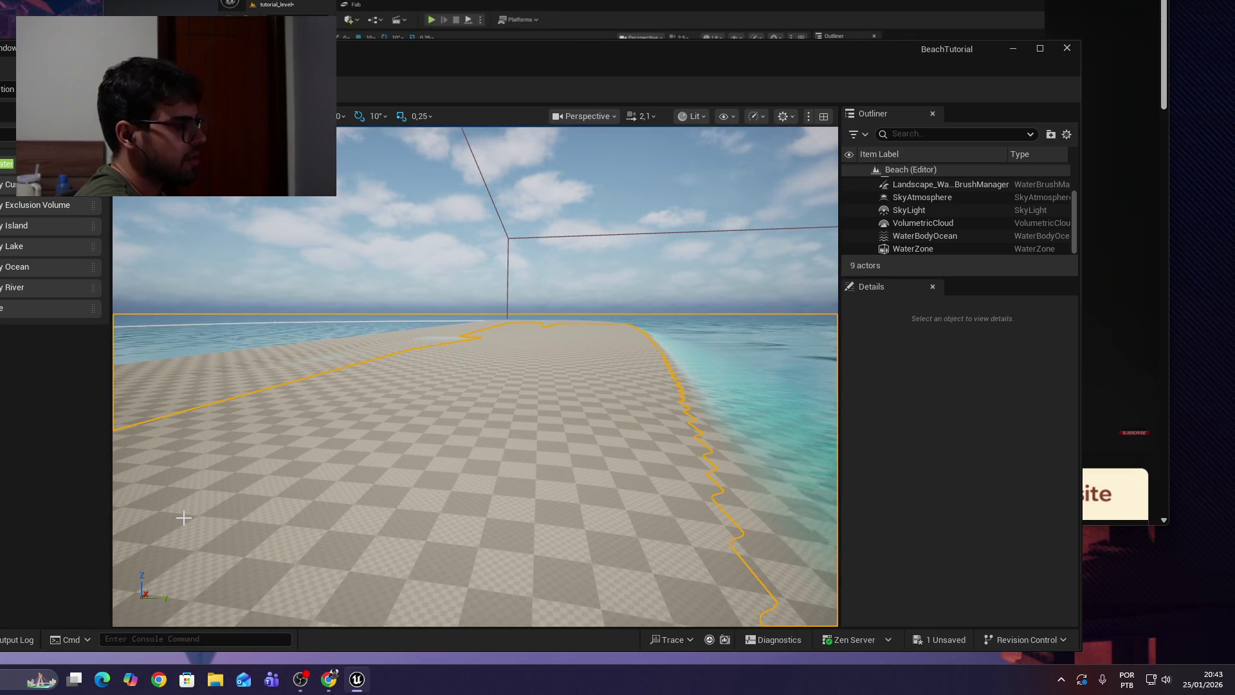
pyautogui.hotkey('ctrl', 'space')
pyautogui.moveTo(859, 40); pyautogui.dragTo(859, 0)
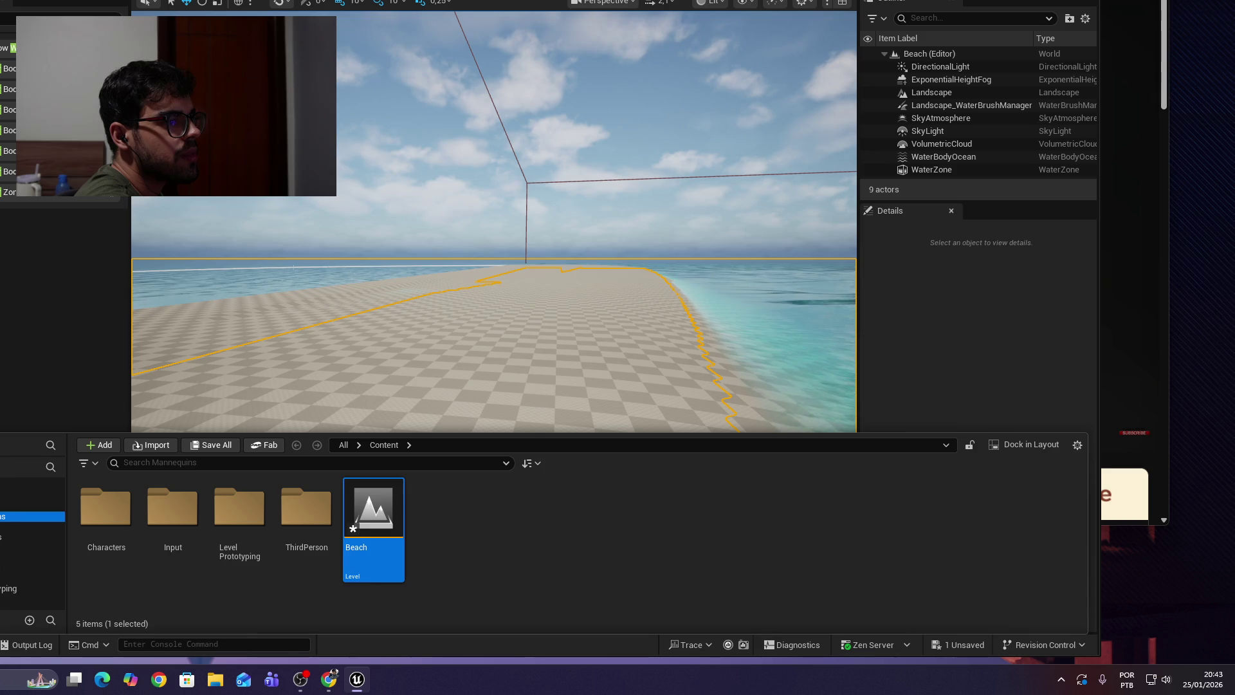
# Browse to Characters > Mannequins, through Rigs, into the Meshes folder.
pyautogui.click(33, 516)
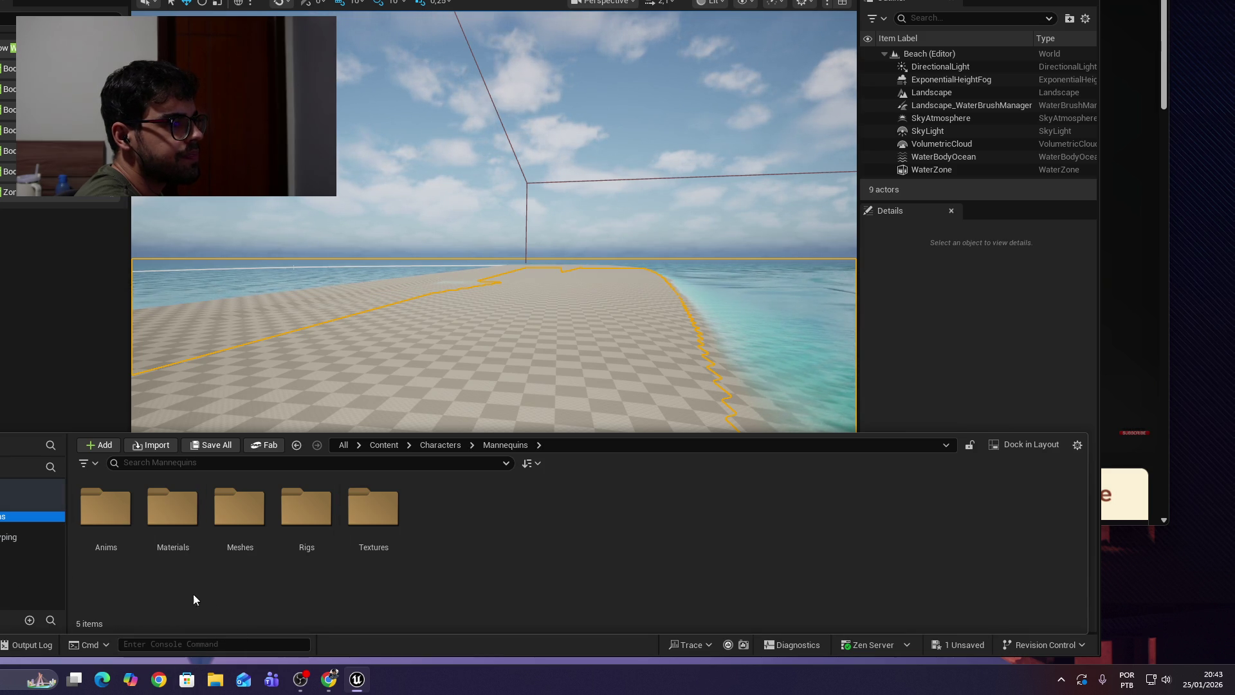
pyautogui.doubleClick(314, 529)
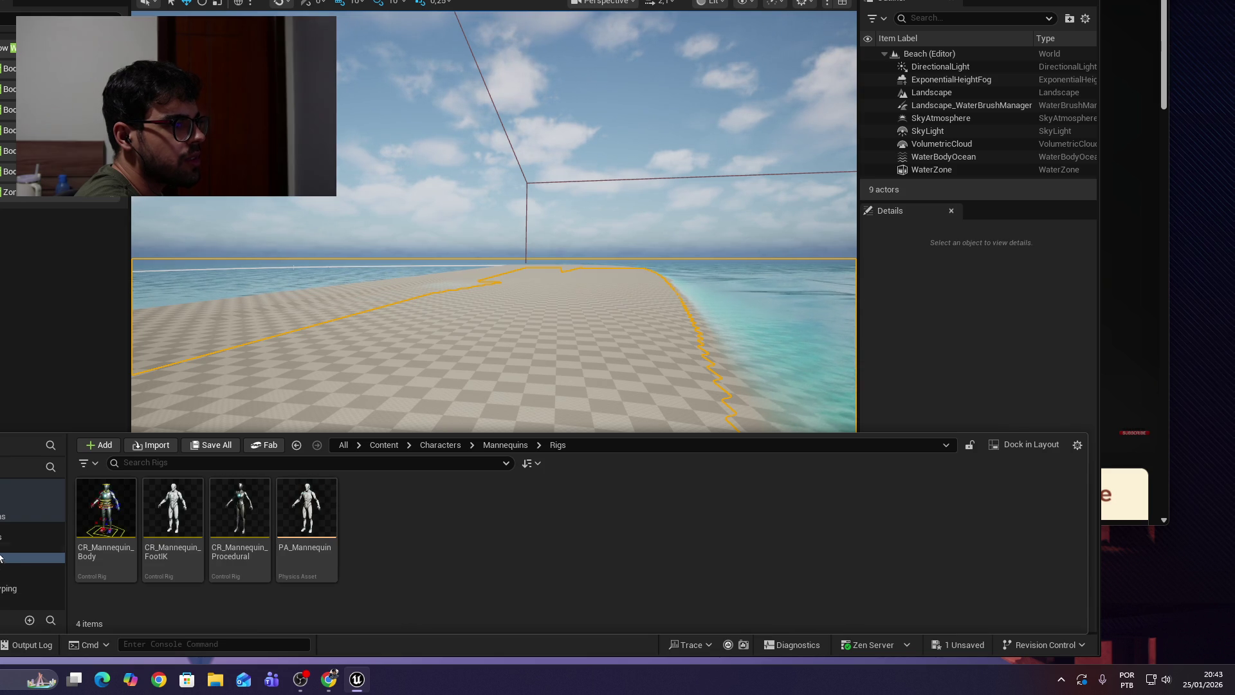
pyautogui.click(20, 548)
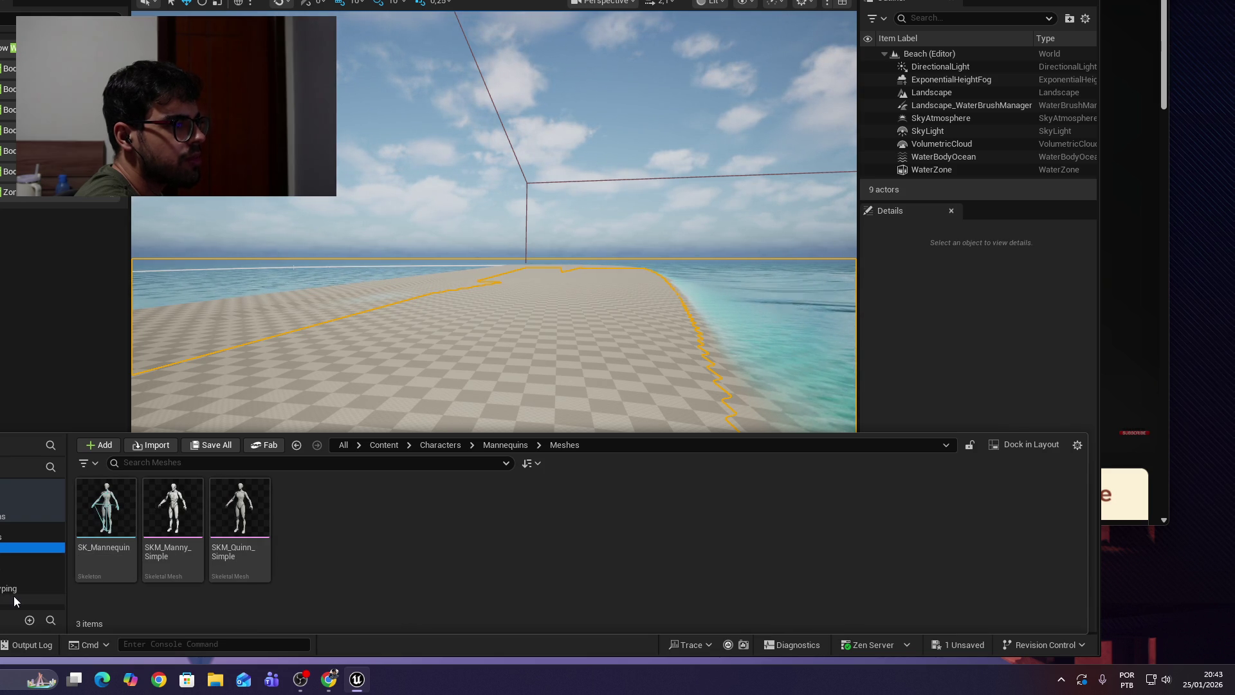
# Play and pause the tutorial video to follow along, then return to the level editor.
pyautogui.click(328, 679)
pyautogui.click(742, 114)
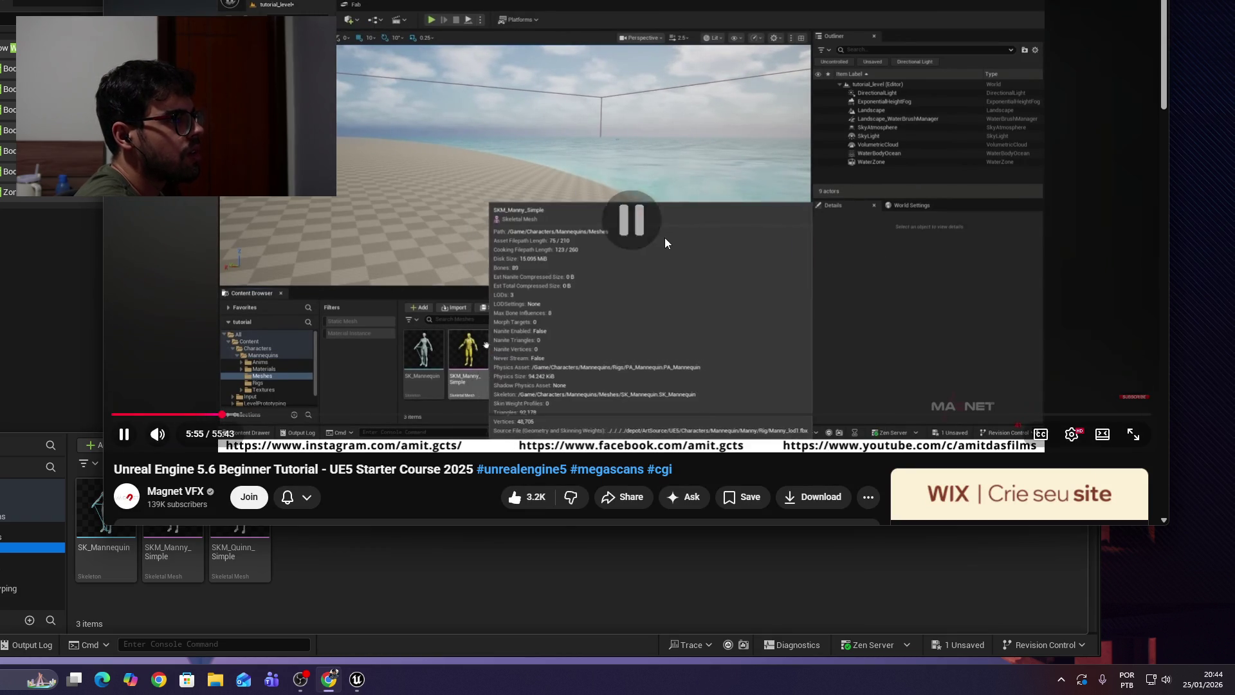
pyautogui.press('space')
pyautogui.click(446, 384)
pyautogui.click(452, 380)
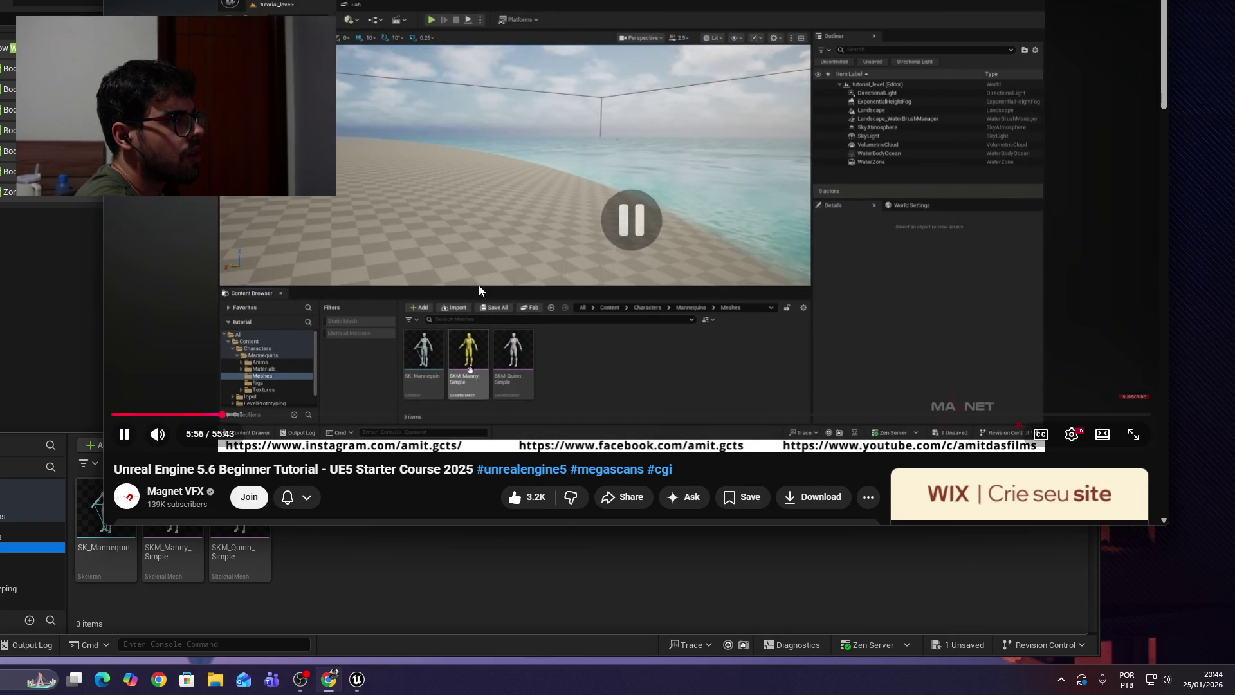
pyautogui.click(453, 380)
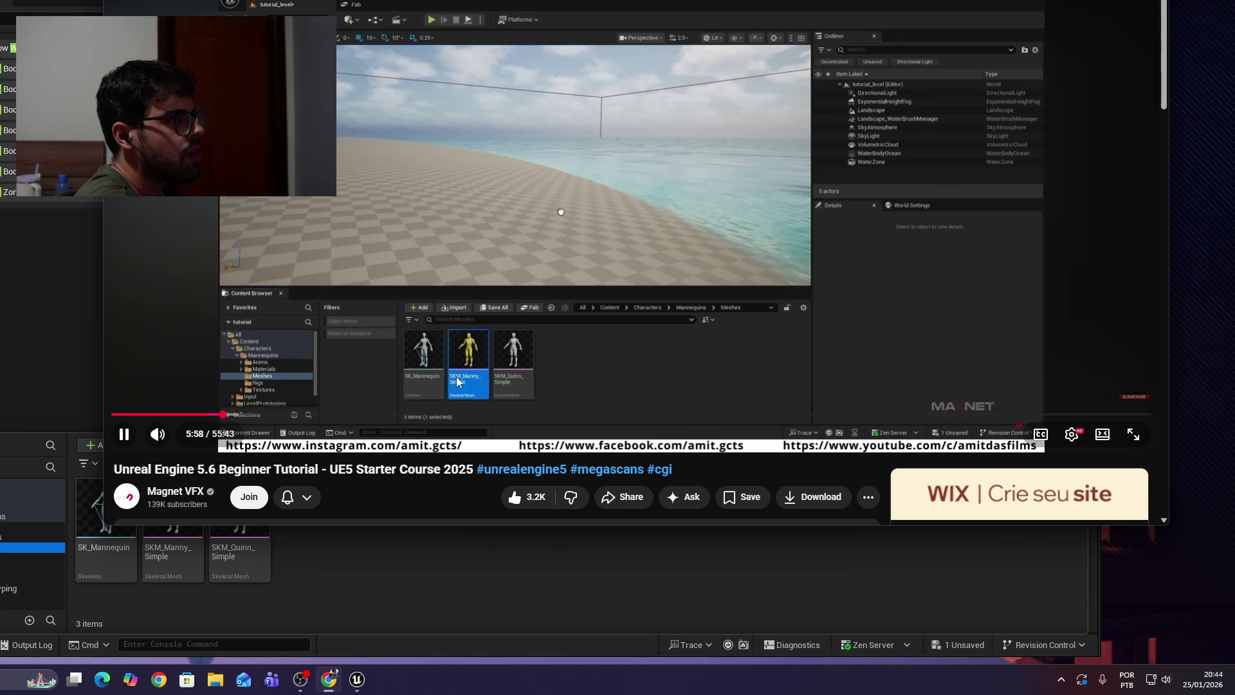
pyautogui.click(472, 361)
pyautogui.click(458, 584)
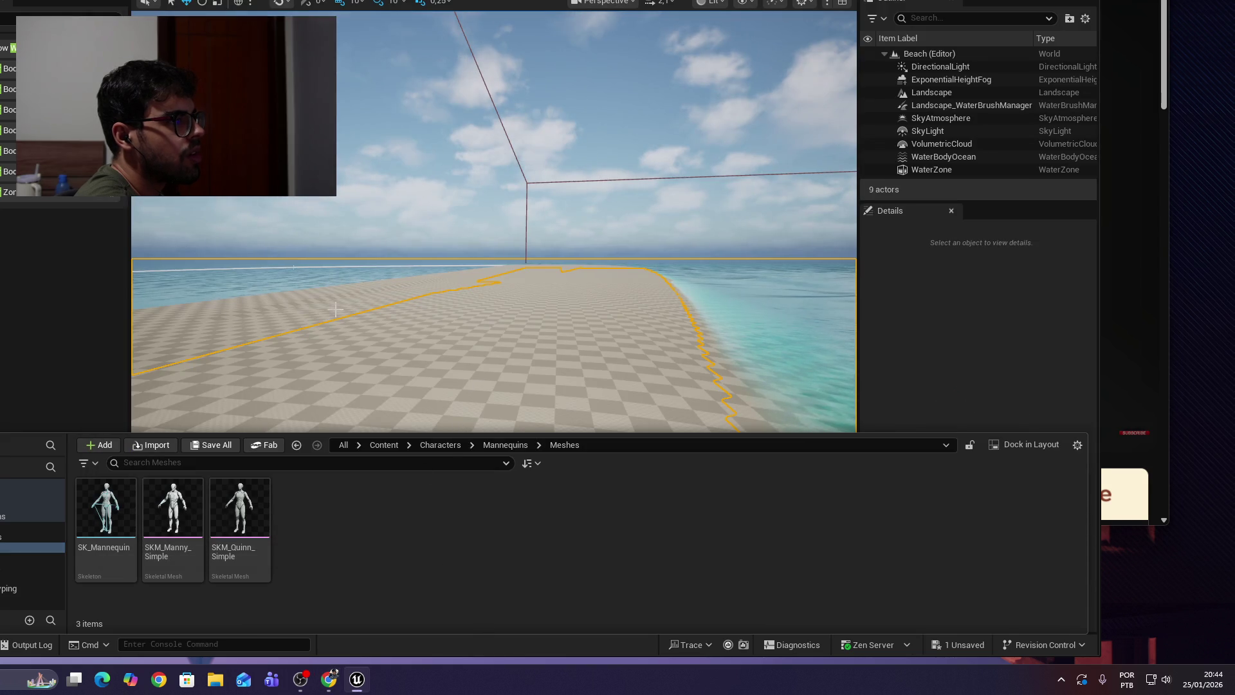
# Place SKM_Manny_Simple on the beach, select the landscape, and frame the mannequin against the ocean.
pyautogui.moveTo(173, 515)
pyautogui.mouseDown()
pyautogui.moveTo(213, 523)
pyautogui.moveTo(602, 371)
pyautogui.moveTo(593, 390)
pyautogui.mouseUp()
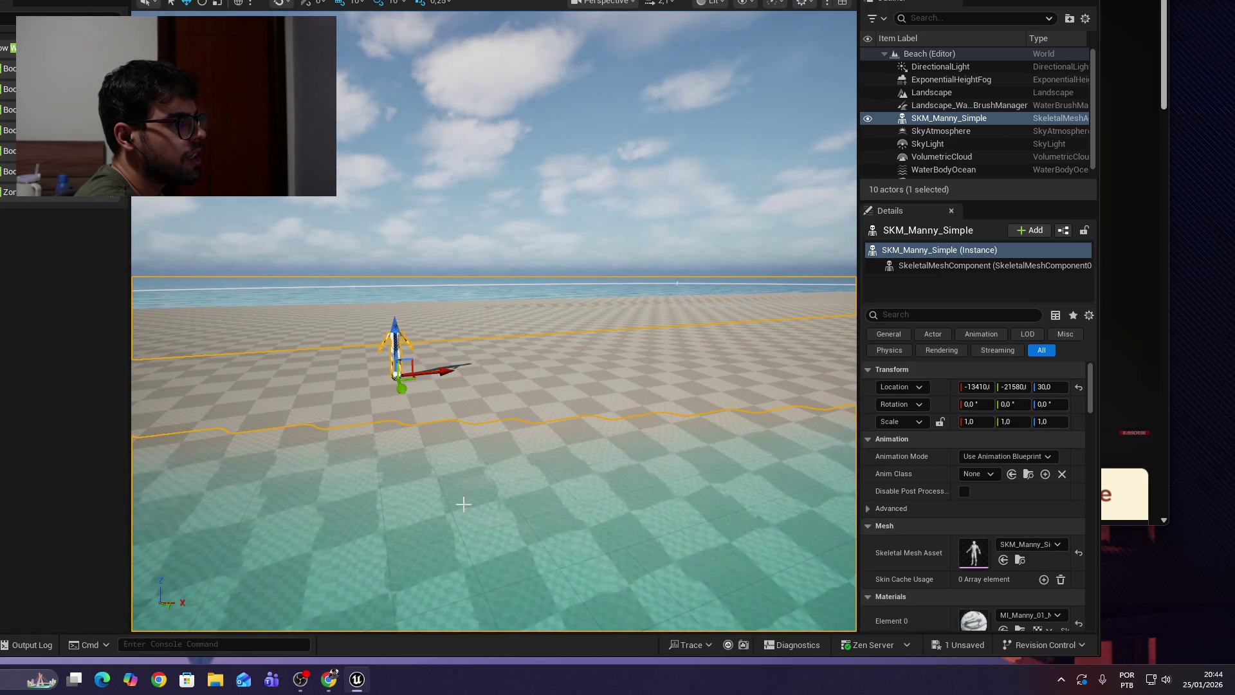
pyautogui.click(437, 312)
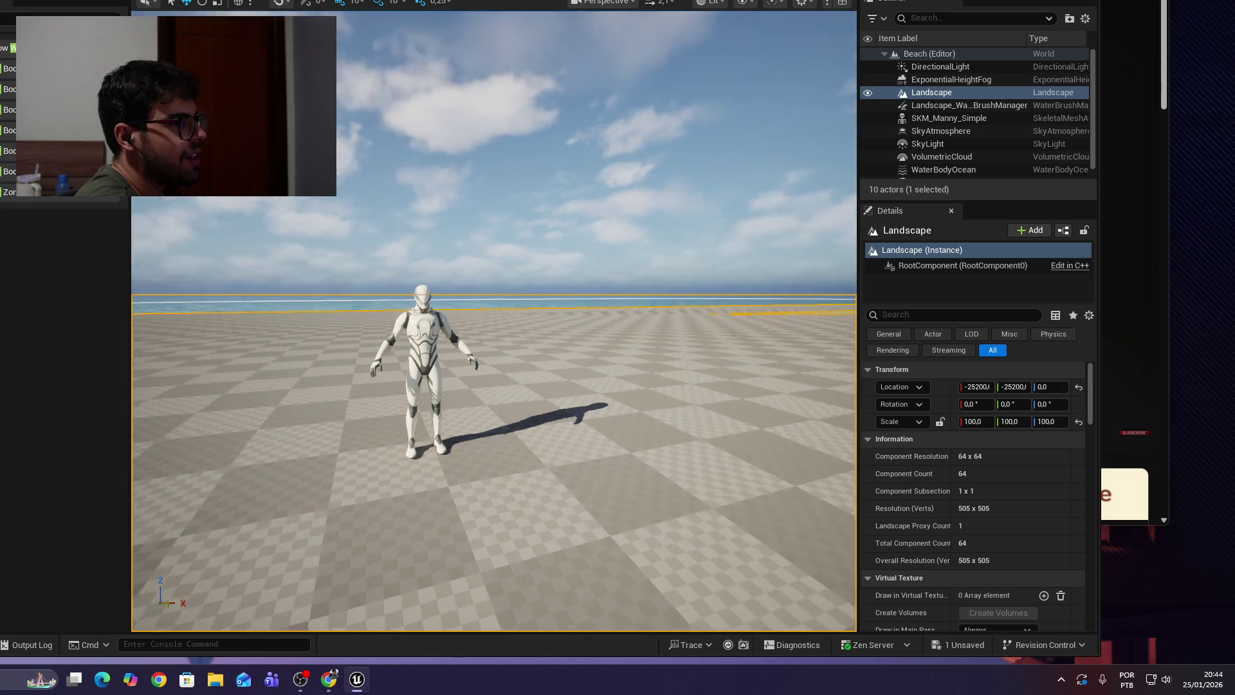
pyautogui.moveTo(494, 322)
pyautogui.mouseDown()
pyautogui.moveTo(451, 328)
pyautogui.moveTo(528, 325)
pyautogui.moveTo(425, 341)
pyautogui.moveTo(463, 334)
pyautogui.moveTo(456, 290)
pyautogui.moveTo(444, 380)
pyautogui.moveTo(476, 367)
pyautogui.moveTo(476, 296)
pyautogui.moveTo(278, 307)
pyautogui.mouseUp()
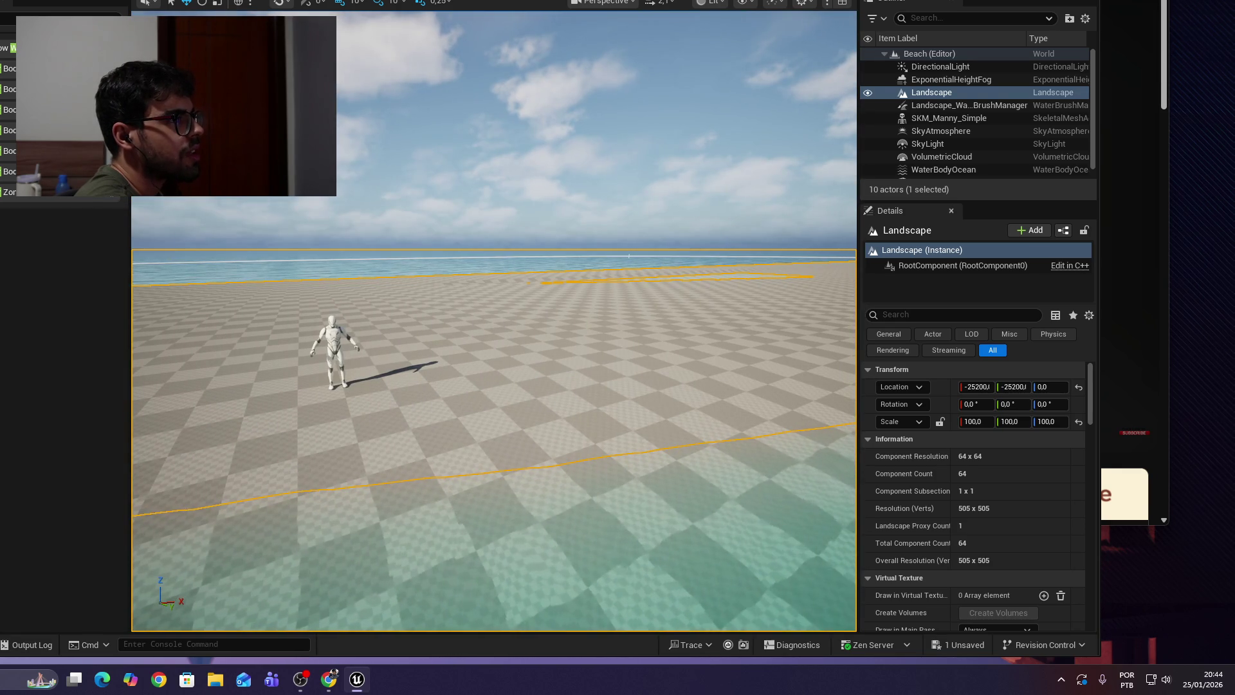
pyautogui.hotkey('alt', 'p')
# Run the mannequin across the sand, jumping once, and into the sea.
pyautogui.press('w')
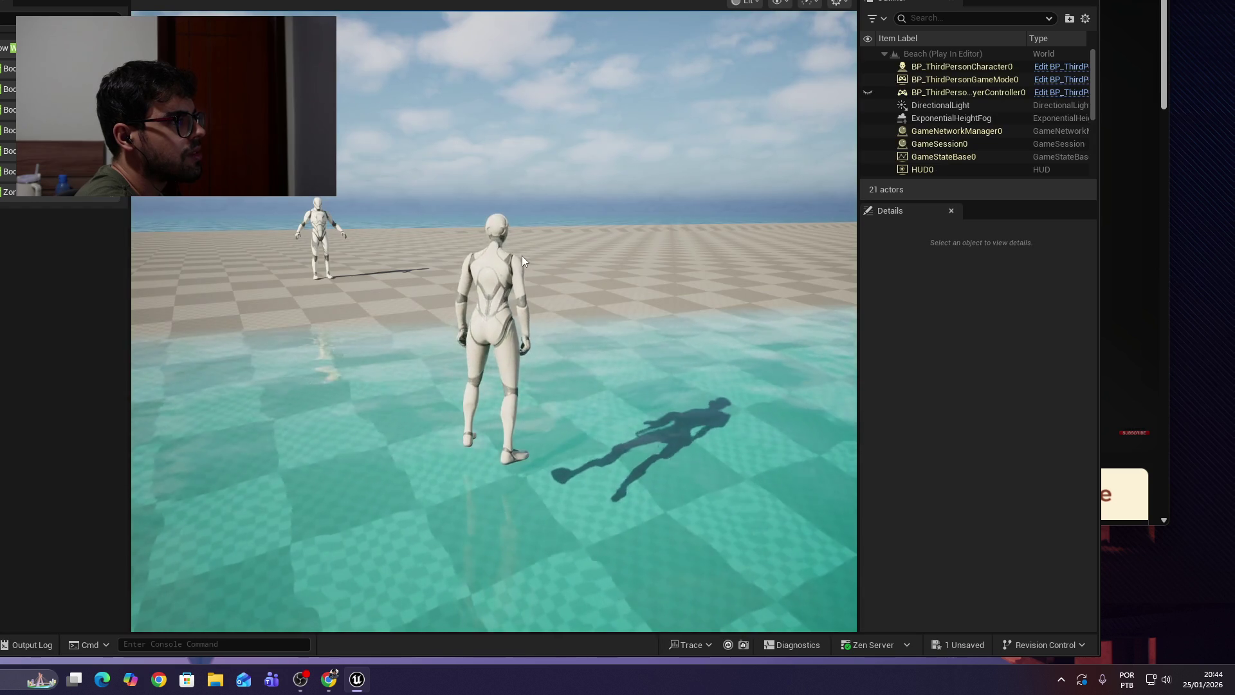
pyautogui.press('w')
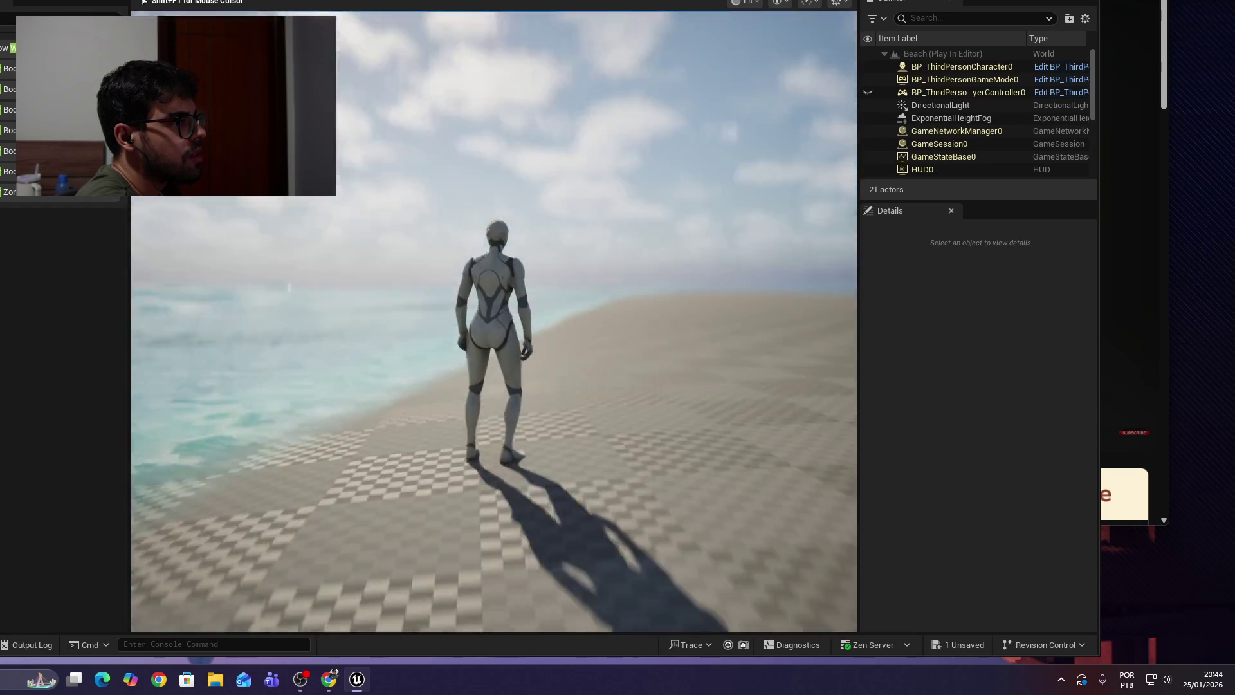
pyautogui.press('w')
pyautogui.press('w')
pyautogui.press('space')
pyautogui.press('w')
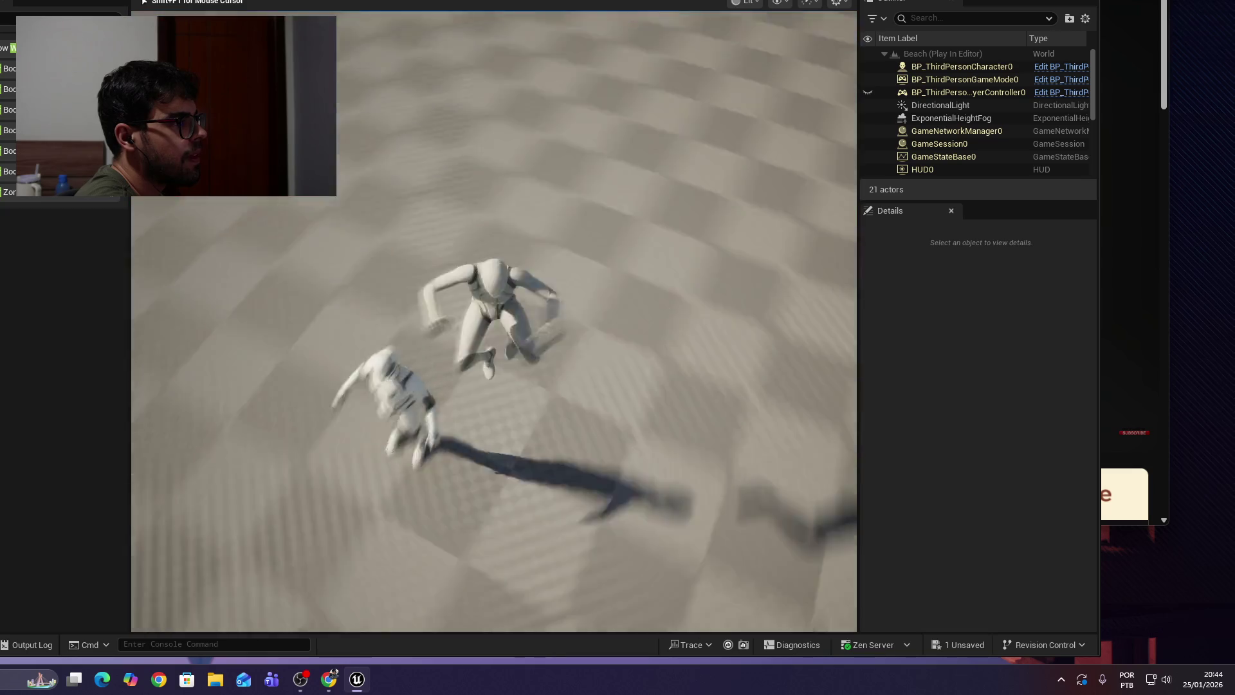
pyautogui.press('w')
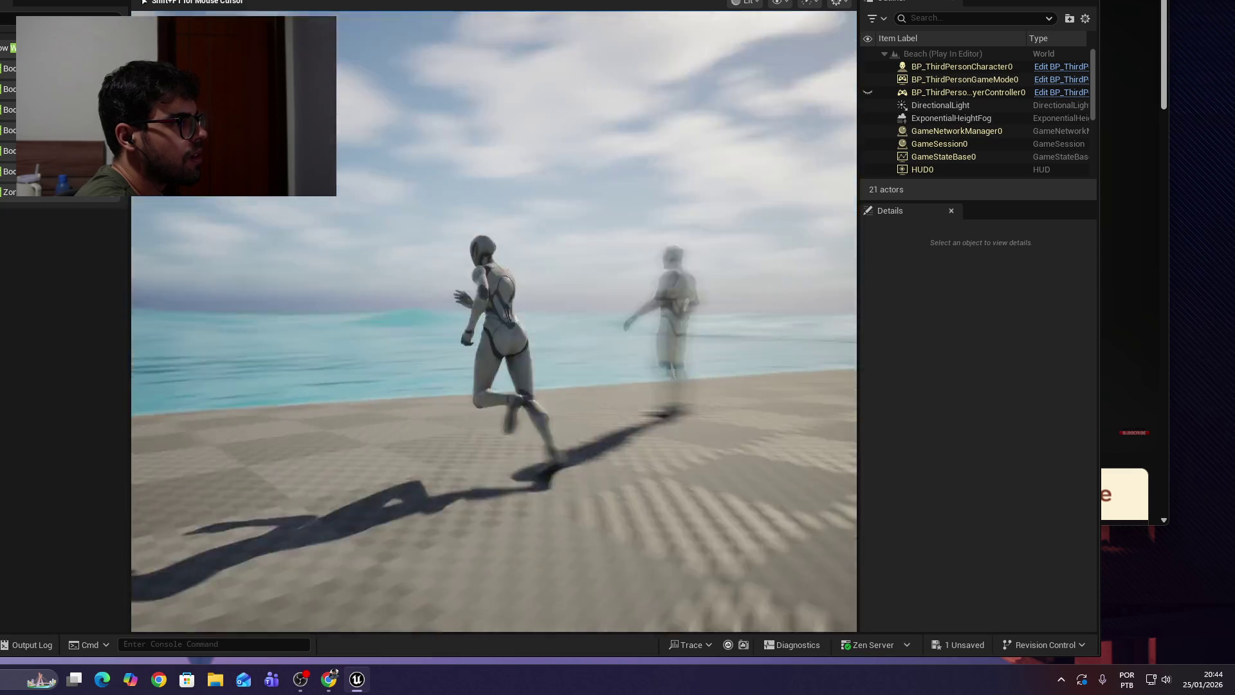
pyautogui.press('w')
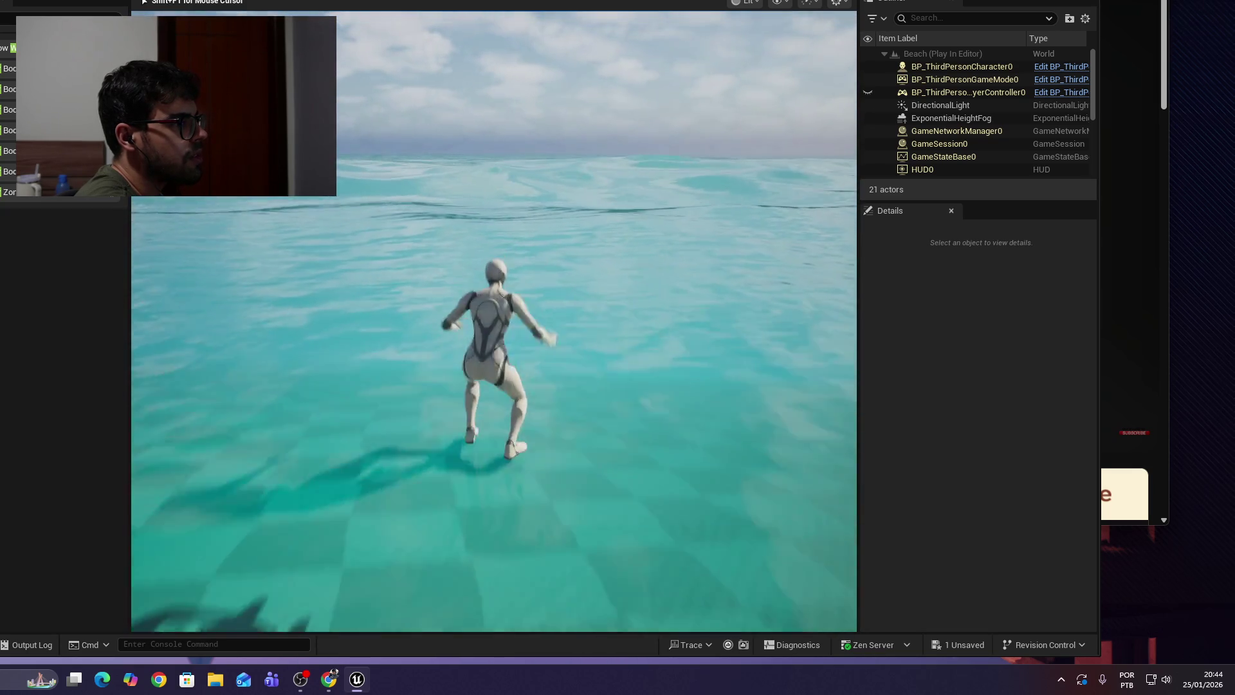
# Steer the character right and left across the water with repeated jumps, then stop the play-test.
pyautogui.press('d')
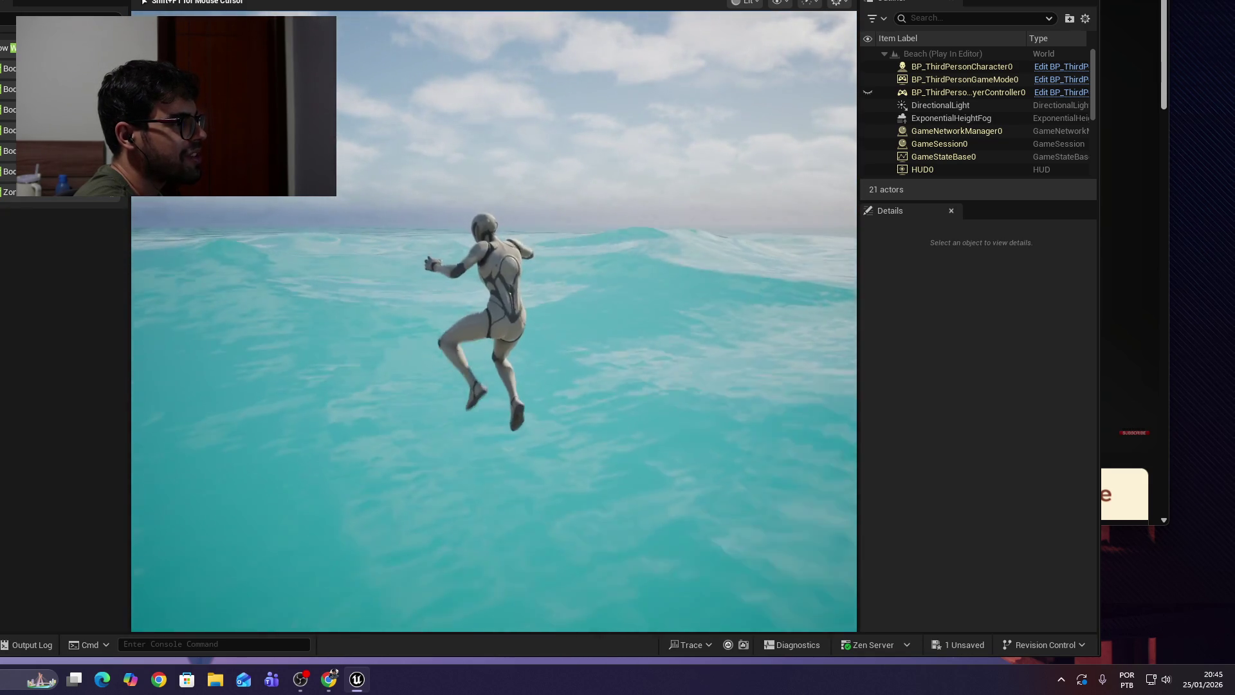
pyautogui.press('d')
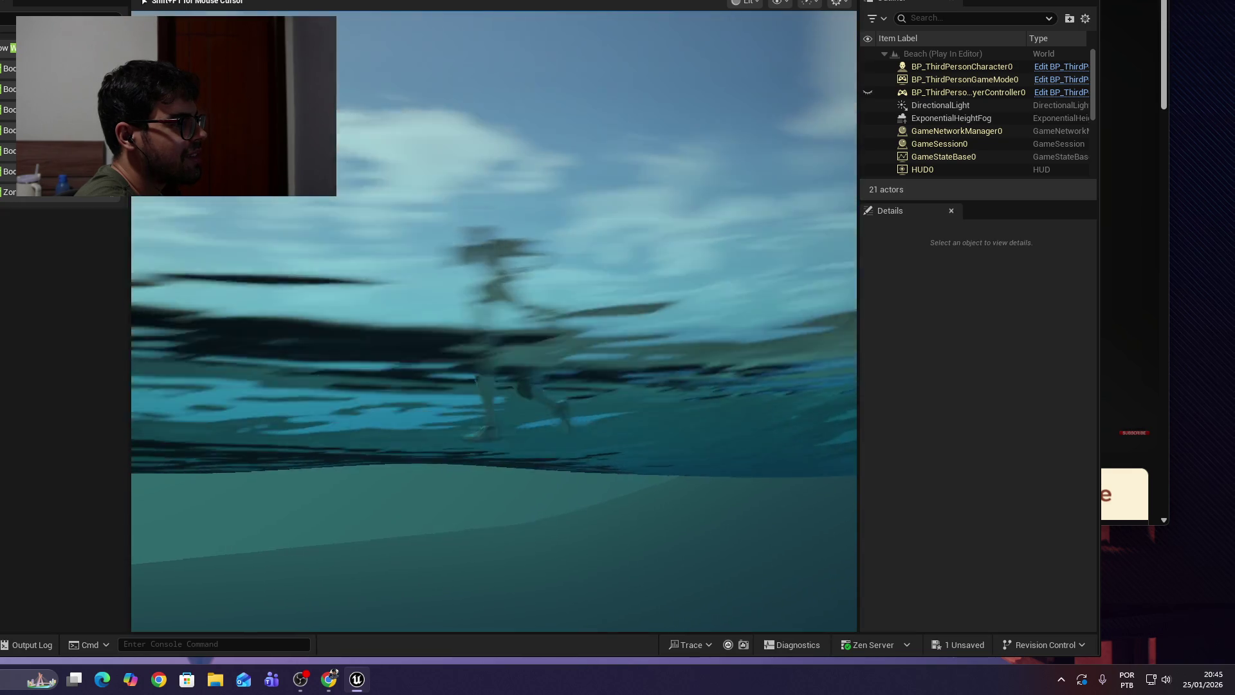
pyautogui.press('w')
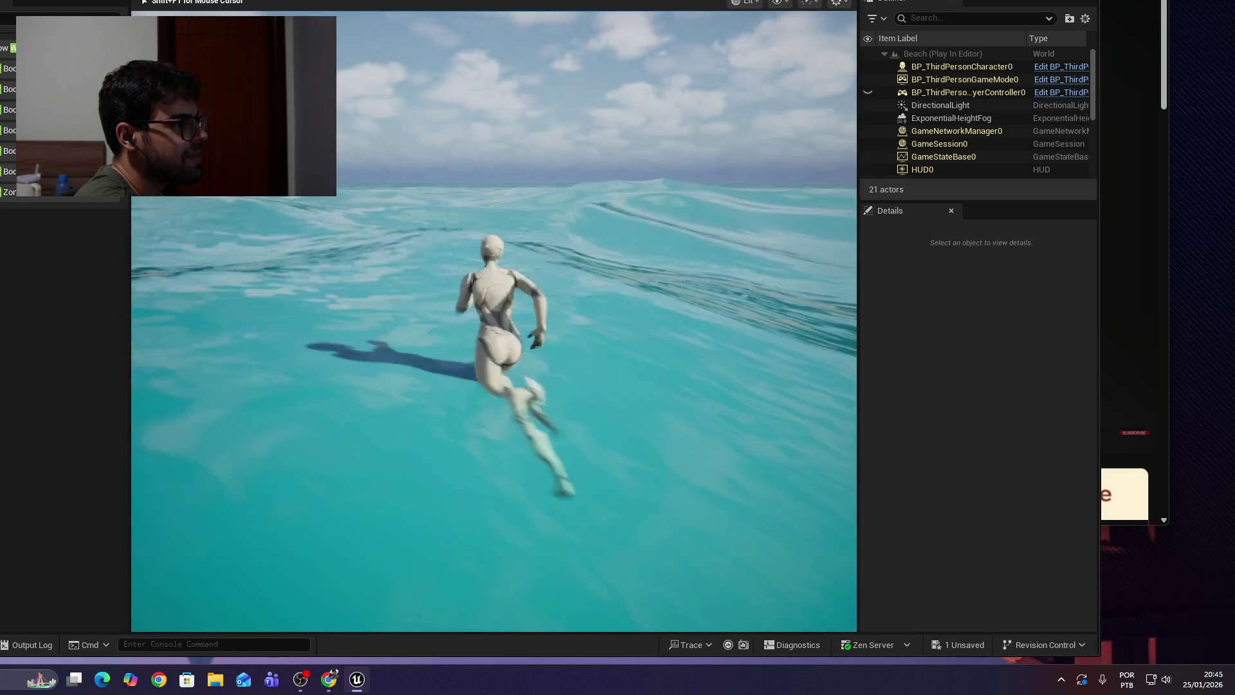
pyautogui.press('d')
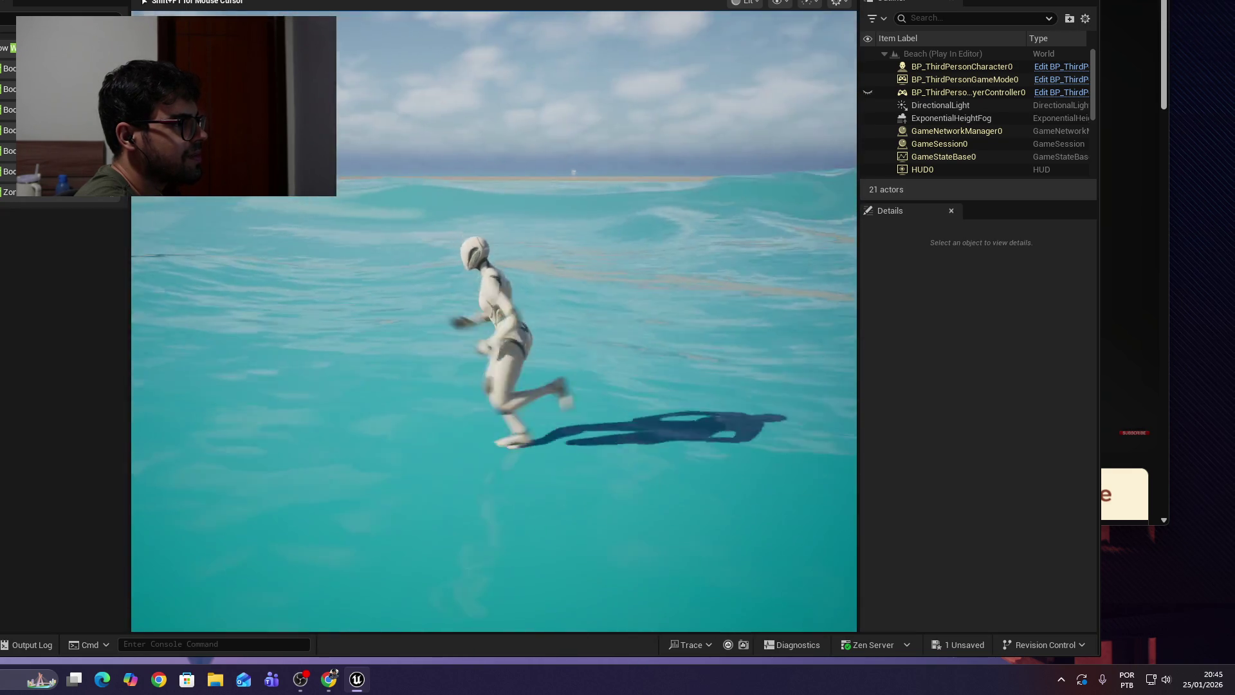
pyautogui.press('w')
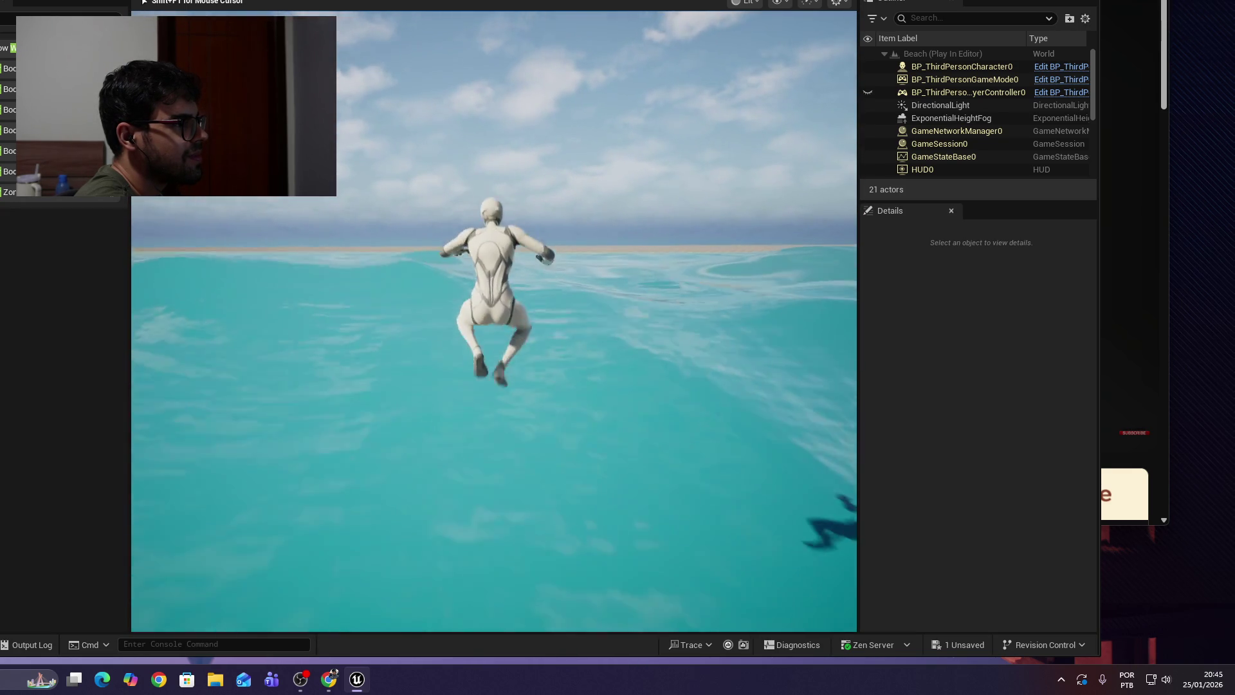
pyautogui.press('space')
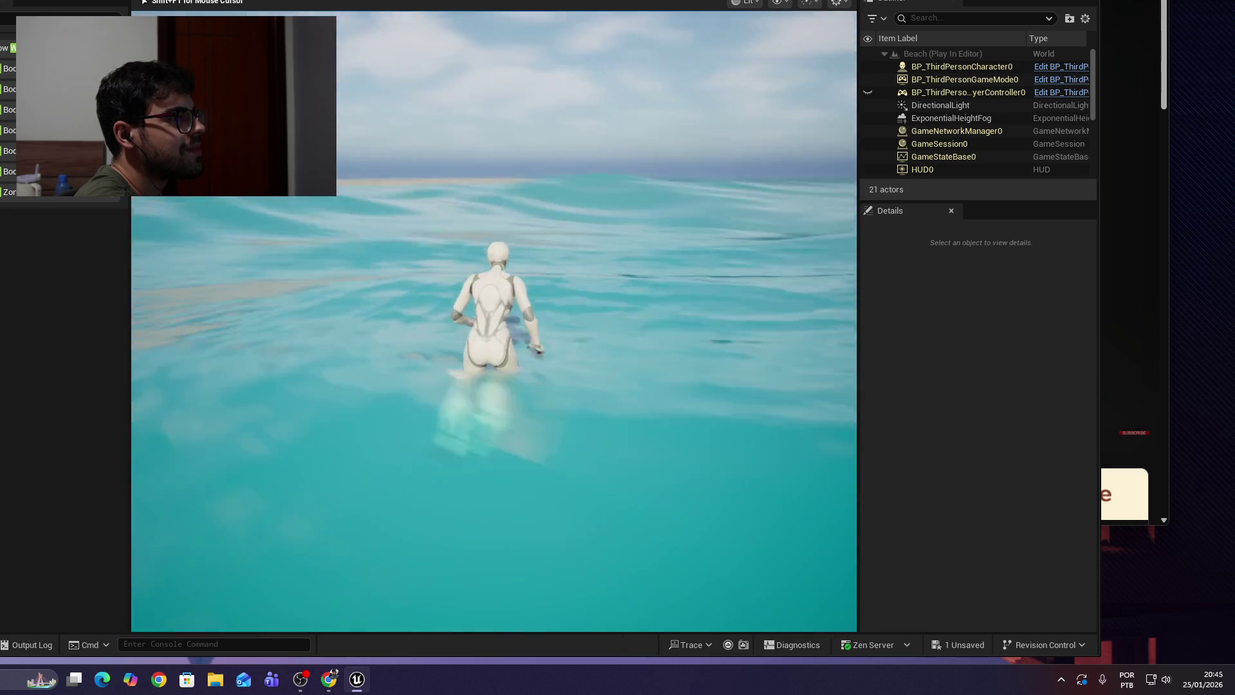
pyautogui.press('a')
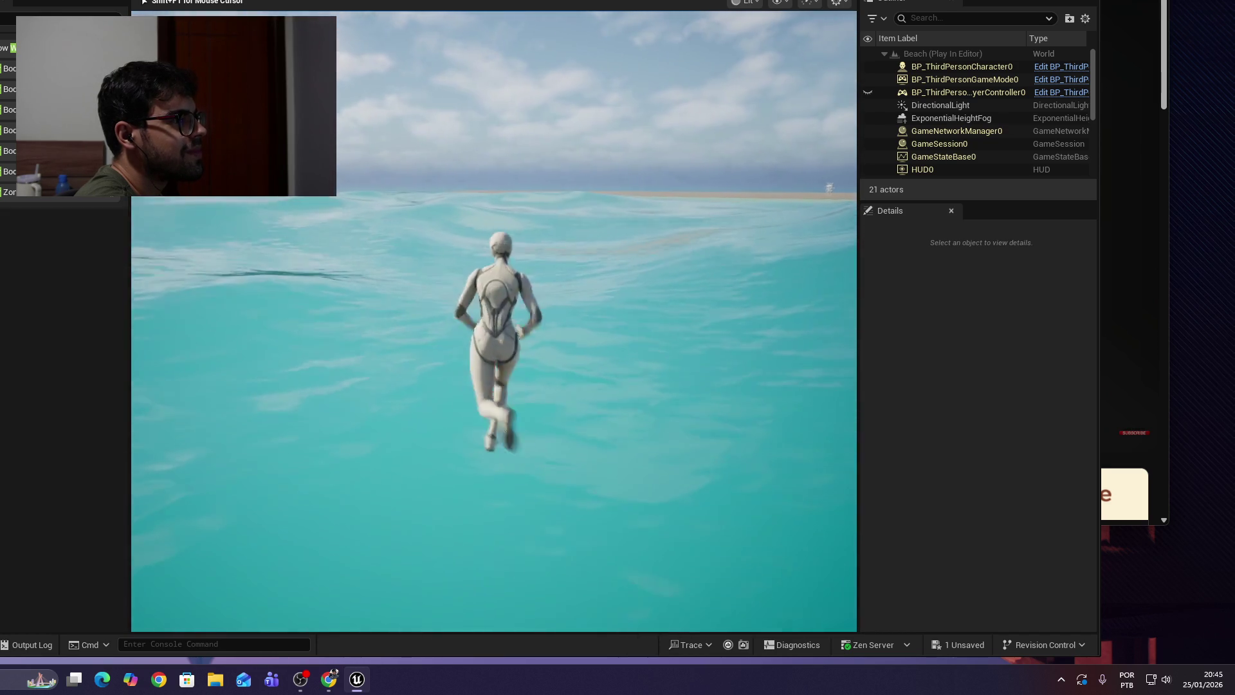
pyautogui.press('space')
pyautogui.press('space')
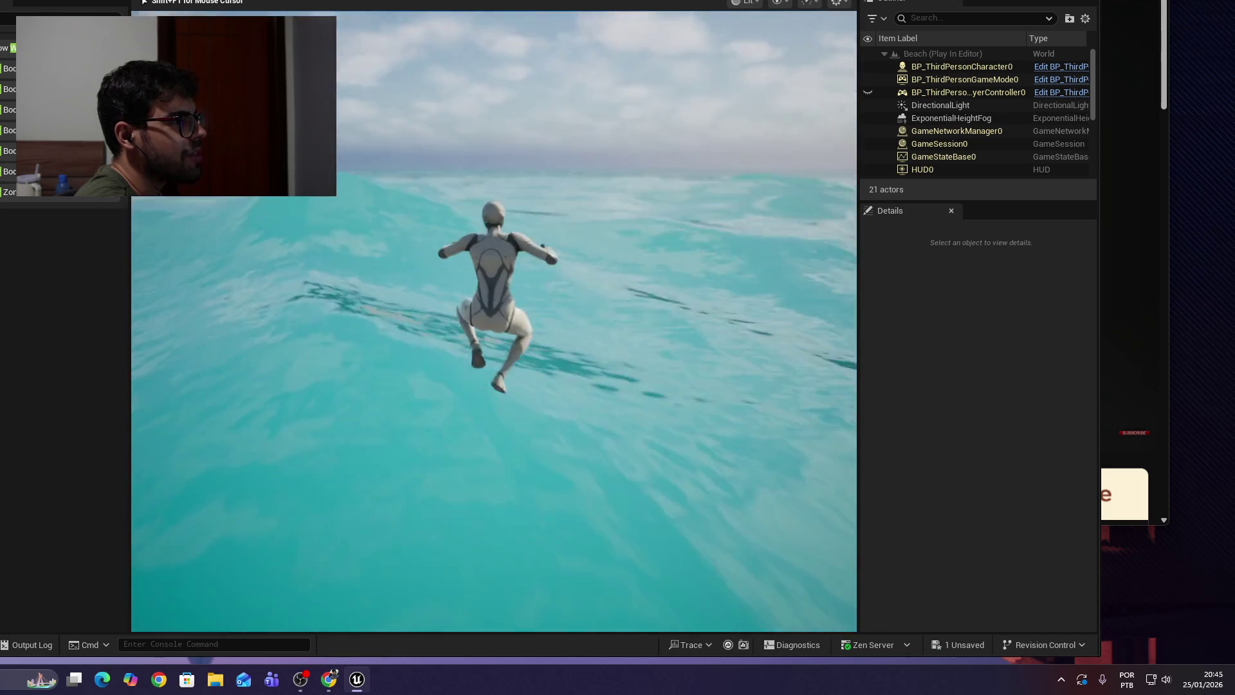
pyautogui.press('space')
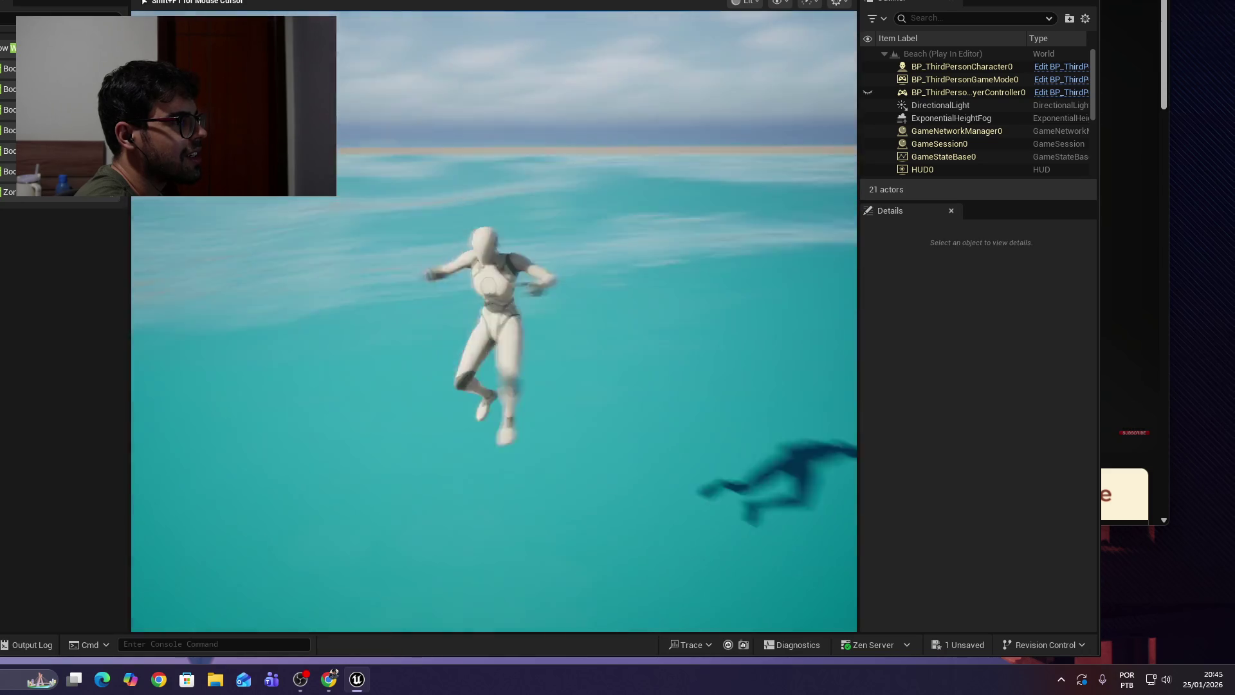
pyautogui.press('space')
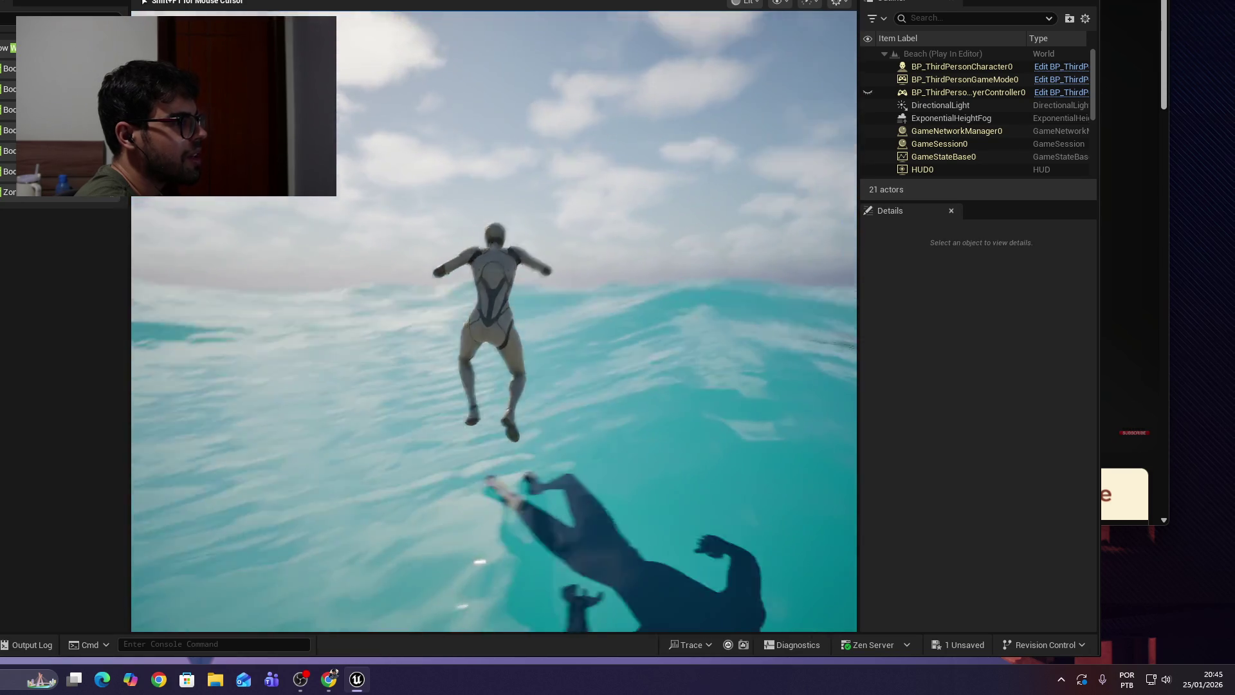
pyautogui.press('Escape')
pyautogui.click(192, 277)
# Fly the viewport camera up and over the sand to the mannequin, then bring up the YouTube tutorial.
pyautogui.press('e')
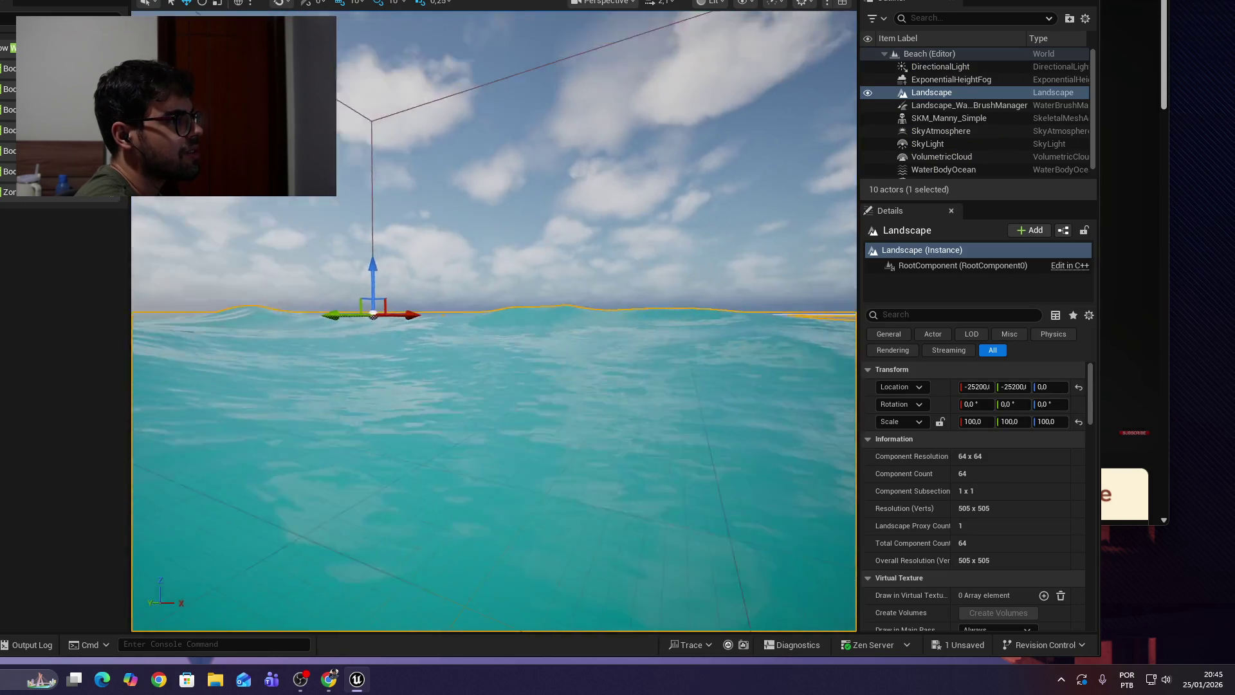
pyautogui.press('w')
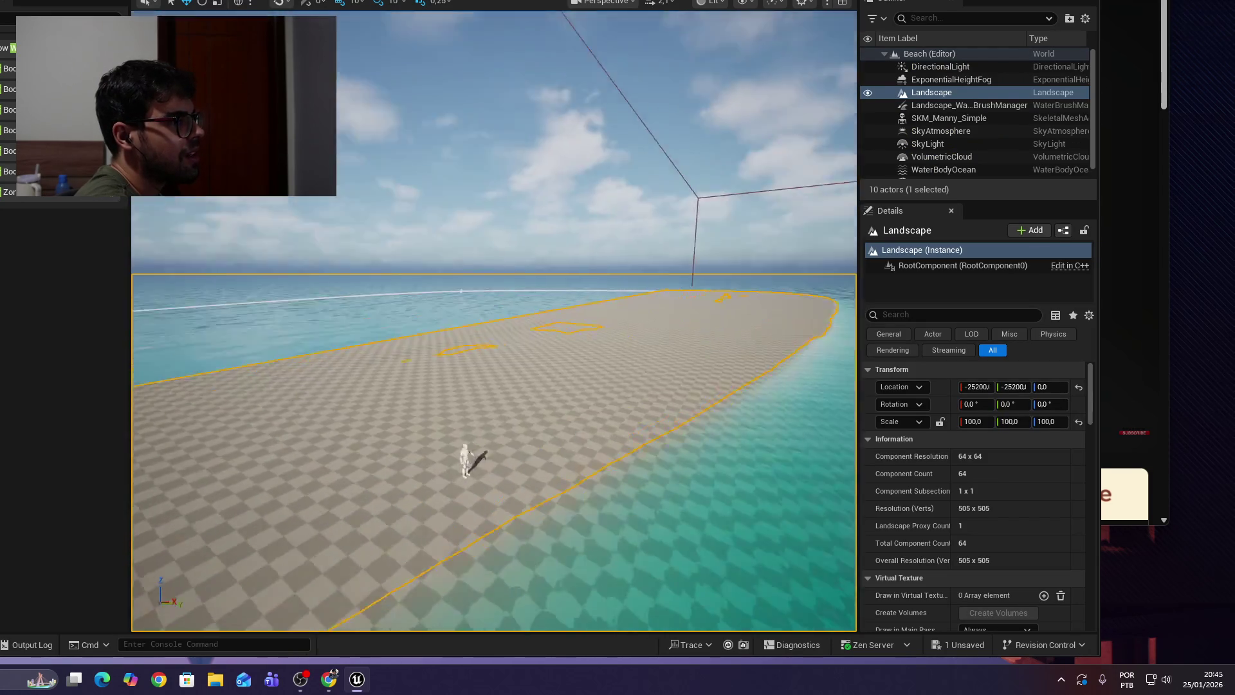
pyautogui.press('s')
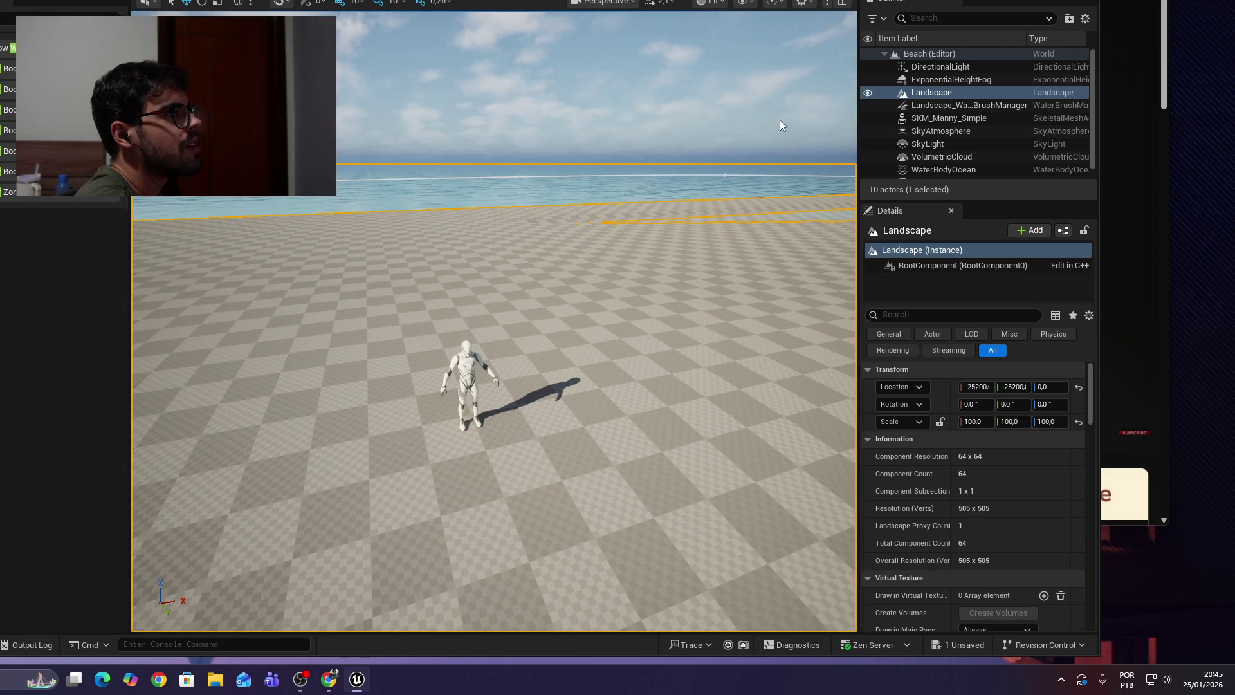
pyautogui.hotkey('alt', 'Tab')
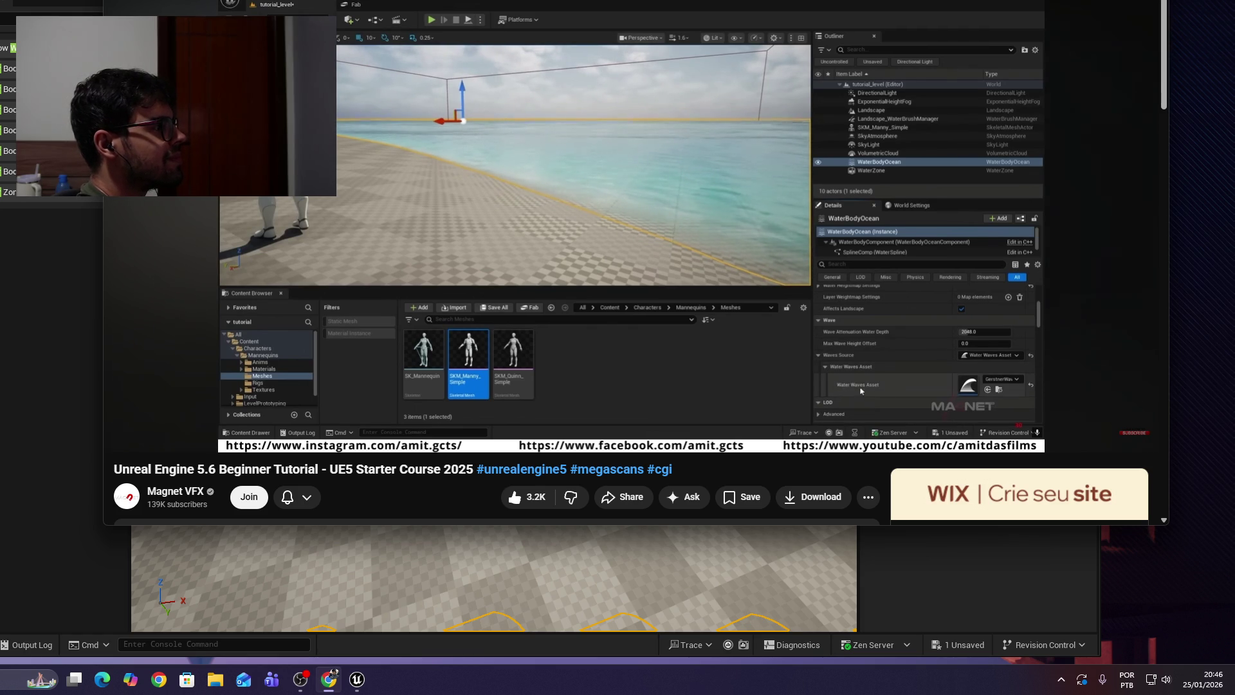
# Continue the tutorial past the sponsored ad to about 7:09, pausing and resuming along the way.
pyautogui.moveTo(751, 76)
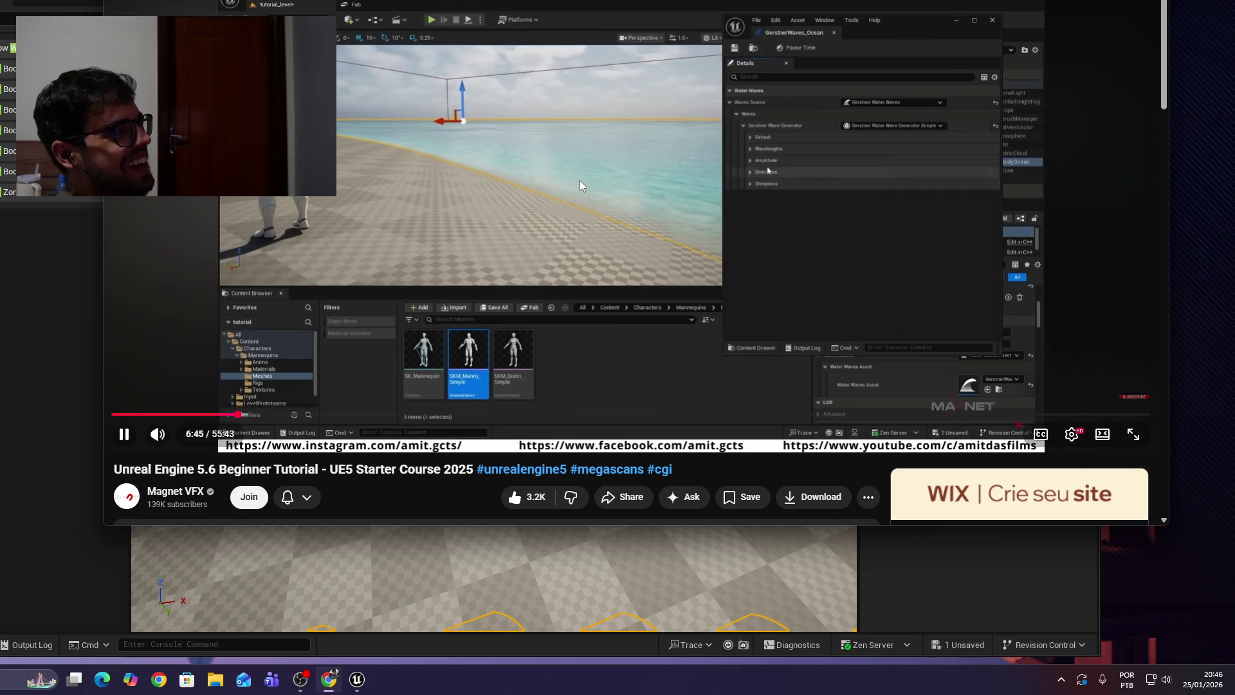
pyautogui.click(594, 228)
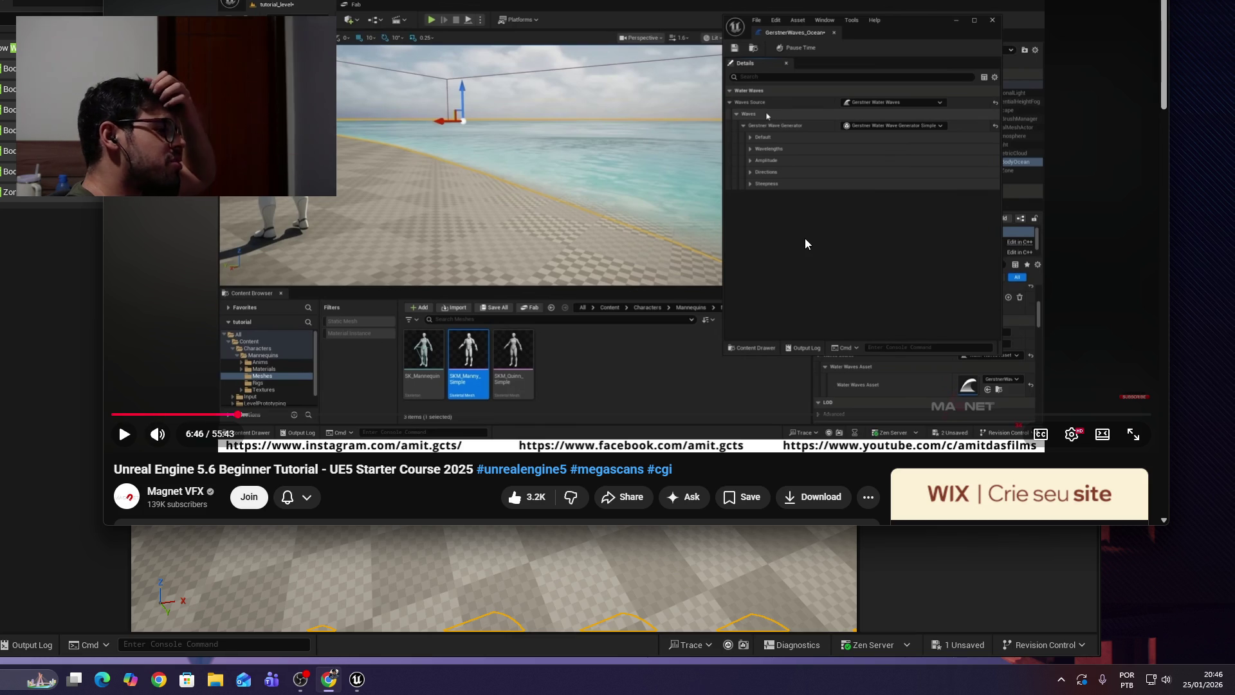
pyautogui.press('space')
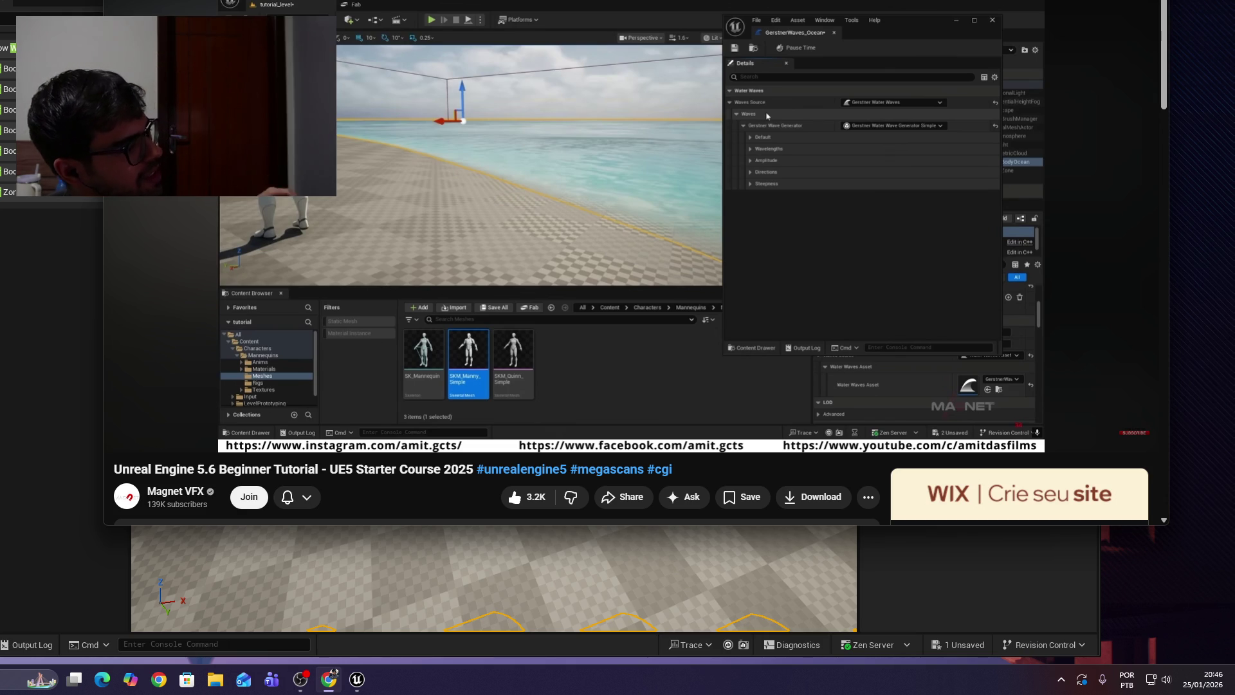
pyautogui.moveTo(1105, 190)
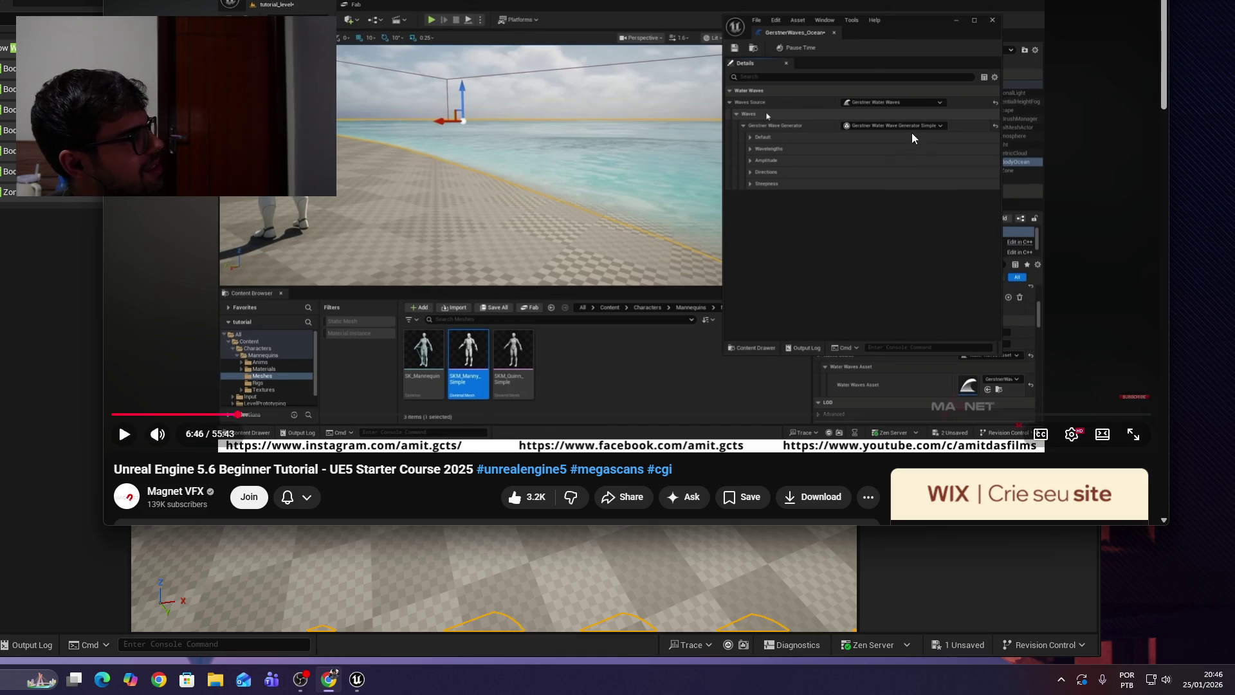
pyautogui.click(891, 172)
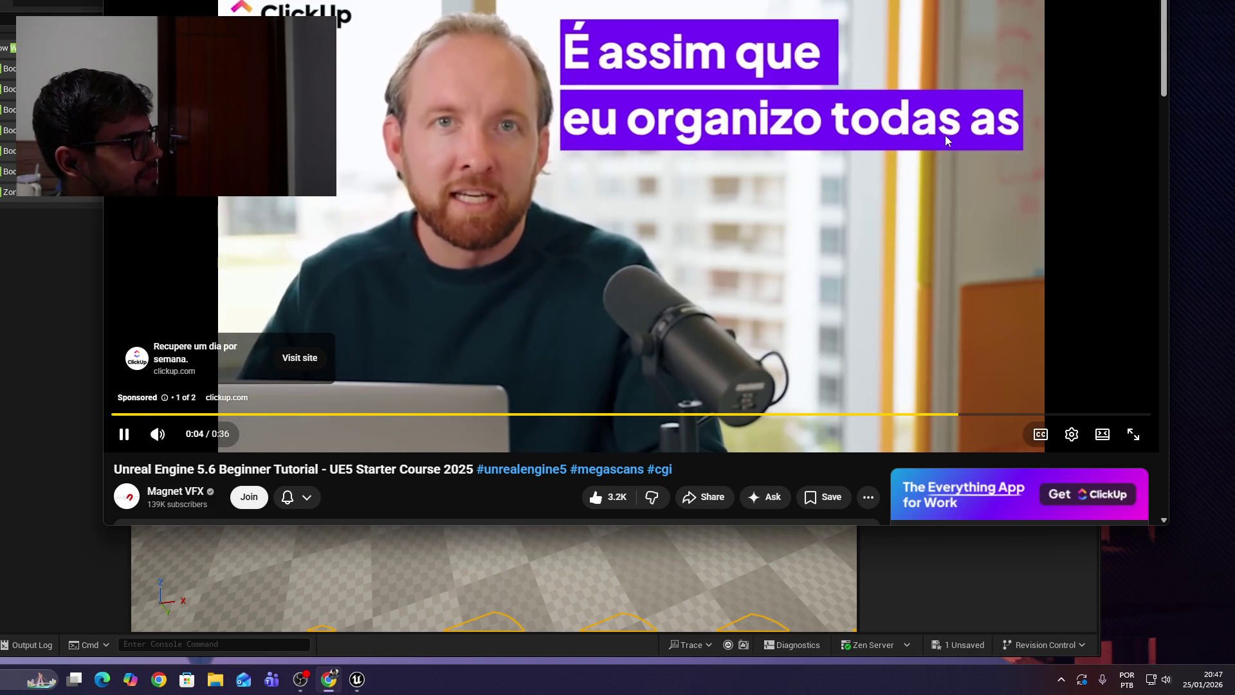
pyautogui.click(1101, 395)
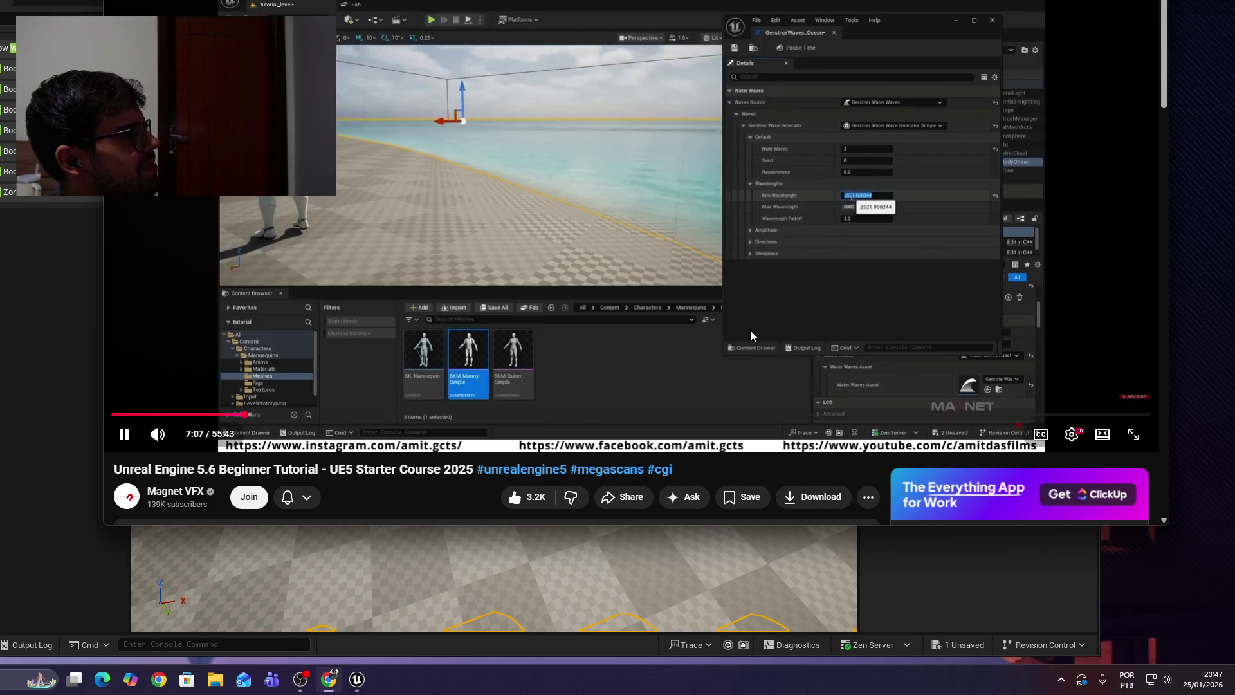
pyautogui.click(775, 255)
pyautogui.click(775, 256)
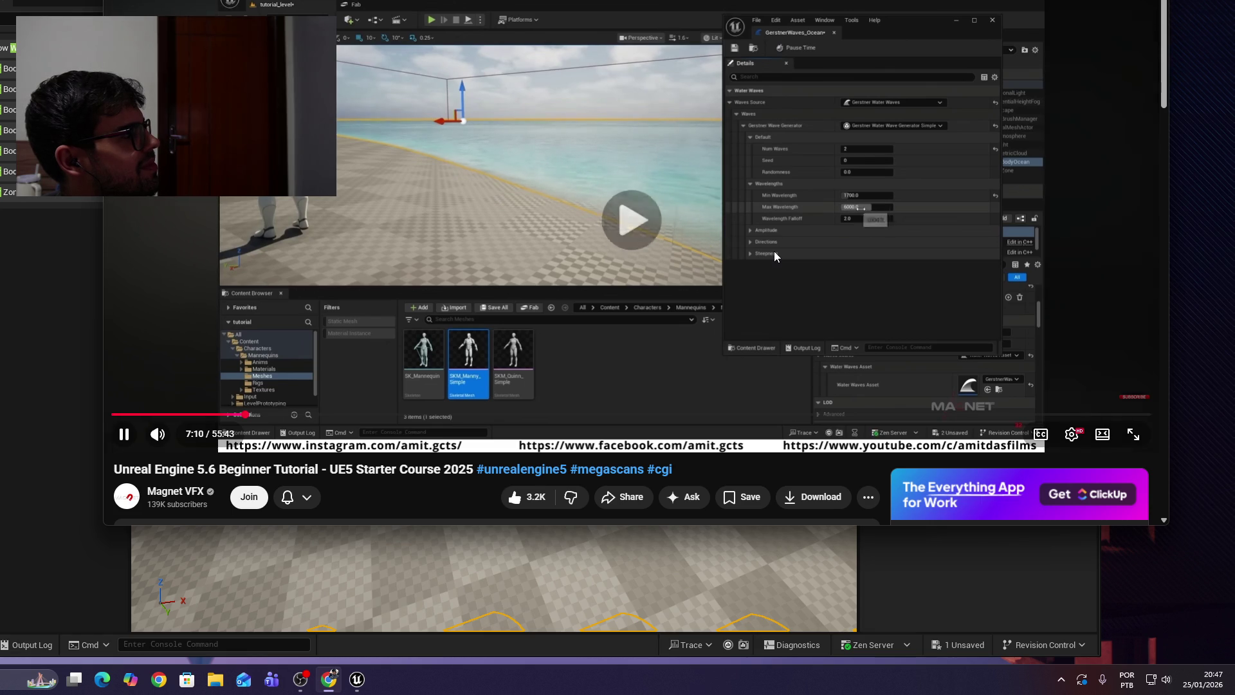
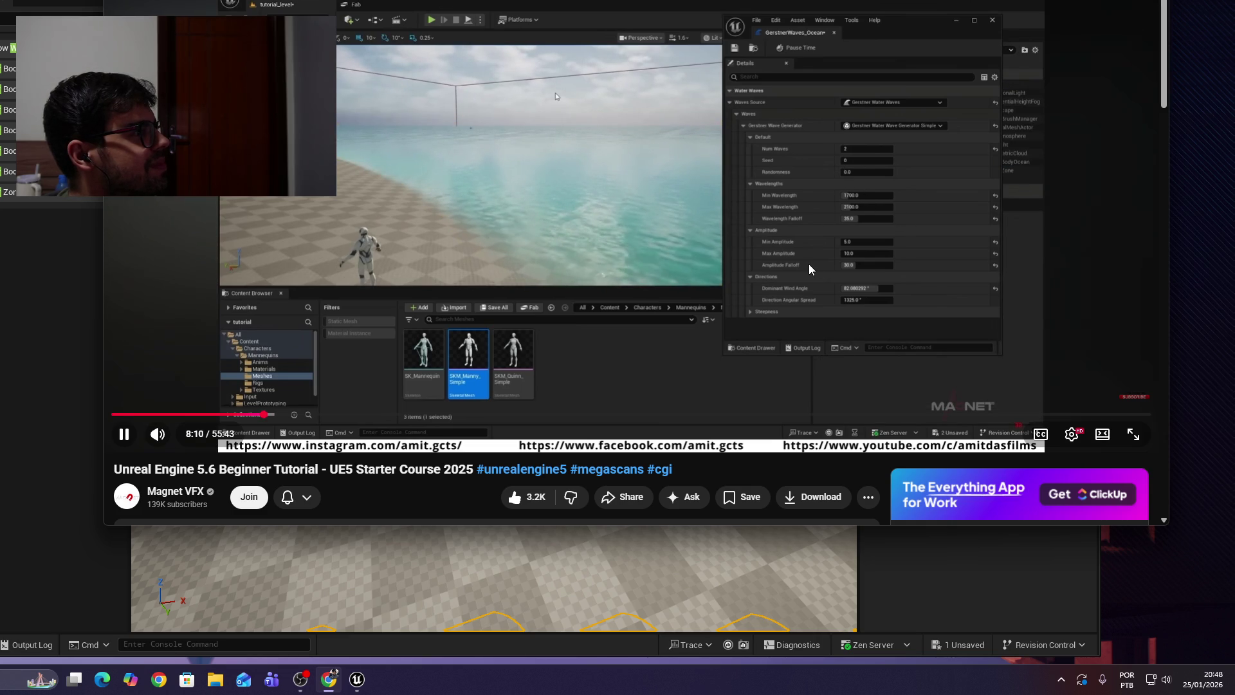
# Pause the tutorial at 8:10 and bring the Unreal Beach level back to the front.
pyautogui.press('space')
pyautogui.click(917, 601)
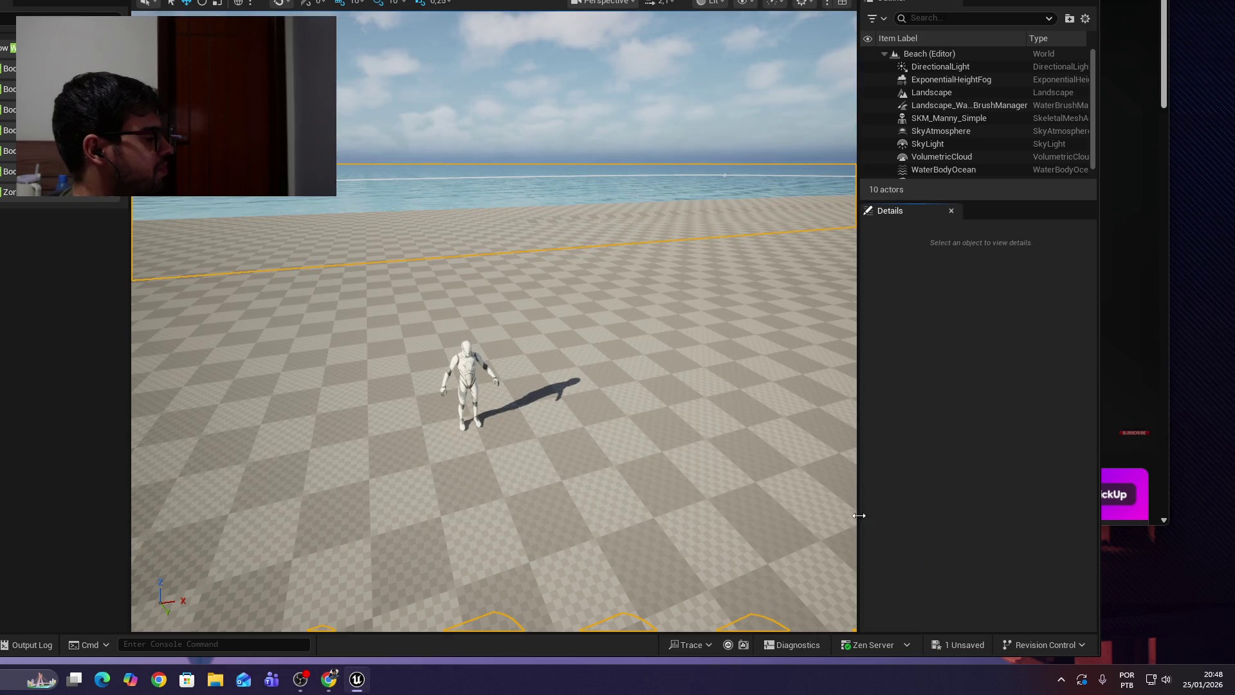
# Select WaterBodyOcean, expand its Waves Source, and open the GerstnerWaves_Ocean waves asset.
pyautogui.scroll(-1, 939, 170)
pyautogui.click(939, 170)
pyautogui.click(947, 161)
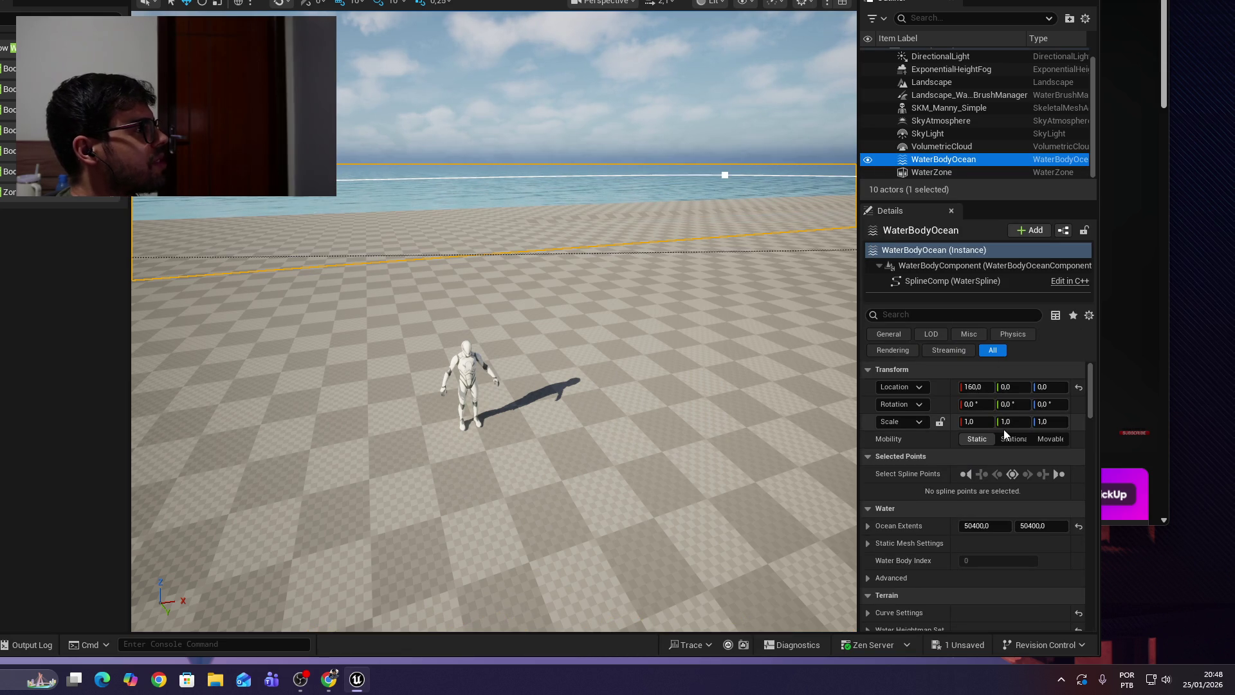
pyautogui.scroll(-5, 952, 560)
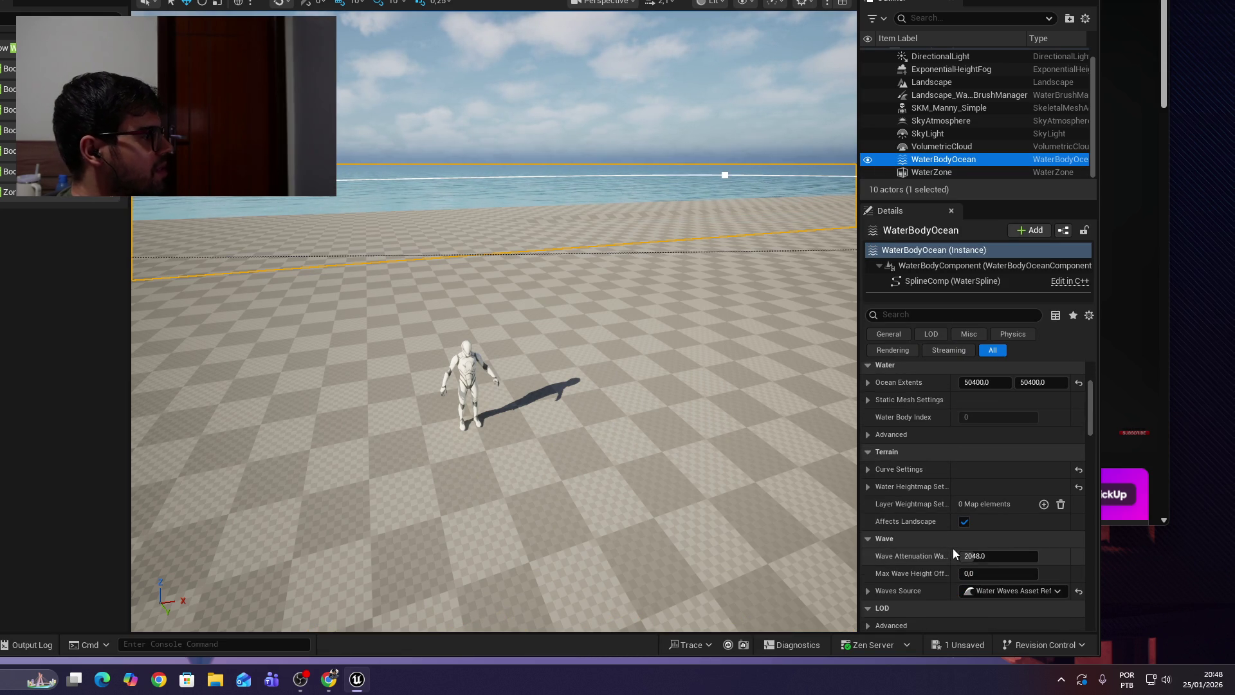
pyautogui.click(869, 529)
pyautogui.scroll(-2, 878, 544)
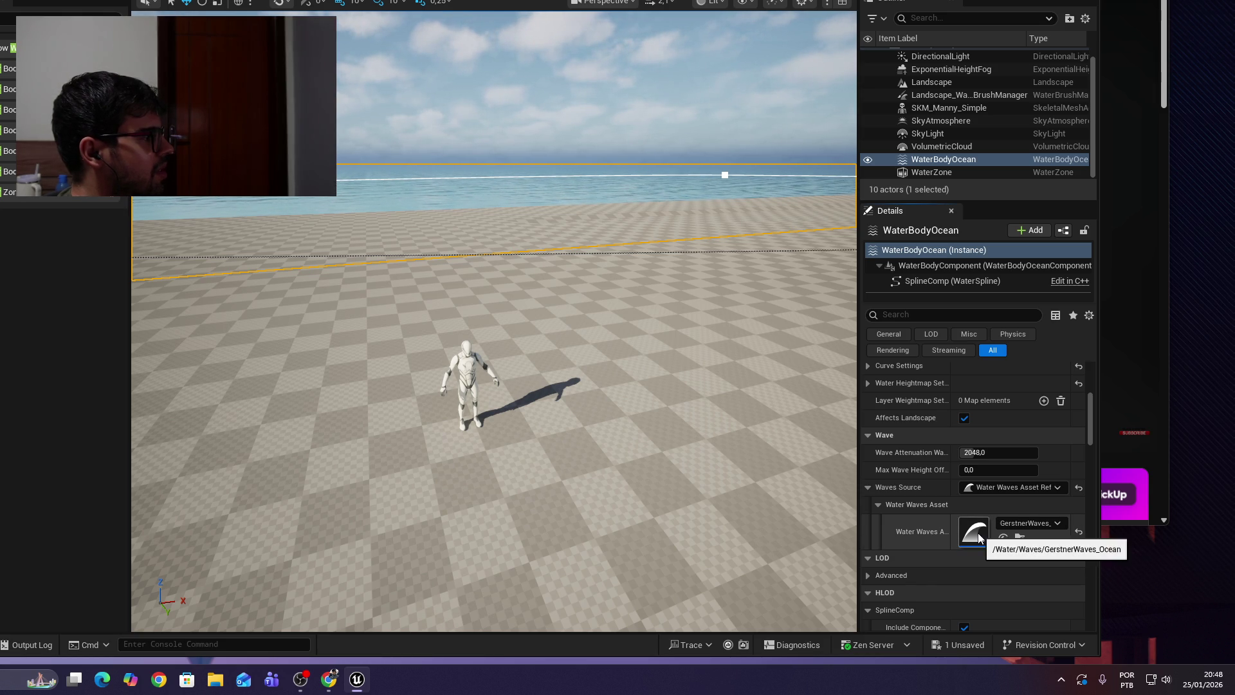
pyautogui.moveTo(949, 532)
pyautogui.mouseDown()
pyautogui.moveTo(990, 529)
pyautogui.moveTo(936, 532)
pyautogui.mouseUp()
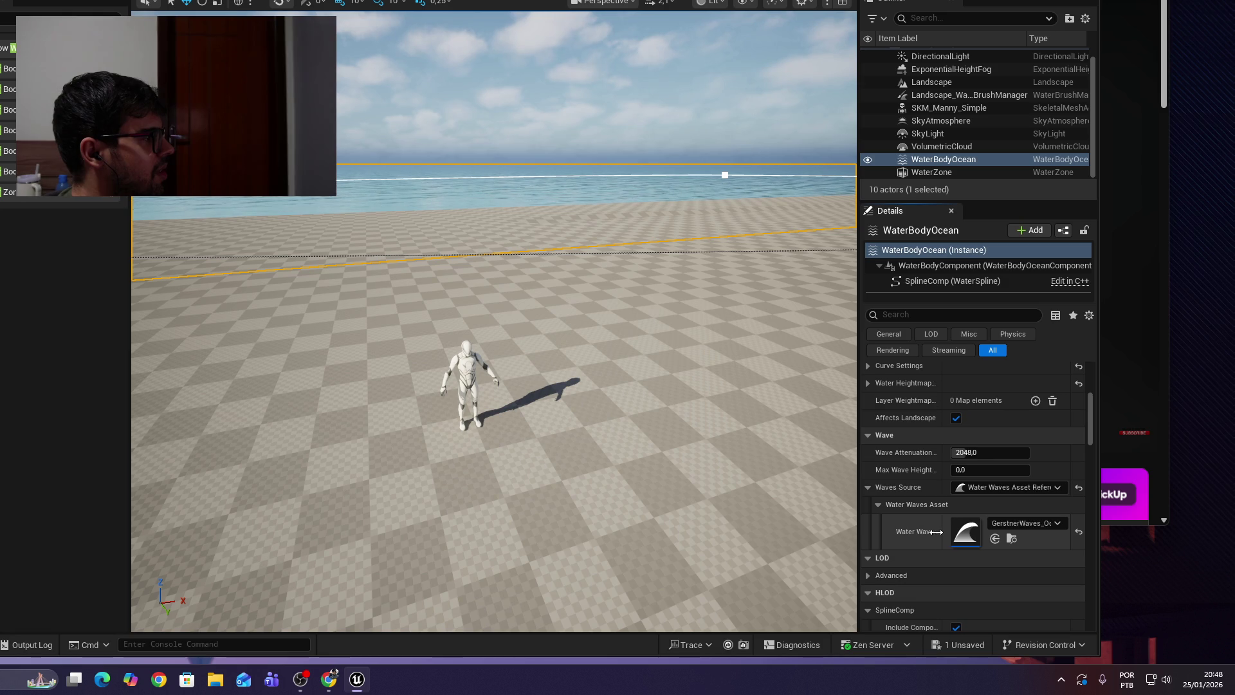
pyautogui.doubleClick(971, 533)
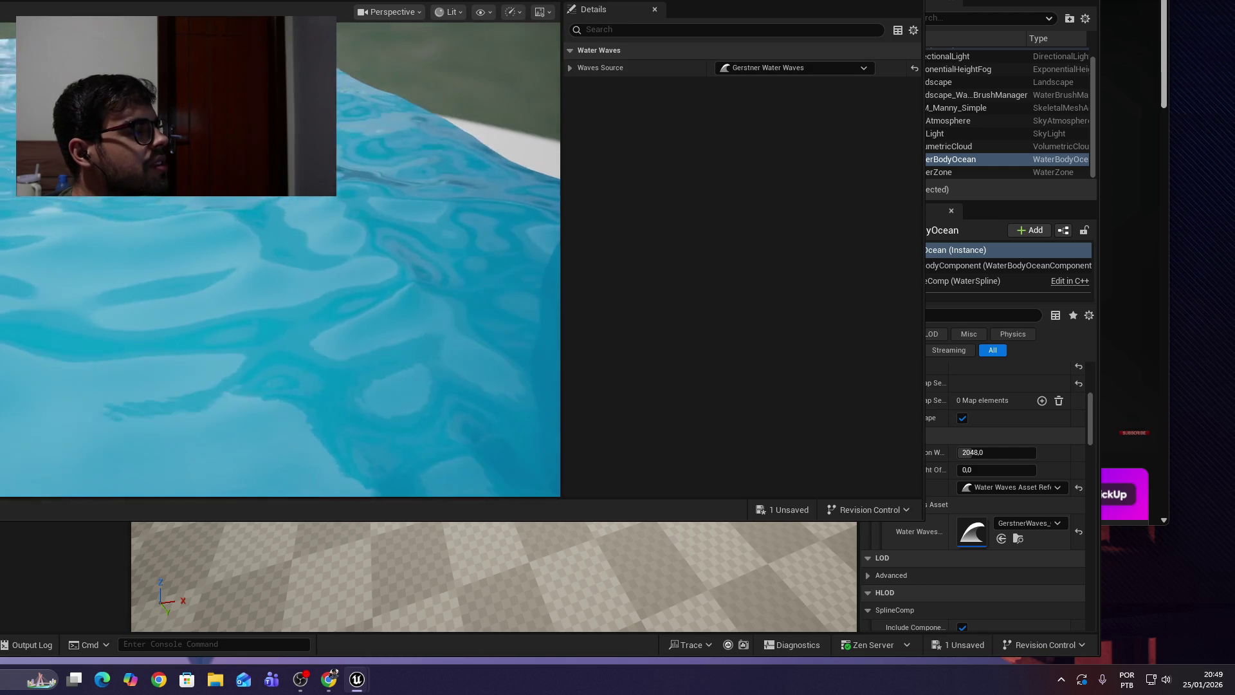
# Close the GerstnerWaves_Ocean editor, leave Waves Source unchanged, and go back to the tutorial.
pyautogui.hotkey('alt', 'F4')
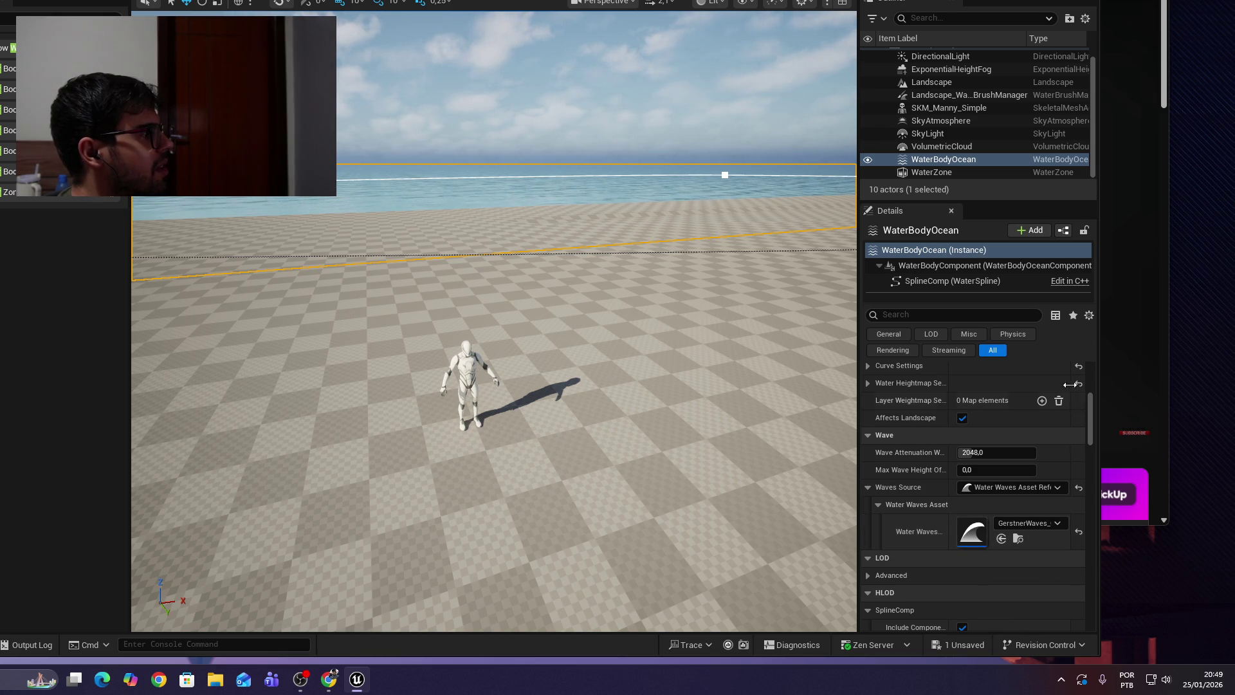
pyautogui.click(1029, 487)
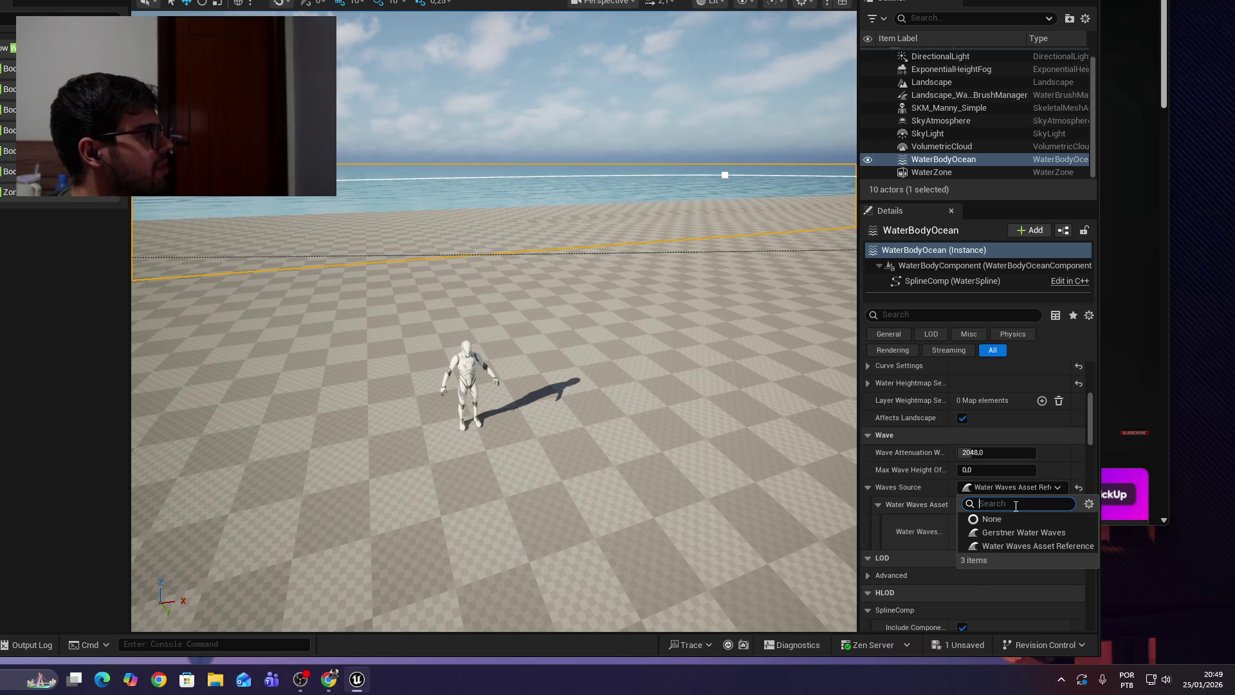
pyautogui.click(1021, 484)
pyautogui.click(1149, 327)
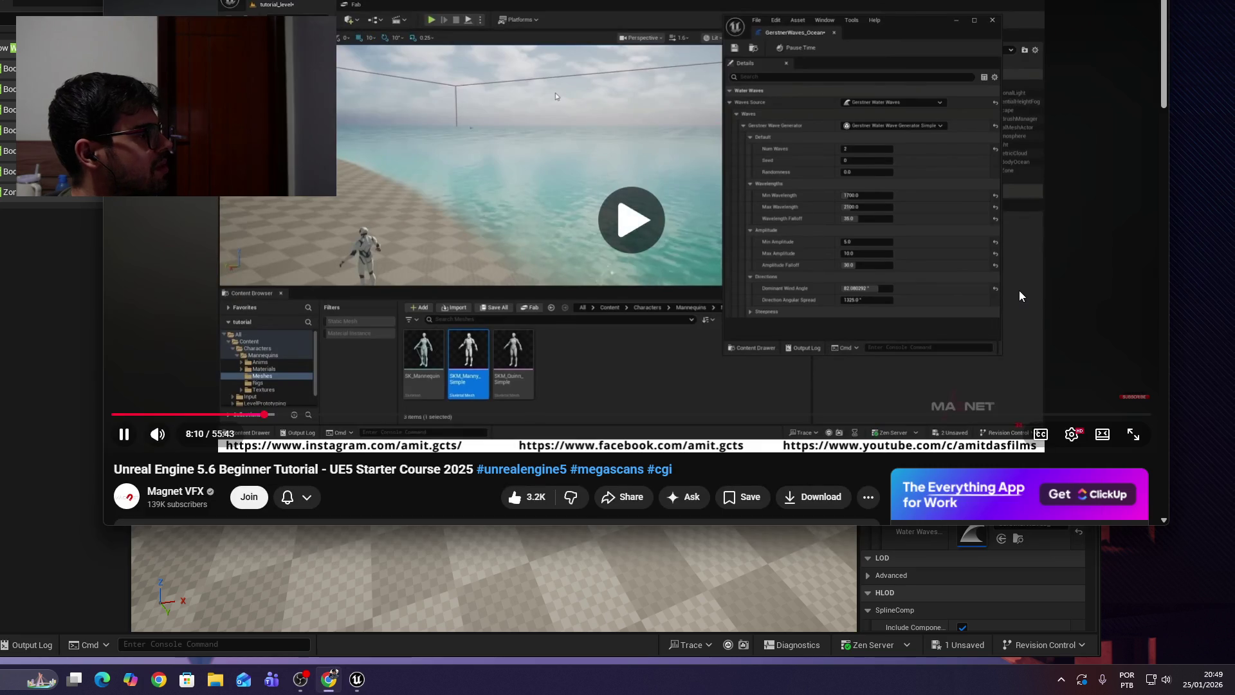
# Rewind the tutorial to 6:23, then skip forward to about 6:38.
pyautogui.press('Left')
pyautogui.press('Left')
pyautogui.press('Left')
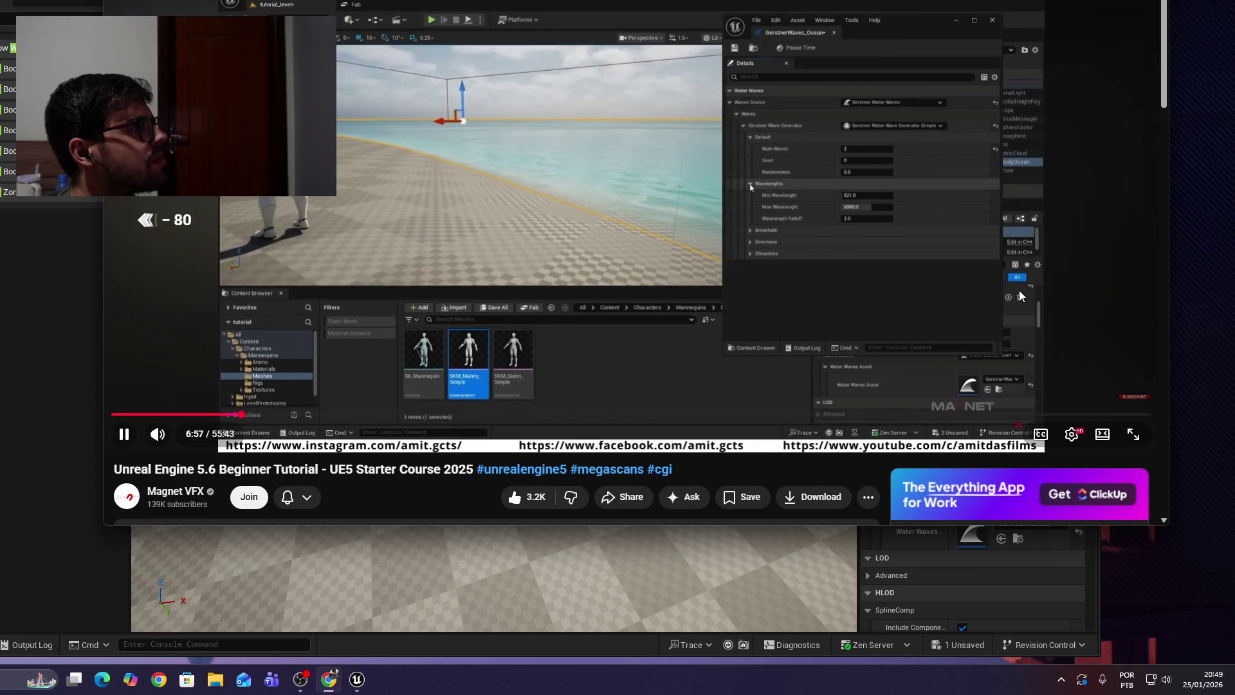
pyautogui.press('Left')
pyautogui.press('Left')
pyautogui.press('Left')
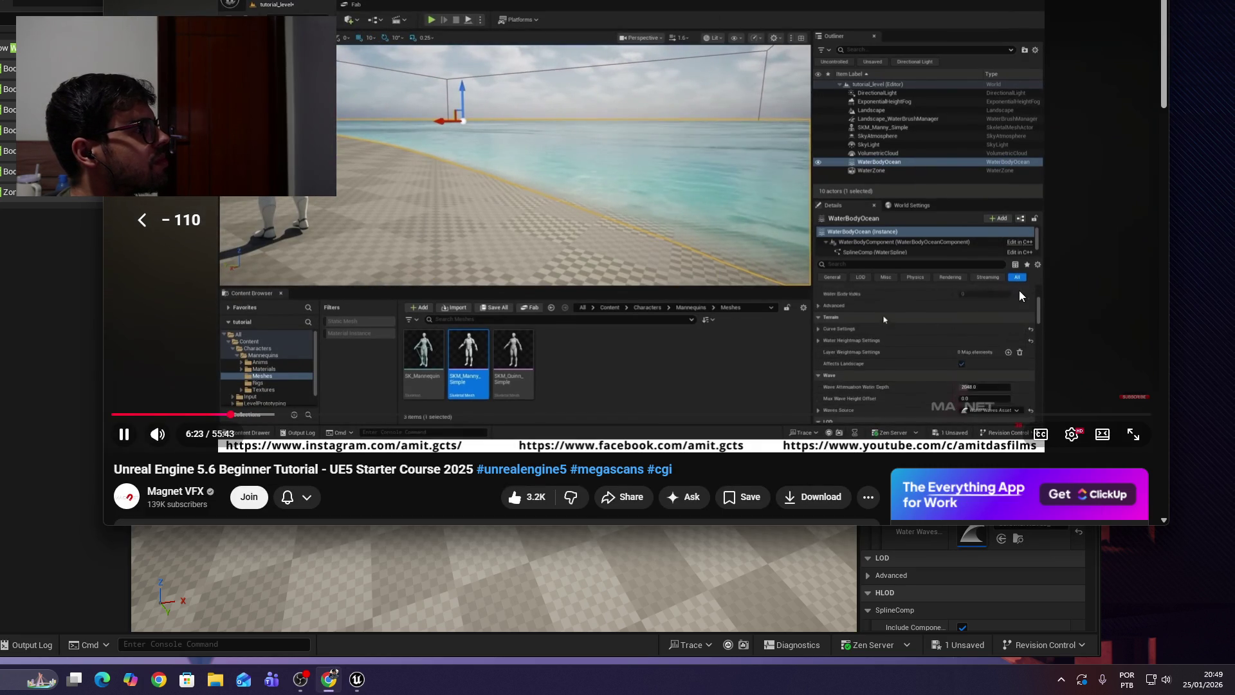
pyautogui.press('Right')
pyautogui.press('Right')
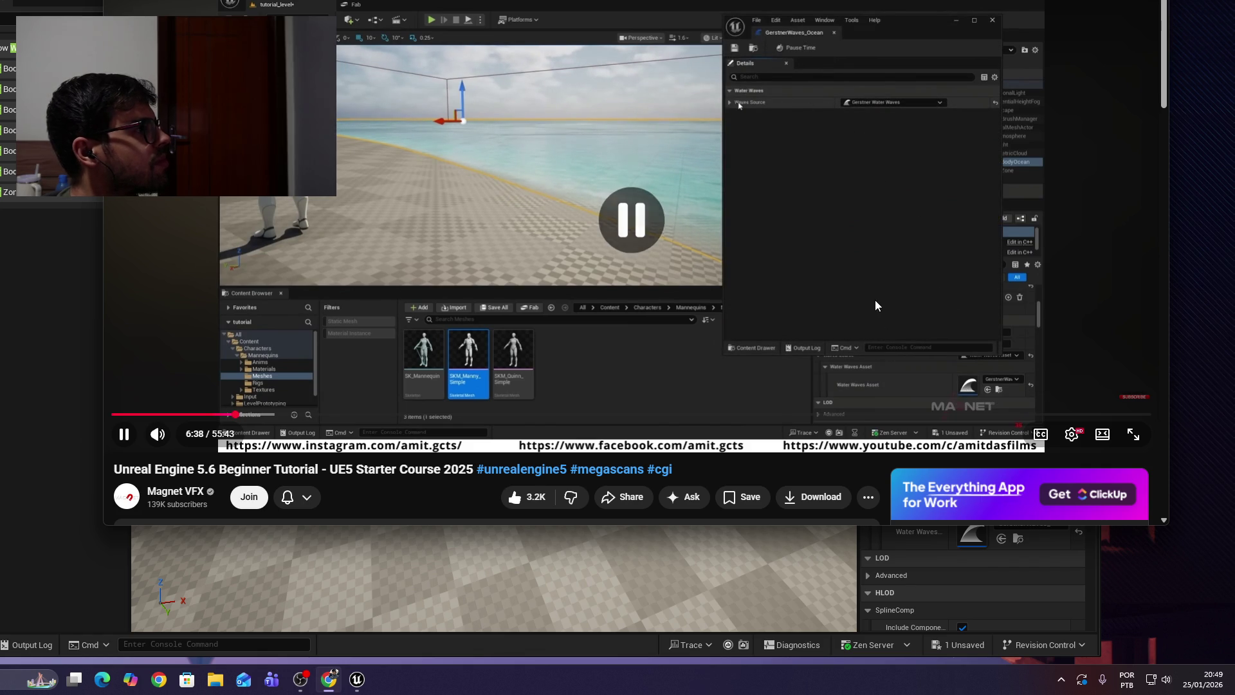
# Fly the camera around the ocean and sand shoreline, then select WaterBodyOcean.
pyautogui.click(743, 564)
pyautogui.moveTo(617, 329)
pyautogui.mouseDown()
pyautogui.moveTo(463, 296)
pyautogui.moveTo(604, 302)
pyautogui.moveTo(611, 244)
pyautogui.moveTo(621, 306)
pyautogui.mouseUp()
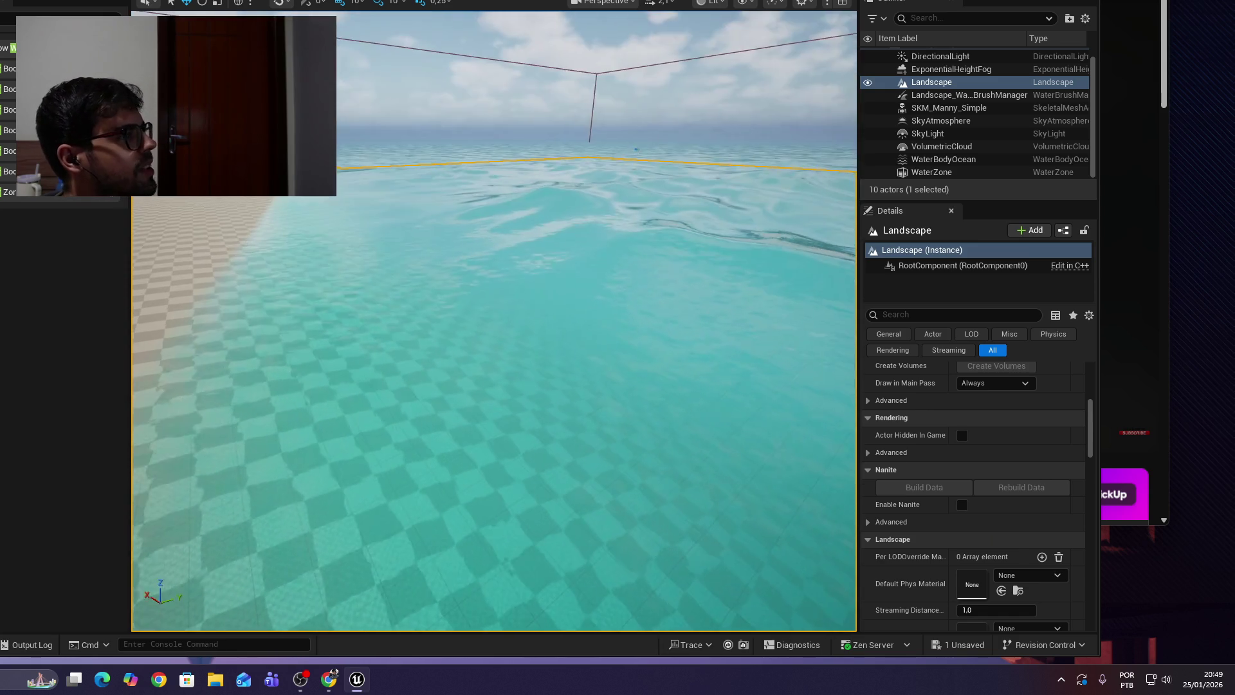
pyautogui.moveTo(621, 307)
pyautogui.mouseDown()
pyautogui.moveTo(621, 244)
pyautogui.moveTo(620, 290)
pyautogui.moveTo(573, 270)
pyautogui.mouseUp()
pyautogui.moveTo(566, 405)
pyautogui.mouseDown()
pyautogui.moveTo(604, 406)
pyautogui.moveTo(566, 405)
pyautogui.moveTo(591, 405)
pyautogui.mouseUp()
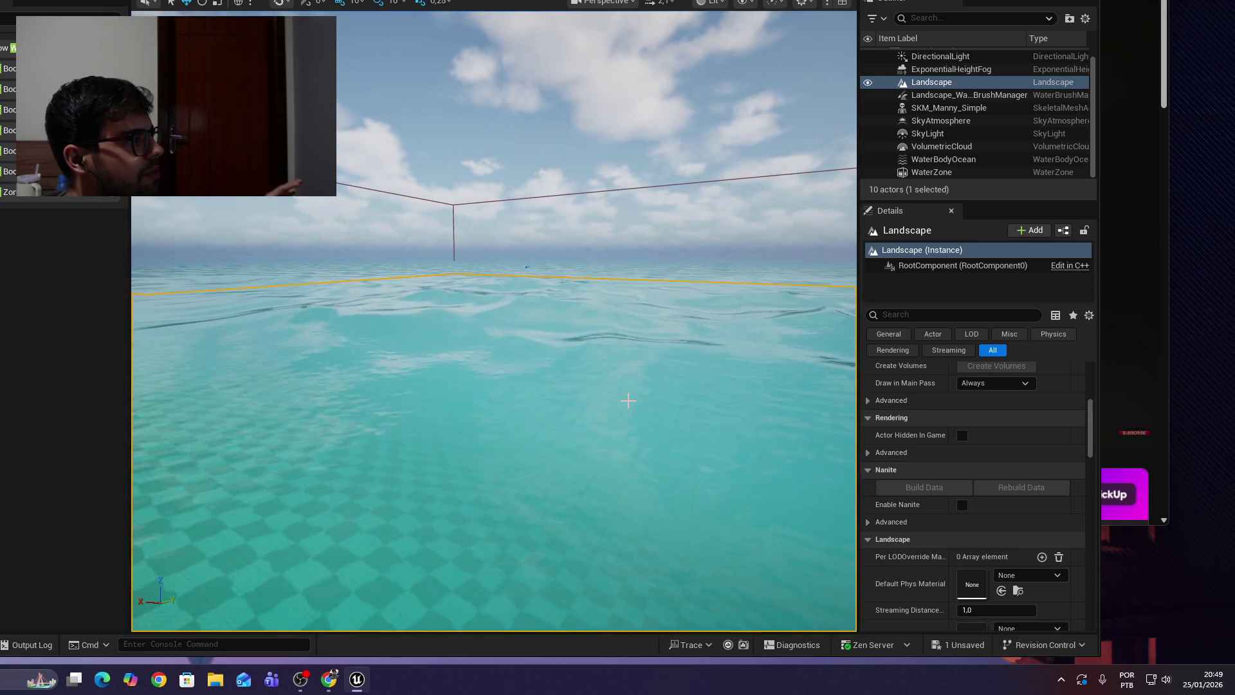
pyautogui.moveTo(622, 401); pyautogui.dragTo(513, 430)
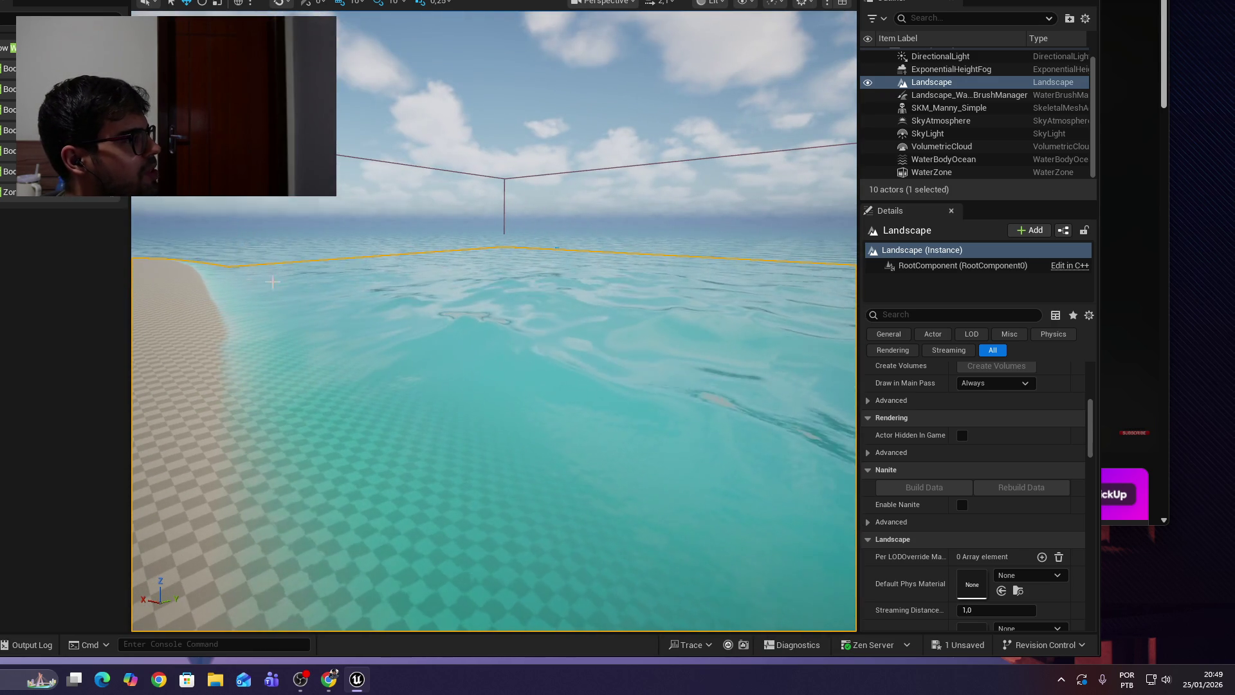
pyautogui.moveTo(753, 493)
pyautogui.mouseDown()
pyautogui.moveTo(753, 514)
pyautogui.moveTo(743, 470)
pyautogui.mouseUp()
pyautogui.moveTo(783, 543)
pyautogui.mouseDown()
pyautogui.moveTo(817, 539)
pyautogui.moveTo(783, 543)
pyautogui.mouseUp()
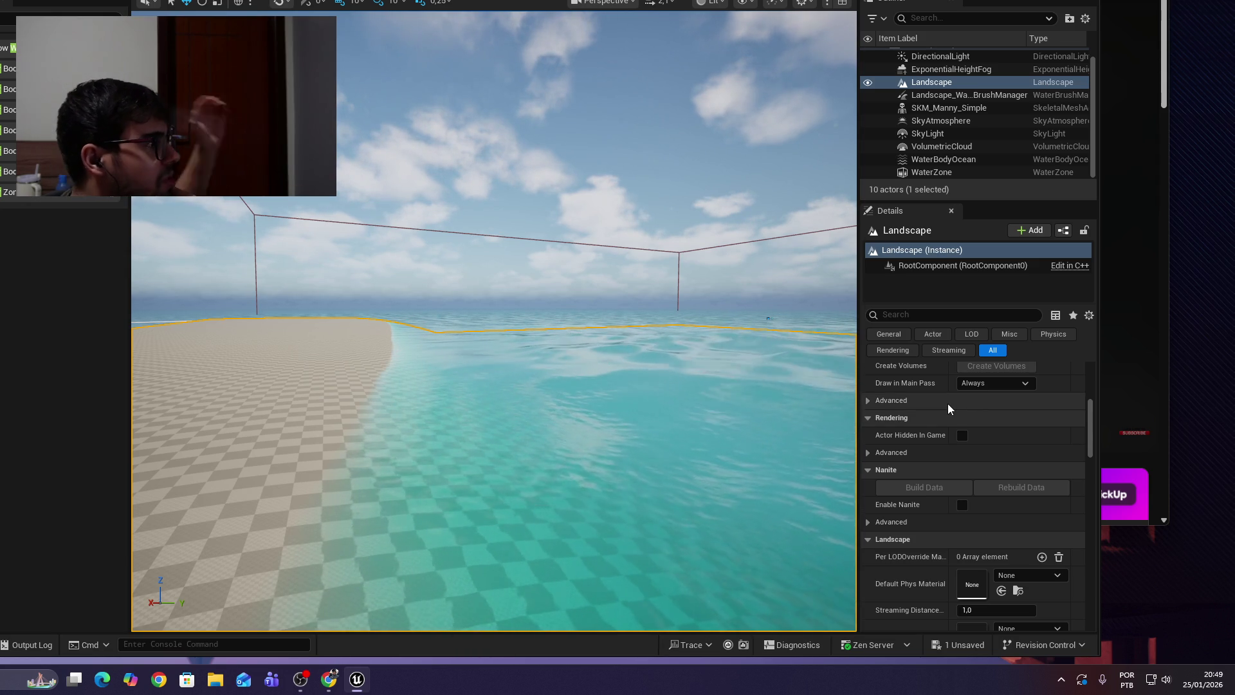
pyautogui.click(955, 159)
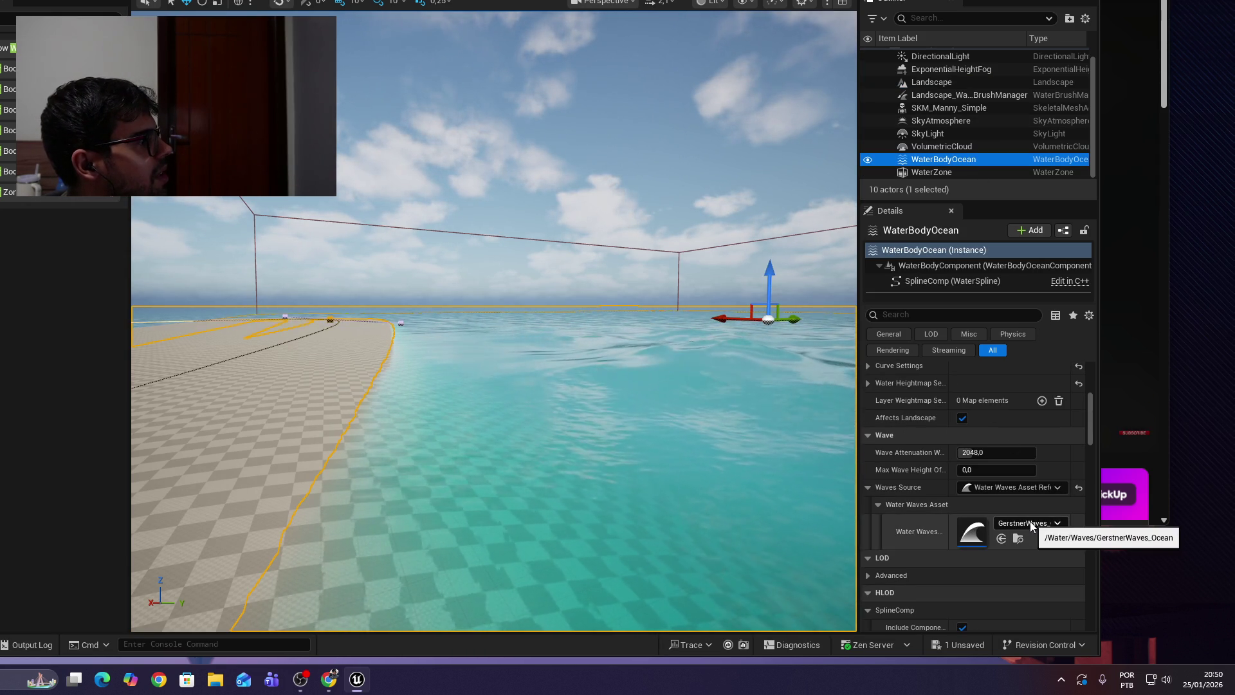
# Open GerstnerWaves_Ocean and expand the Gerstner wave generator settings down to Num Waves.
pyautogui.click(1028, 522)
pyautogui.click(1028, 522)
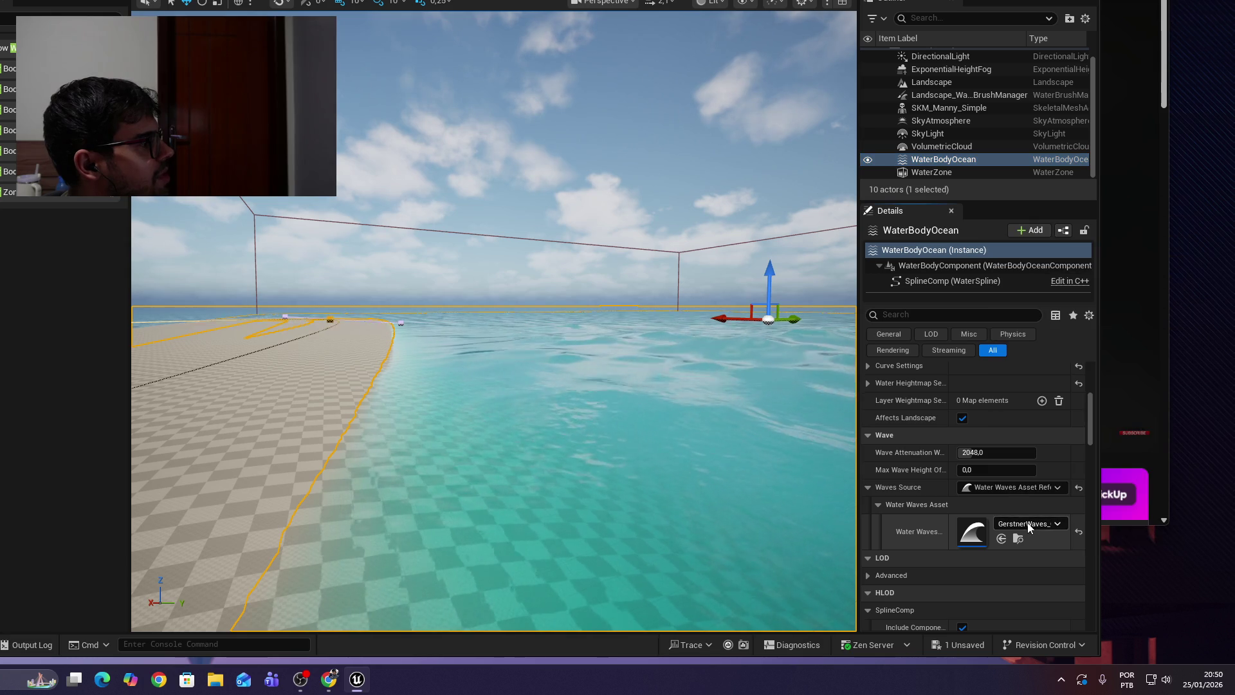
pyautogui.doubleClick(973, 532)
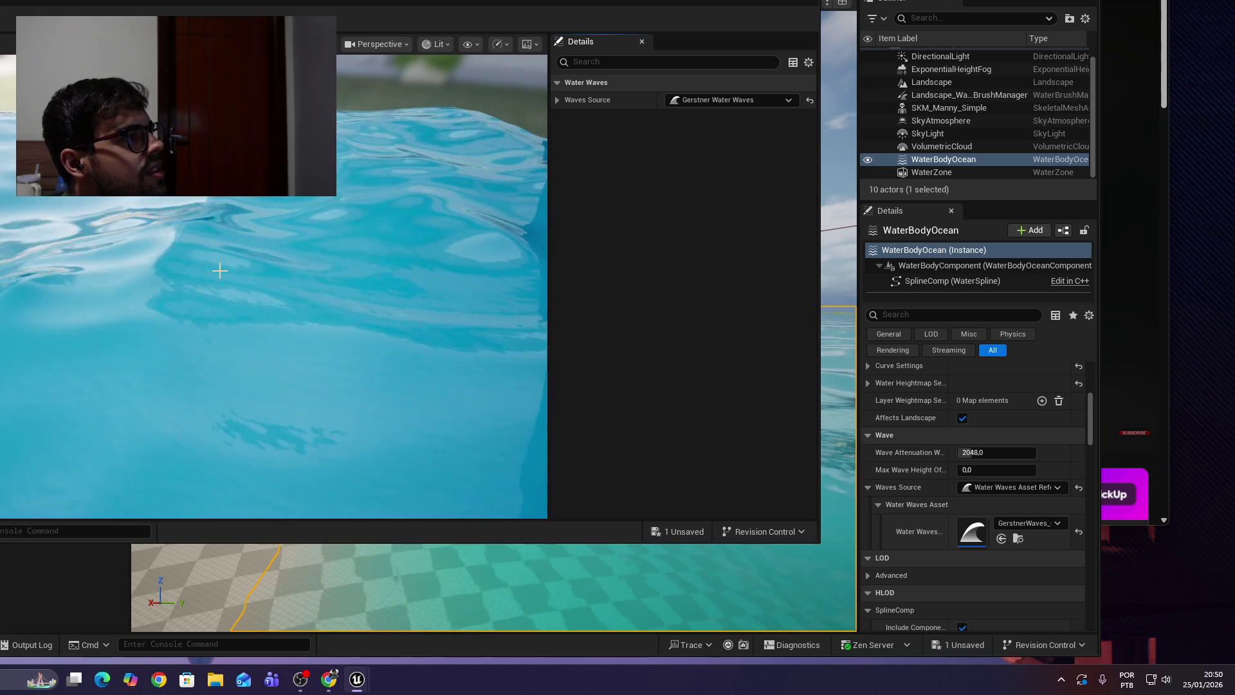
pyautogui.click(557, 100)
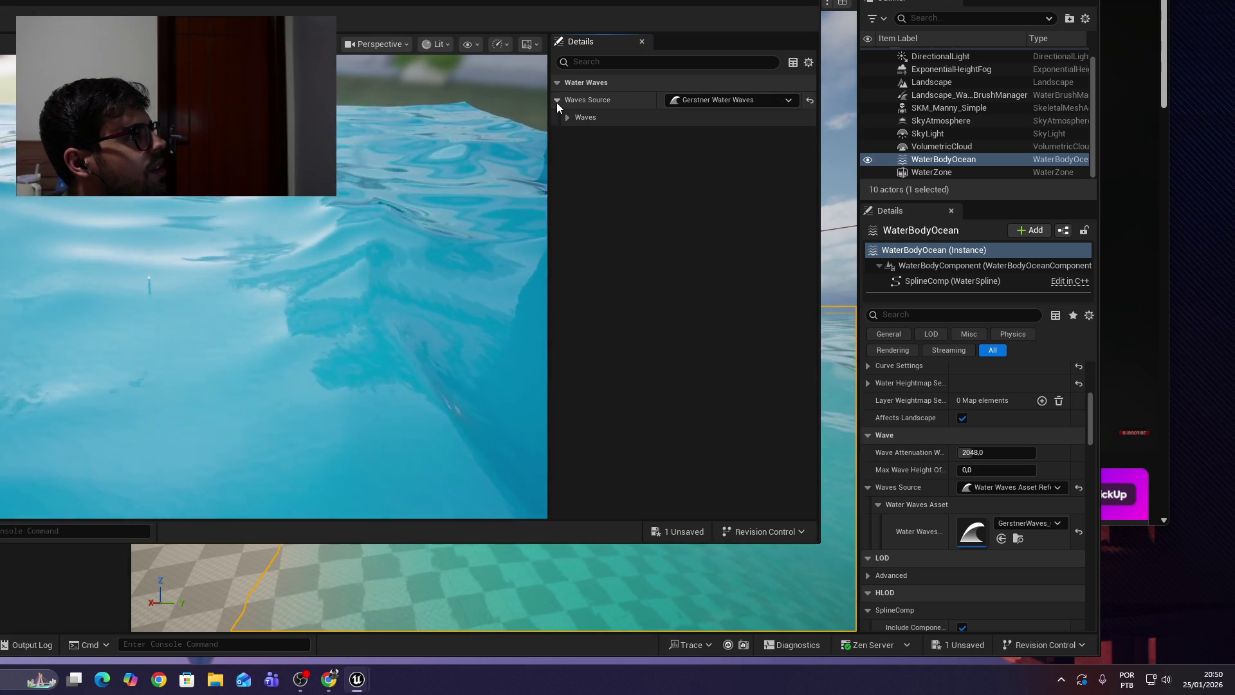
pyautogui.click(567, 118)
pyautogui.click(577, 135)
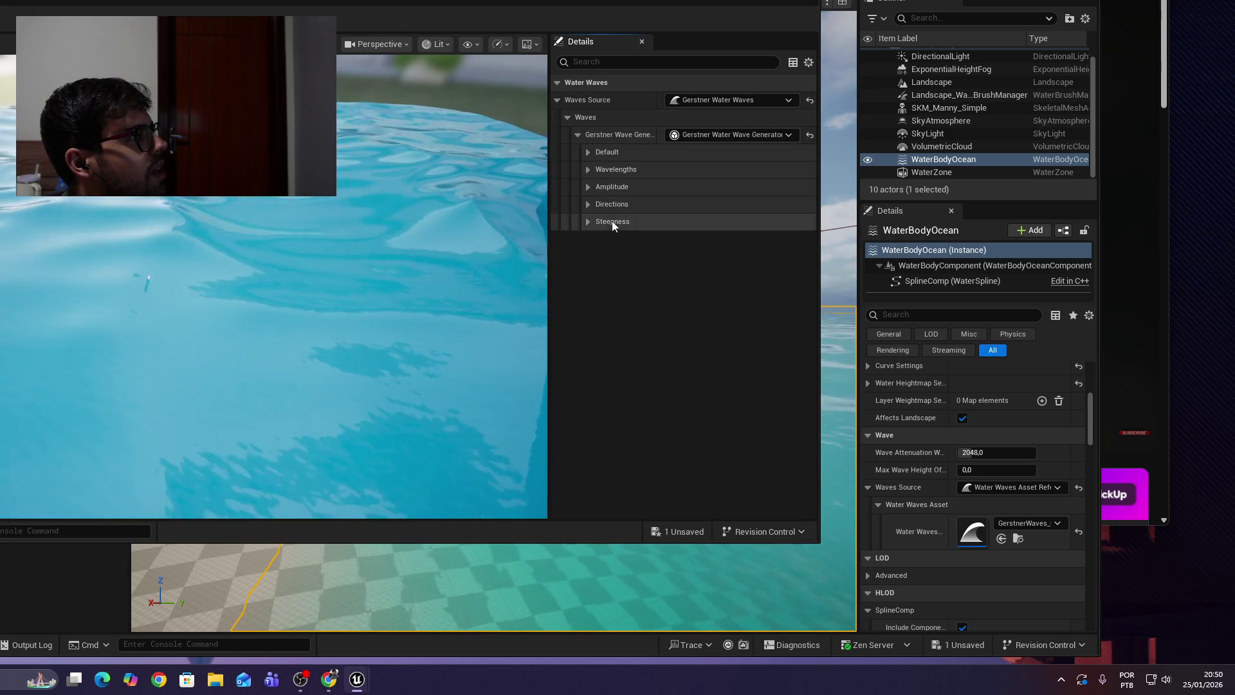
pyautogui.click(586, 154)
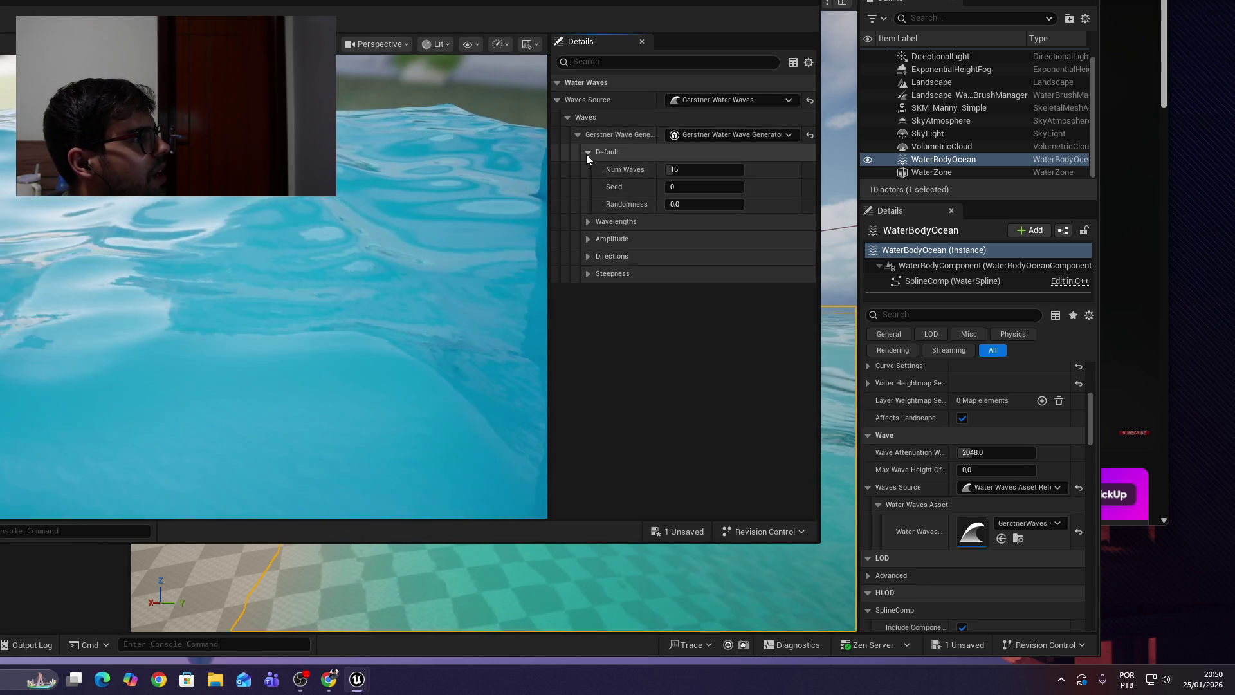
# Drag Num Waves down to 10, checking the value against the tutorial.
pyautogui.moveTo(672, 170); pyautogui.dragTo(669, 170)
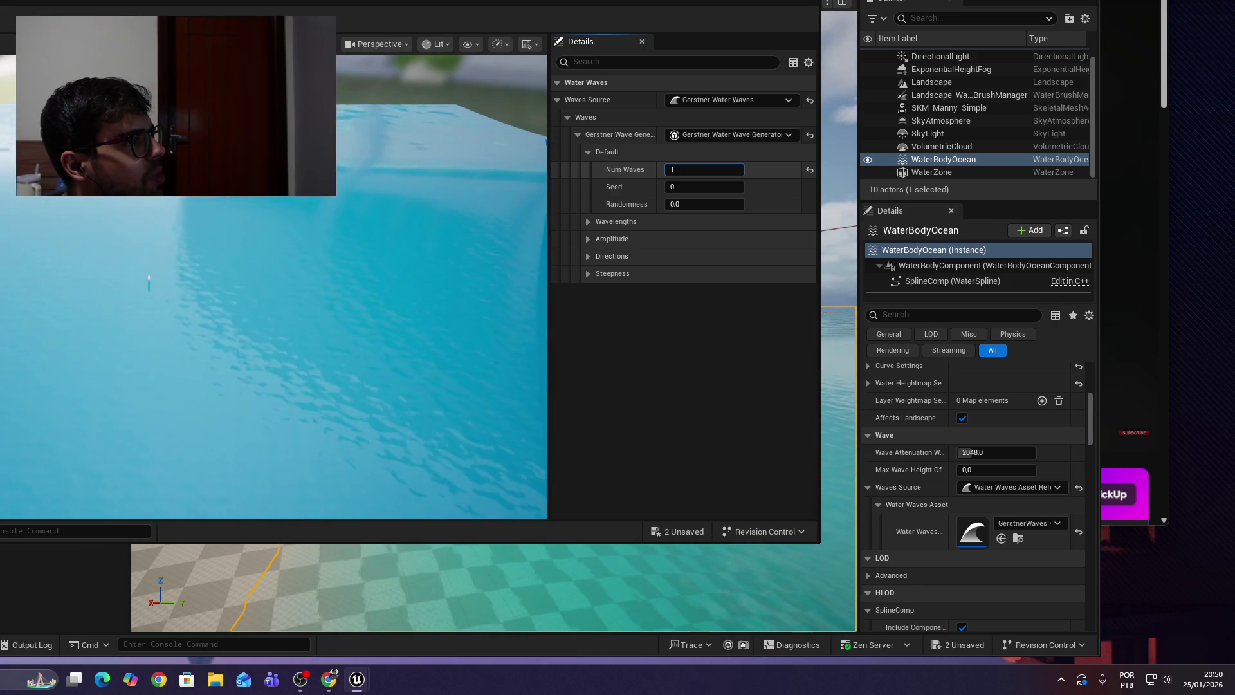
pyautogui.moveTo(669, 170); pyautogui.dragTo(671, 170)
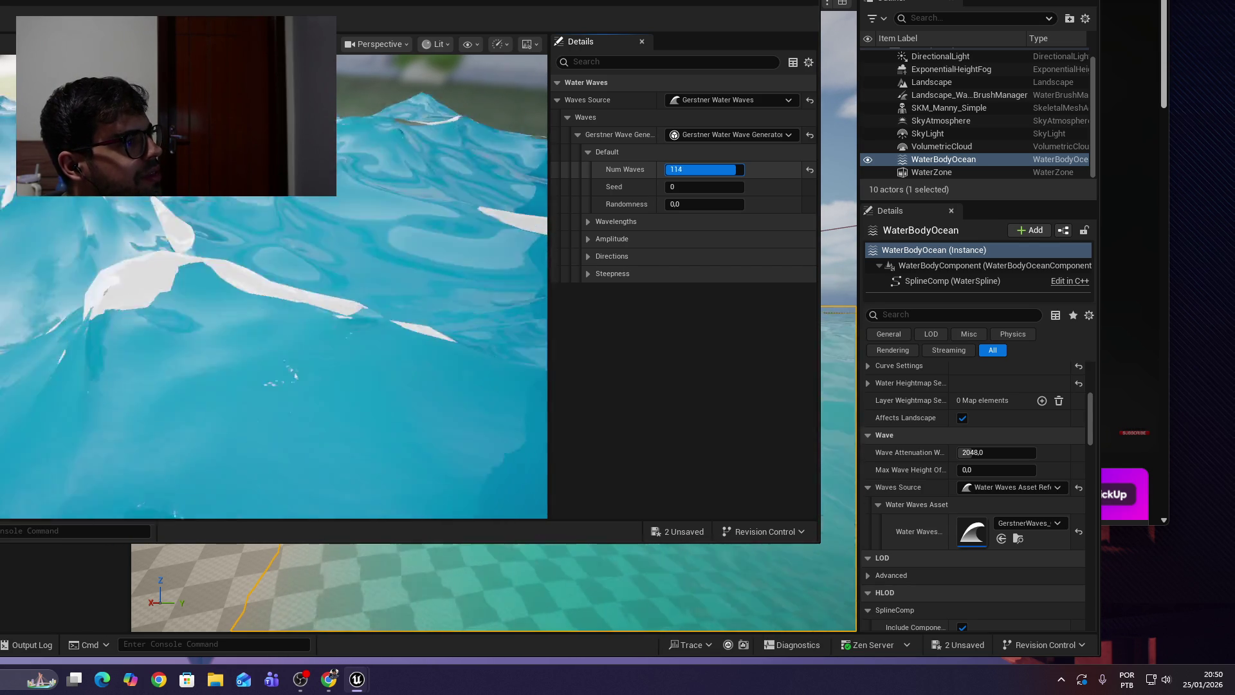
pyautogui.moveTo(671, 170); pyautogui.dragTo(671, 170)
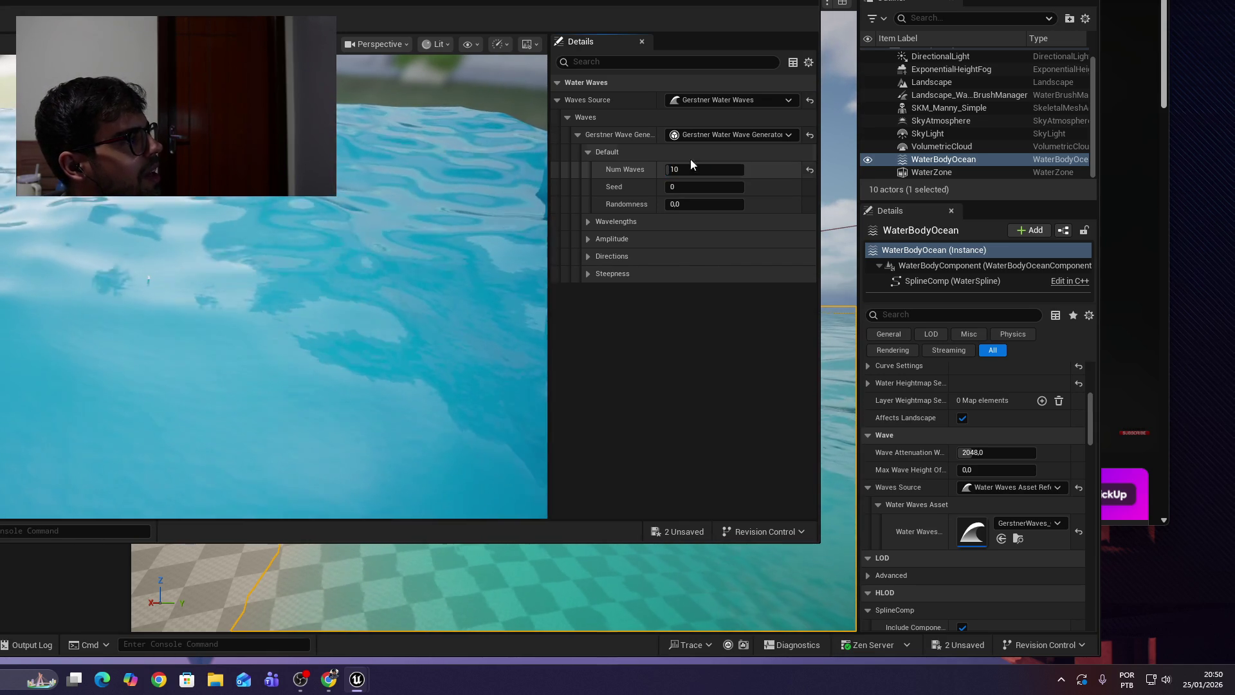
pyautogui.hotkey('alt', 'Tab')
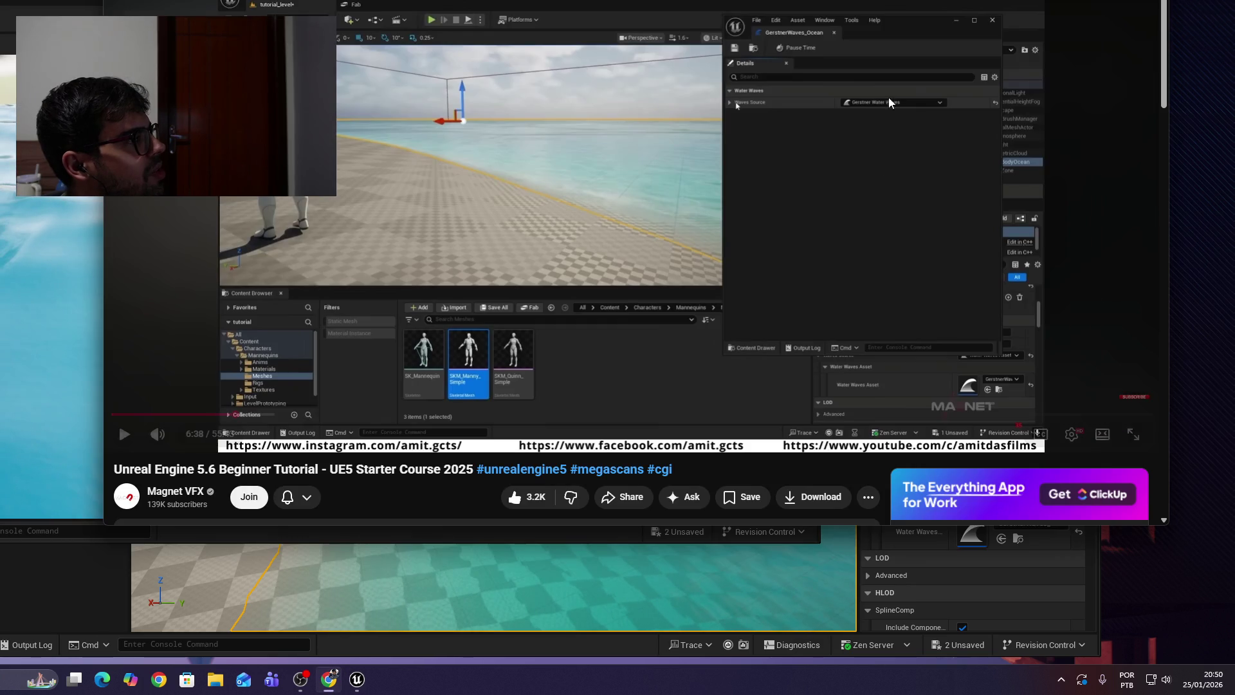
pyautogui.press('space')
pyautogui.press('Right')
pyautogui.press('Right')
pyautogui.press('Right')
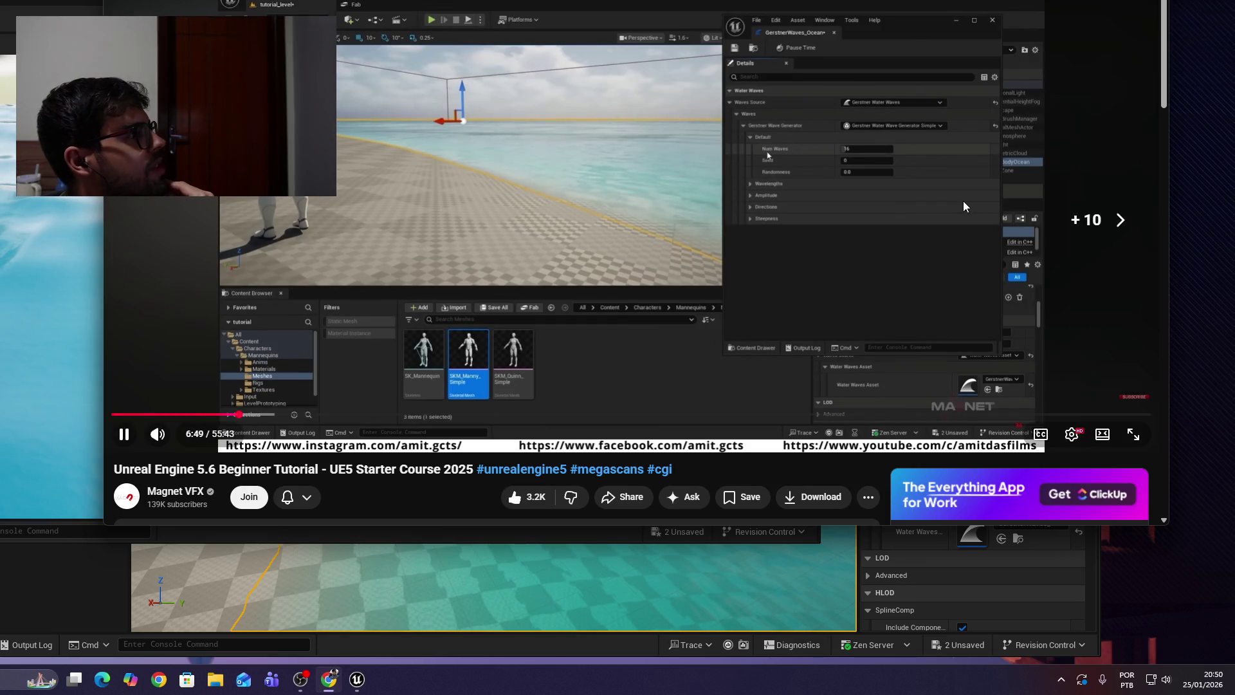
pyautogui.press('space')
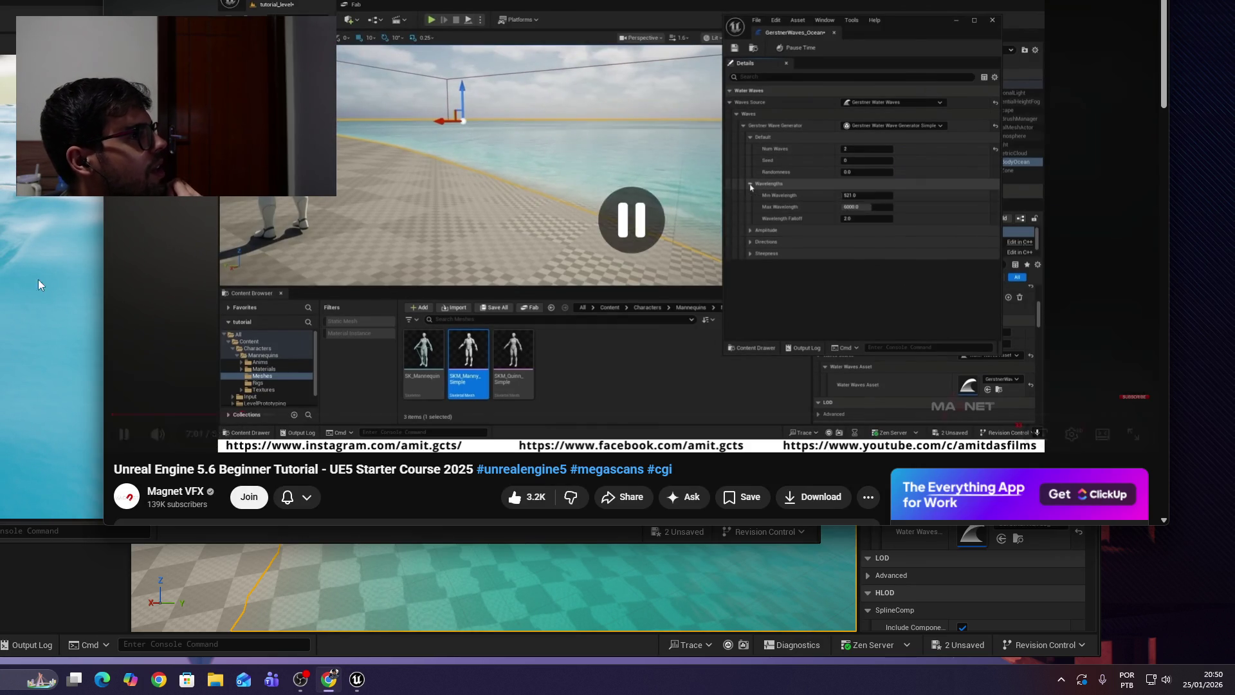
pyautogui.hotkey('alt', 'Tab')
pyautogui.click(705, 170)
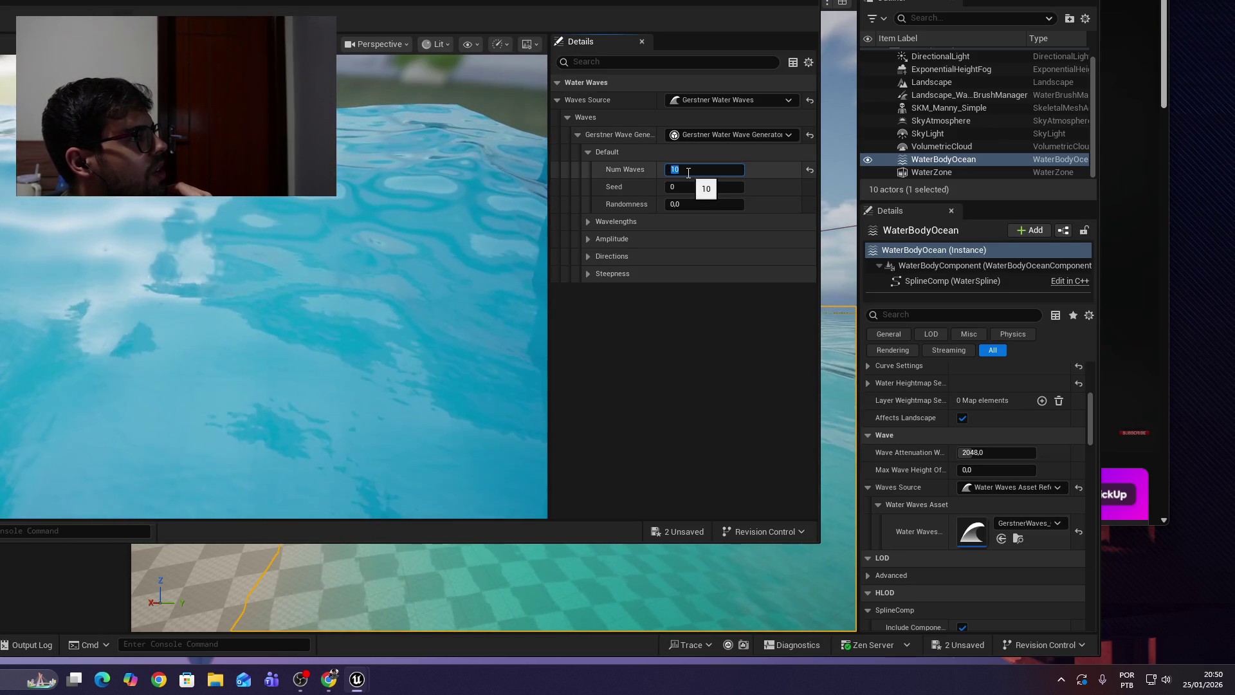
# Set Num Waves to 2, then check the tutorial for the next settings.
pyautogui.write('2')
pyautogui.press('Return')
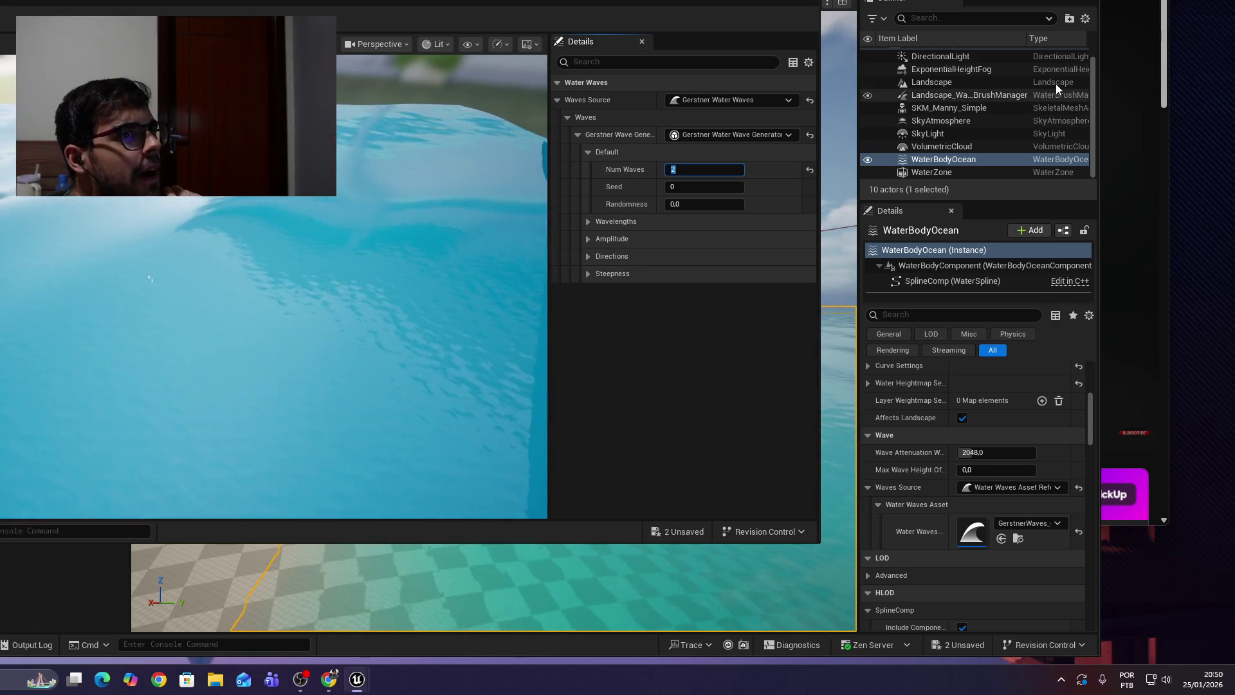
pyautogui.click(1156, 24)
pyautogui.click(776, 153)
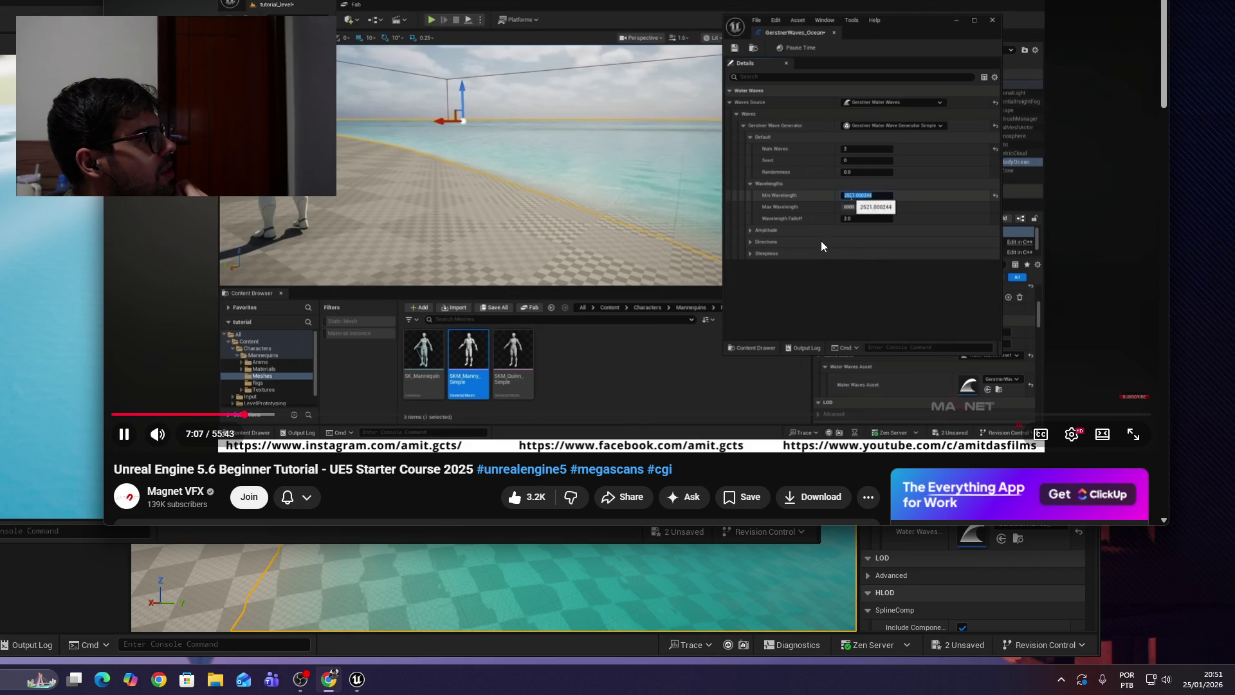
pyautogui.click(804, 233)
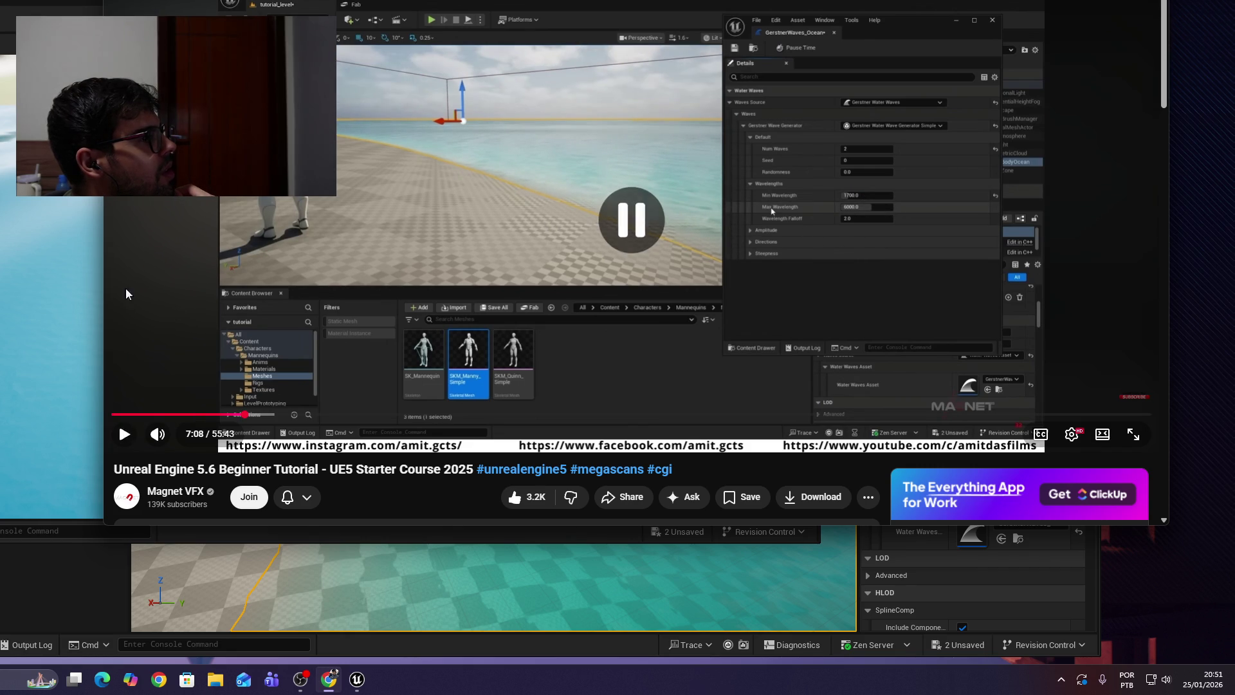
pyautogui.click(7, 274)
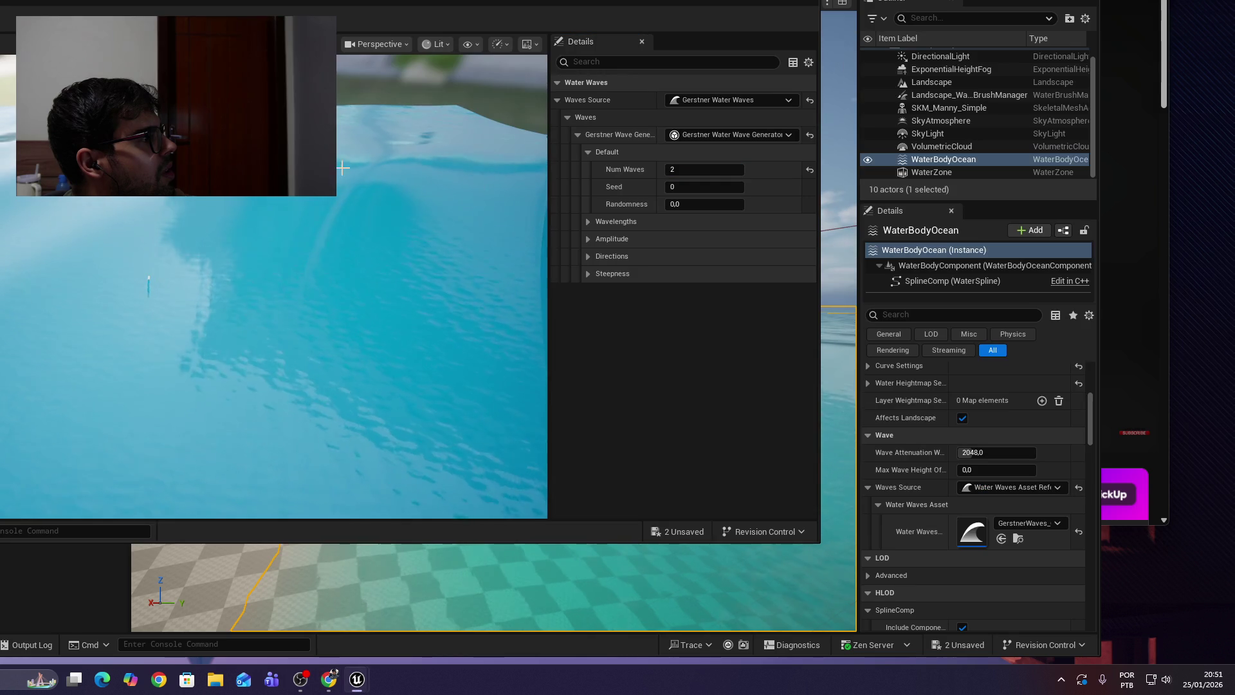
# Expand Wavelengths and set Min Wavelength to 1700, following the tutorial.
pyautogui.click(588, 222)
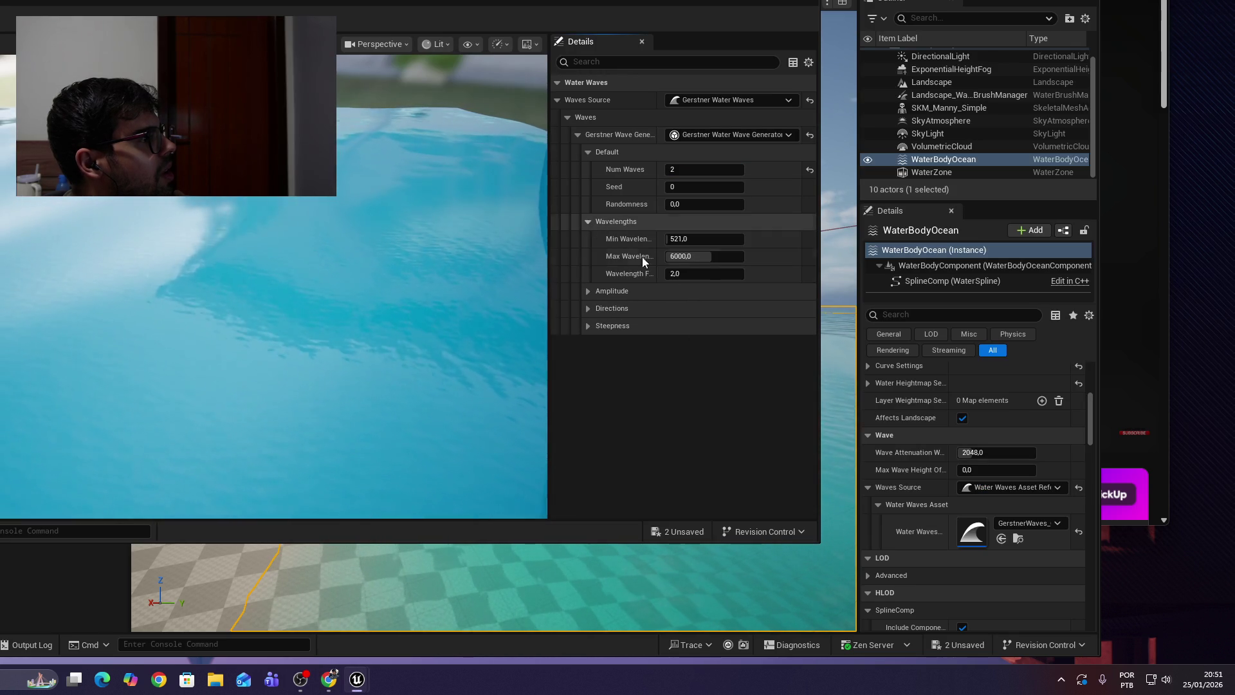
pyautogui.click(701, 238)
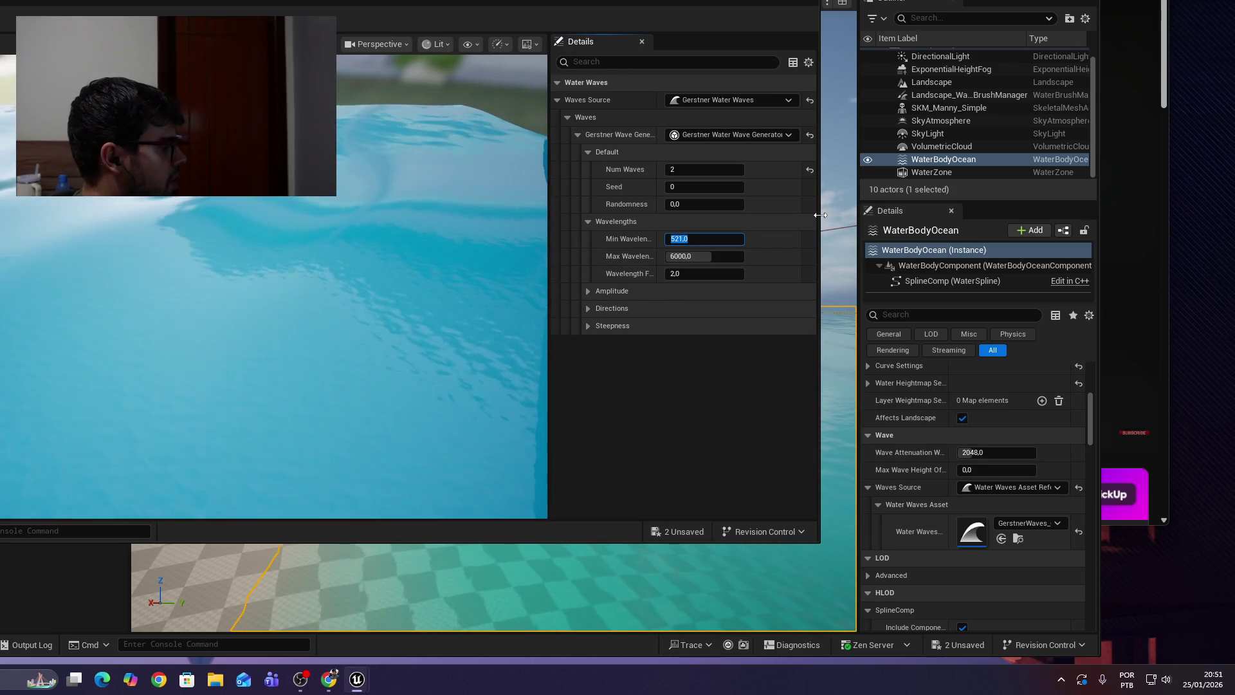
pyautogui.write('1700')
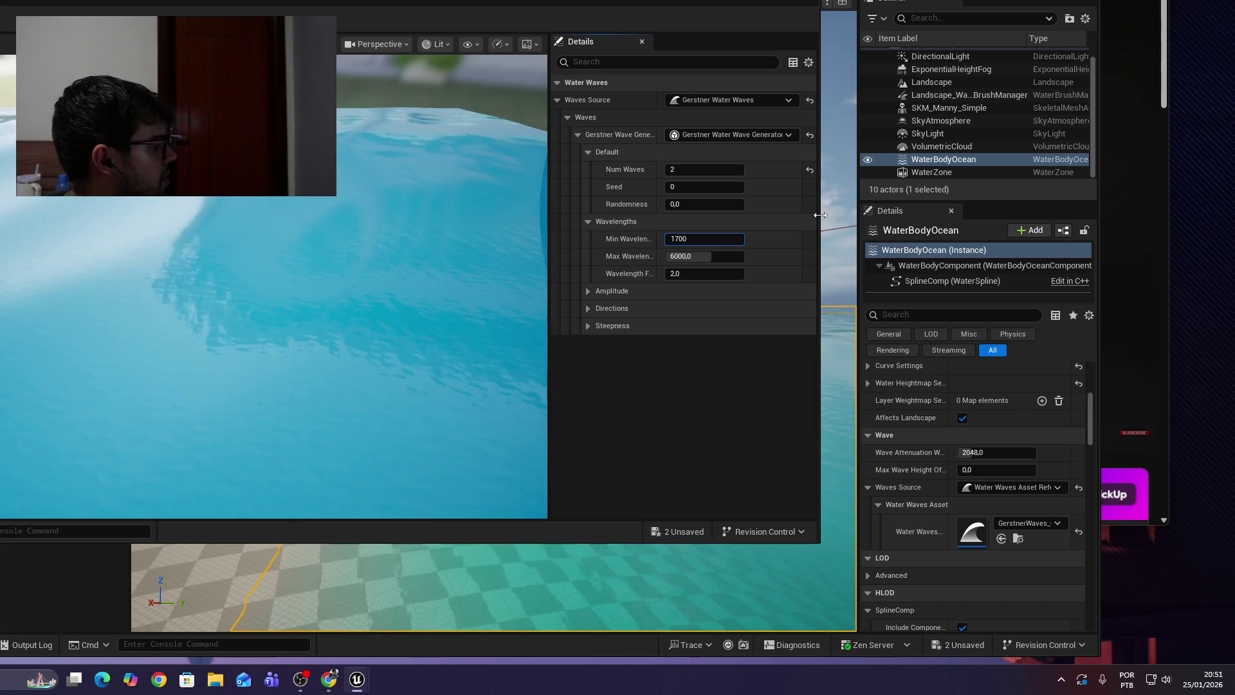
pyautogui.press('Return')
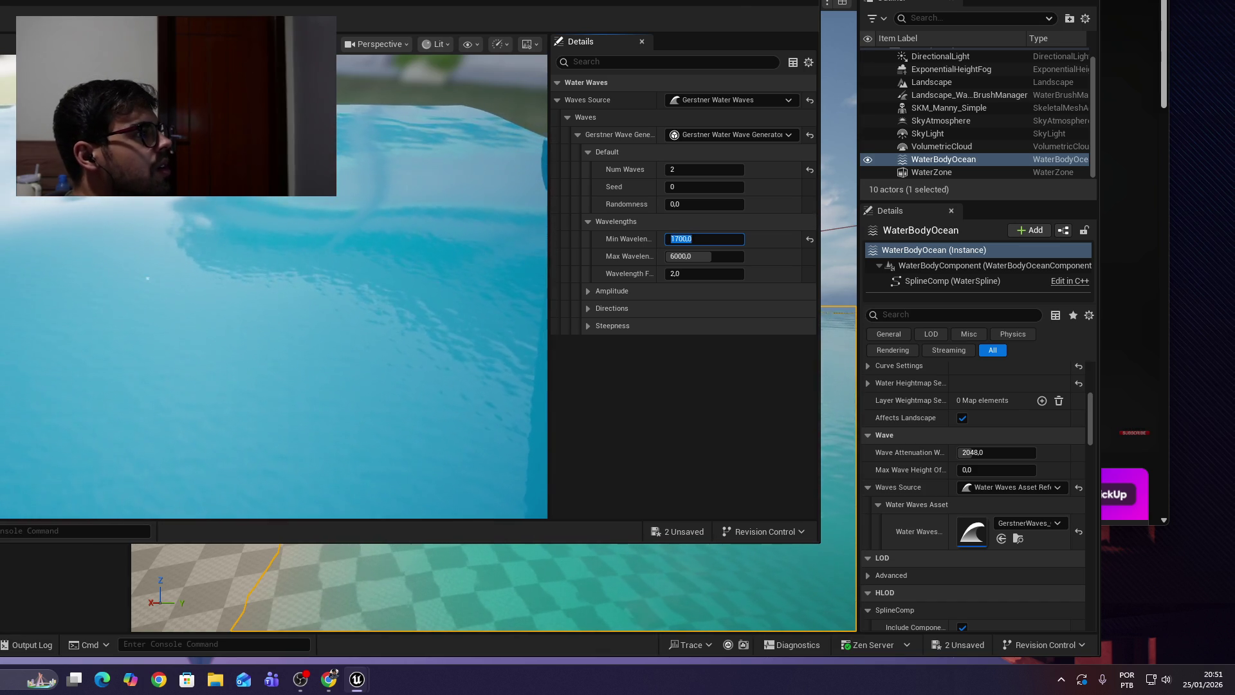
pyautogui.hotkey('alt', 'Tab')
pyautogui.press('space')
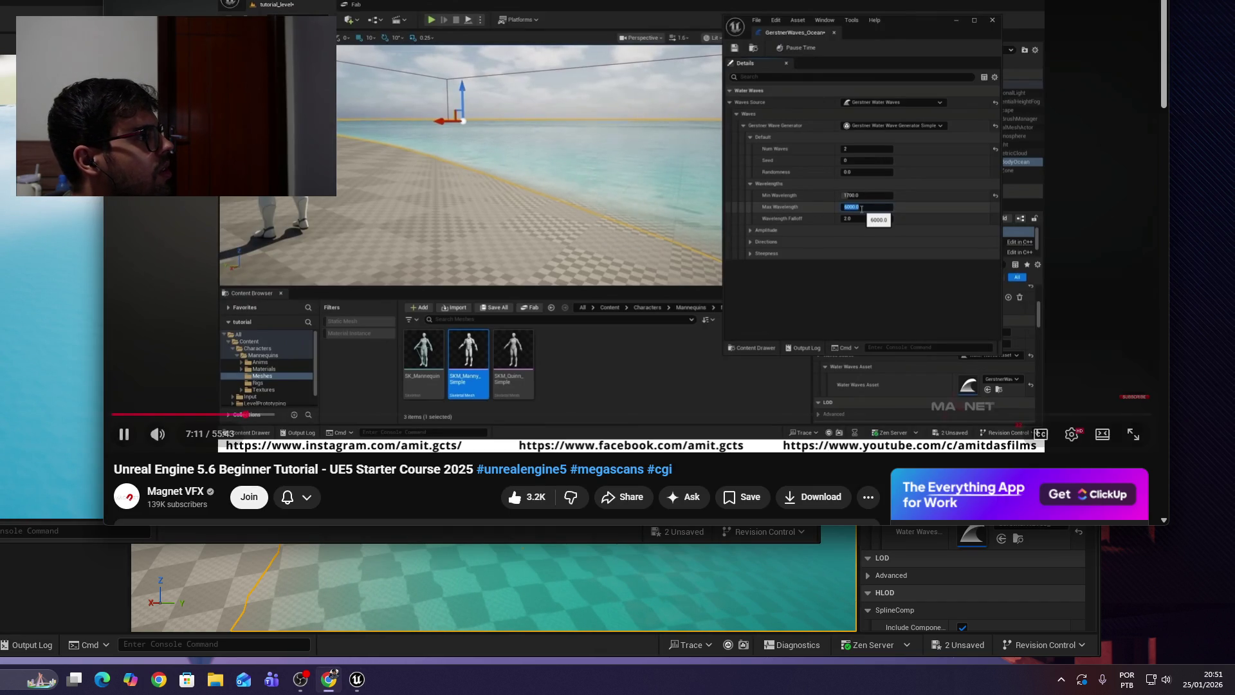
pyautogui.hotkey('alt', 'Tab')
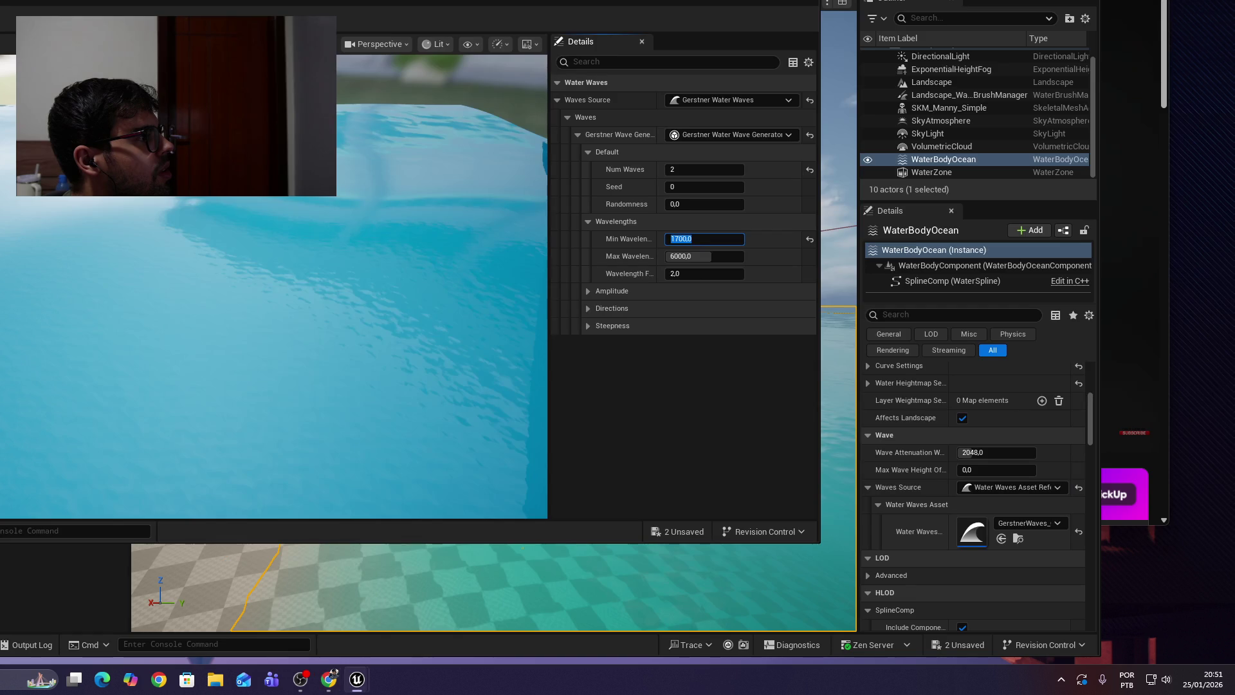
pyautogui.hotkey('alt', 'Tab')
pyautogui.hotkey('alt', 'Tab')
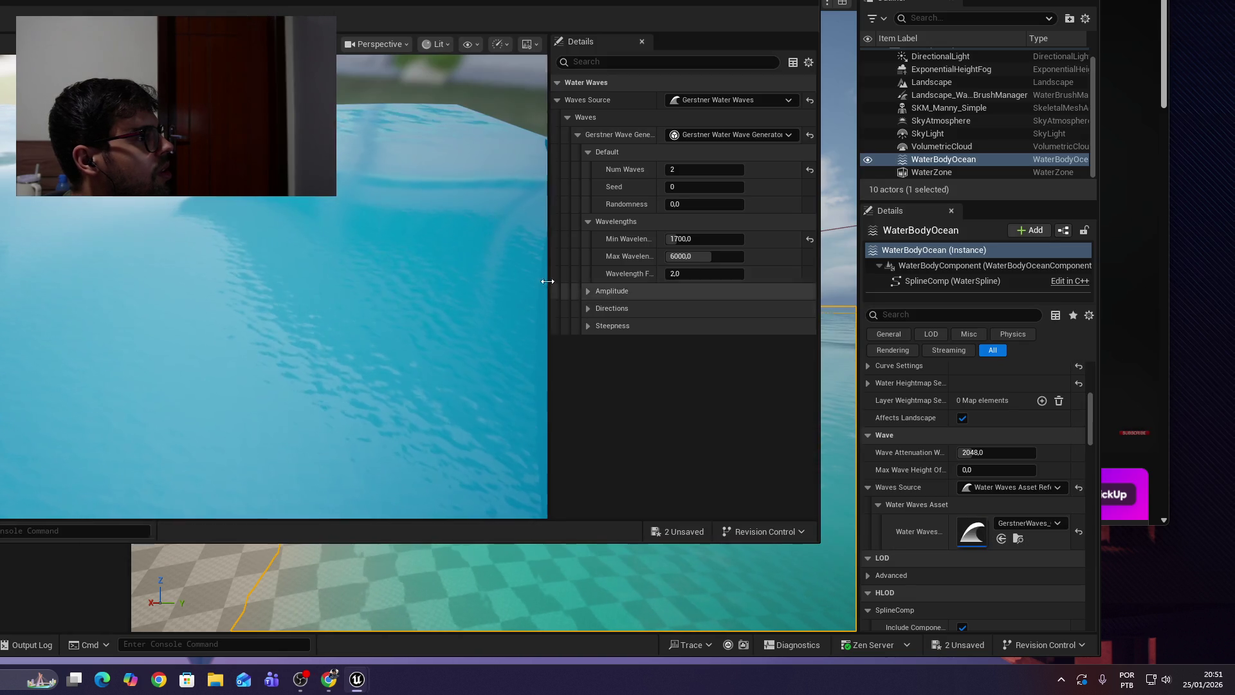
# Set Max Wavelength to 2100 and Wavelength Falloff to 35.
pyautogui.click(705, 256)
pyautogui.write('2100')
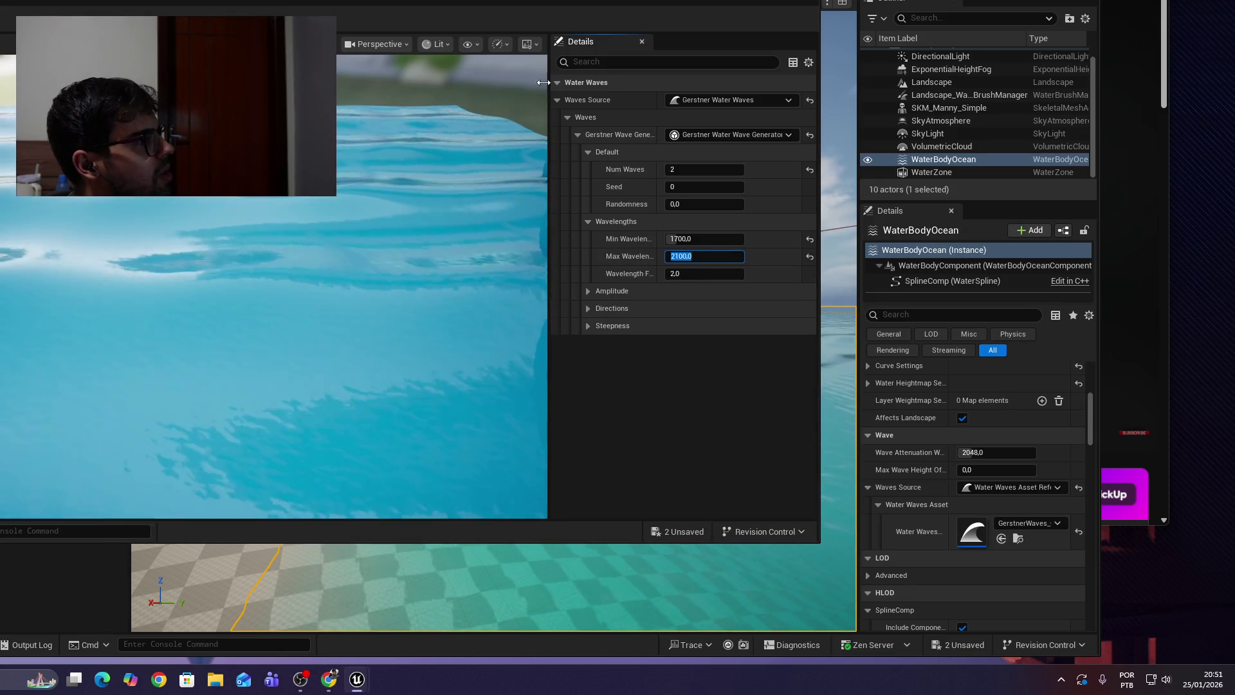
pyautogui.click(700, 273)
pyautogui.press('BackSpace')
pyautogui.press('BackSpace')
pyautogui.press('BackSpace')
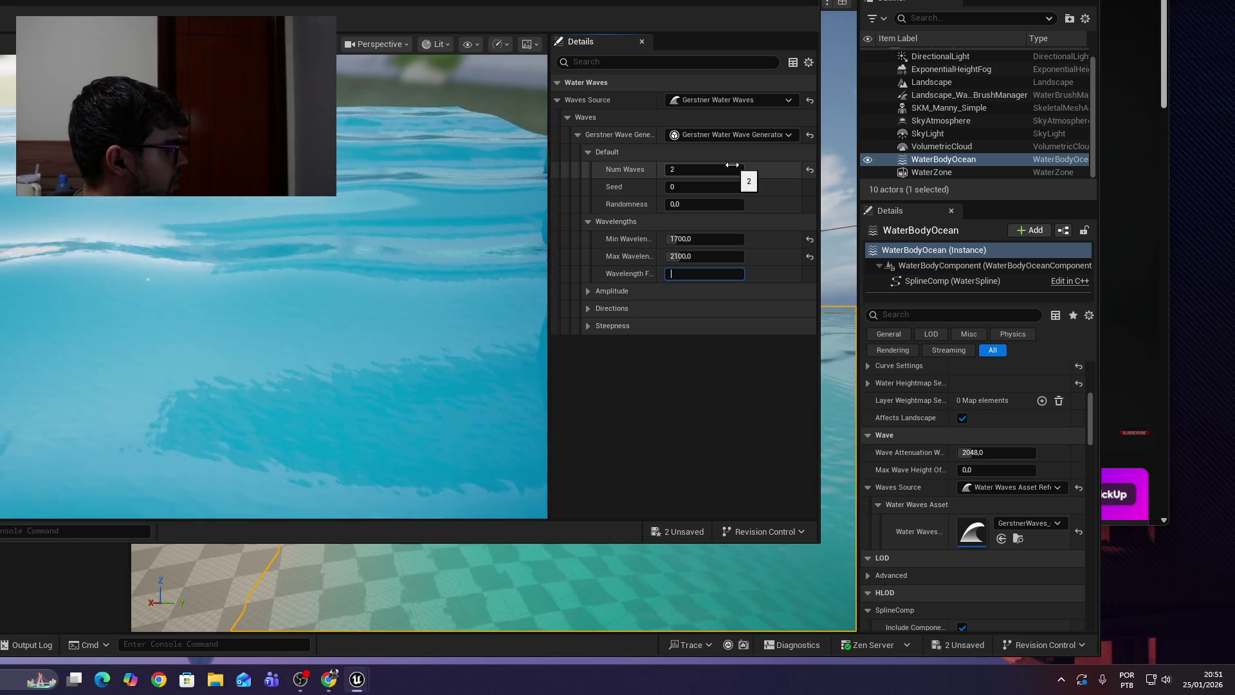
pyautogui.write('35')
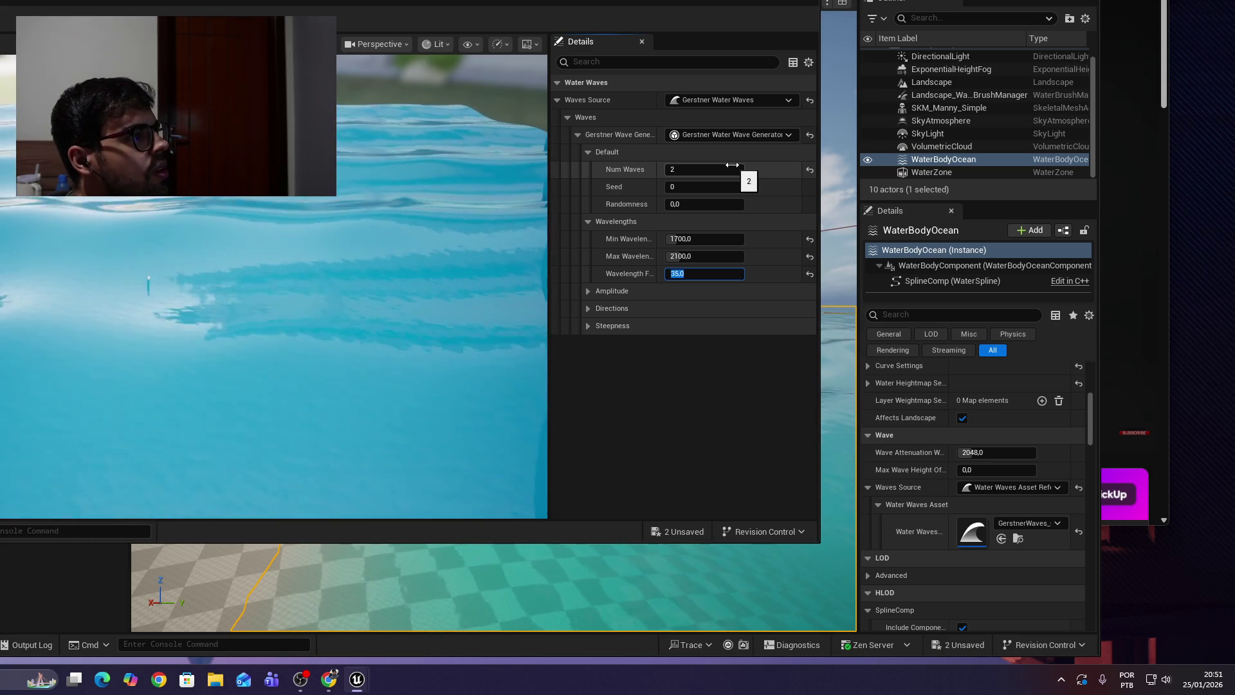
pyautogui.hotkey('alt', 'Tab')
pyautogui.click(861, 164)
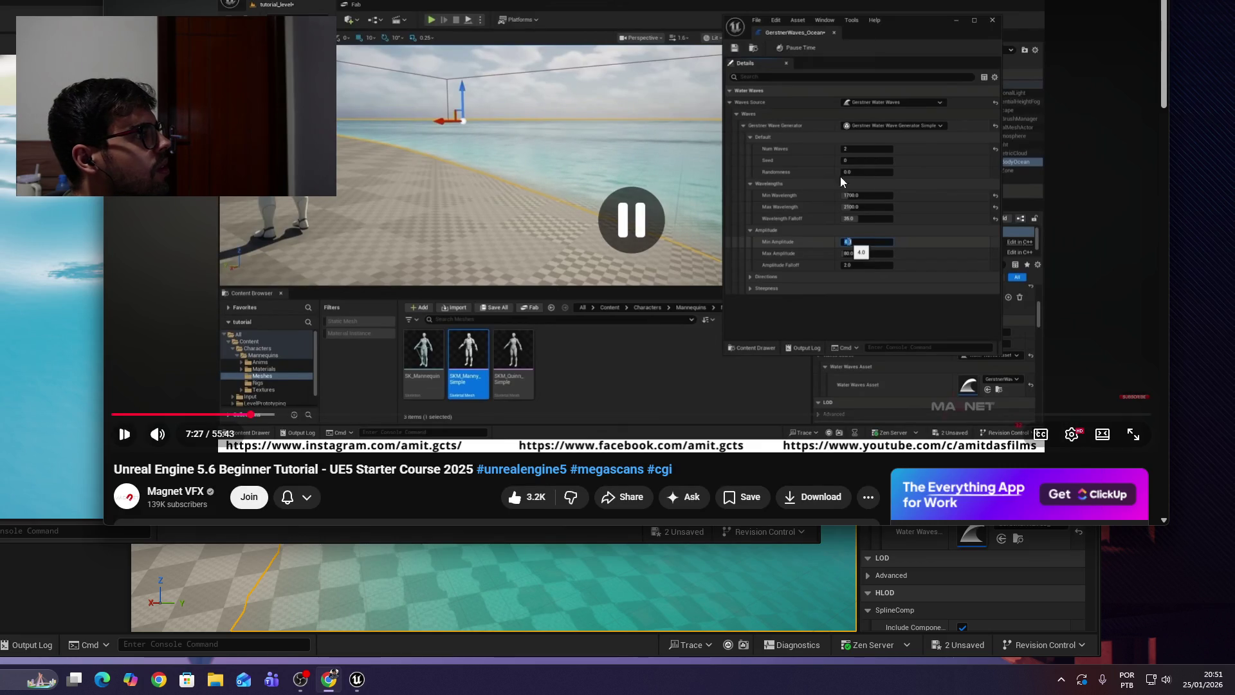
pyautogui.hotkey('alt', 'Tab')
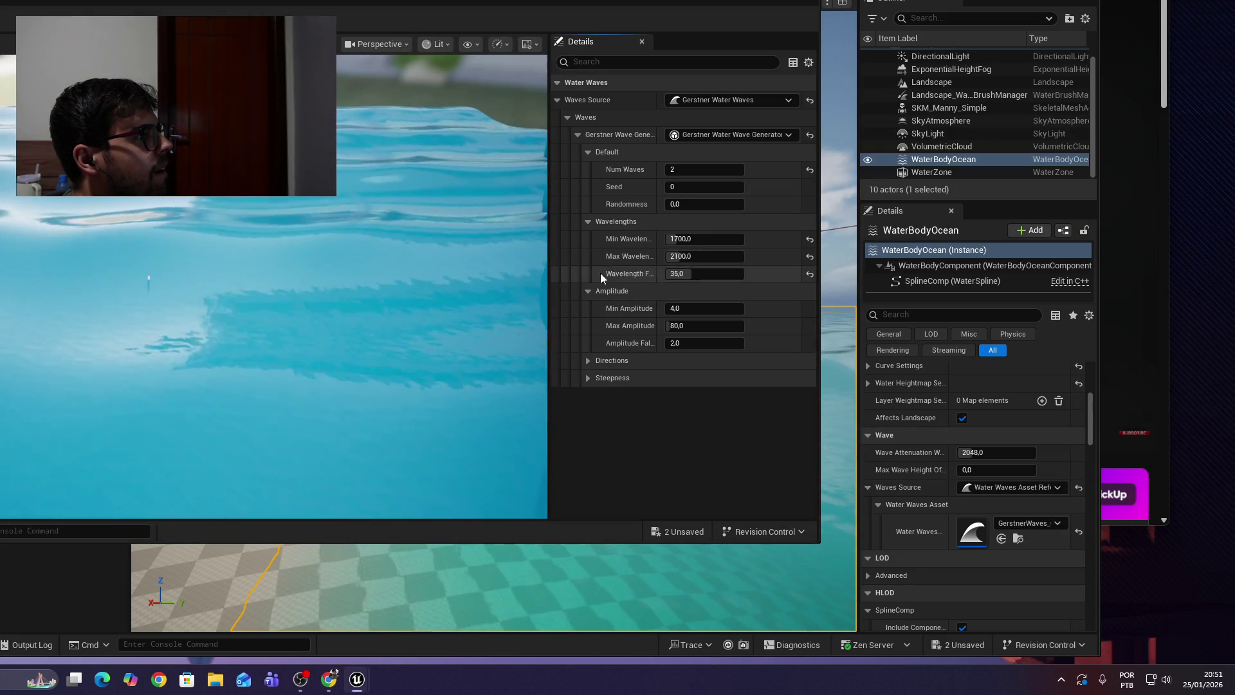
# Set Min Amplitude 5, Max Amplitude 10 and Amplitude Falloff 30.
pyautogui.hotkey('alt', 'Tab')
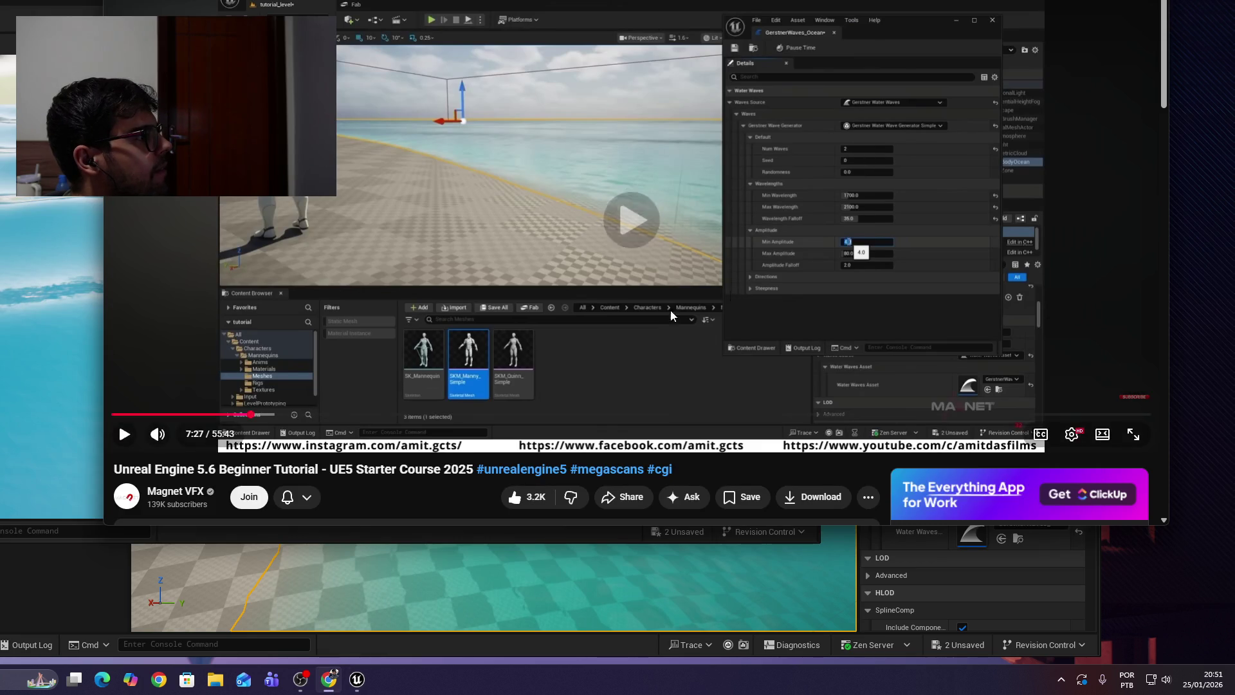
pyautogui.hotkey('alt', 'Tab')
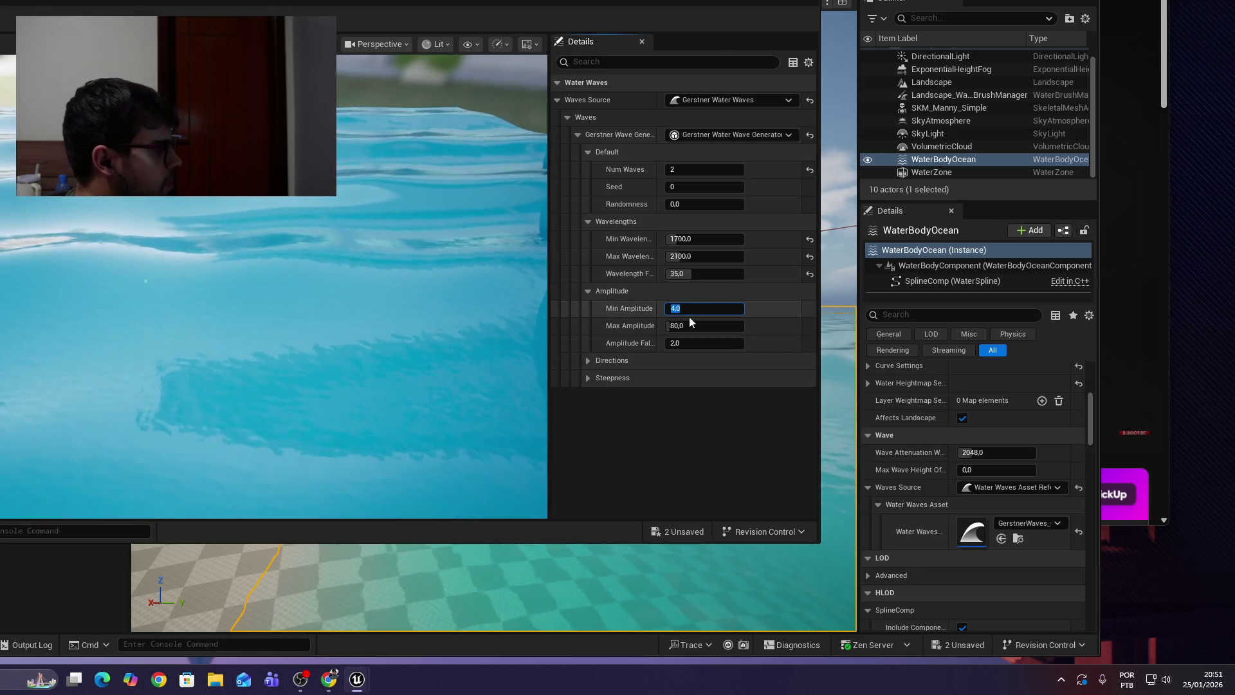
pyautogui.write('5')
pyautogui.press('Tab')
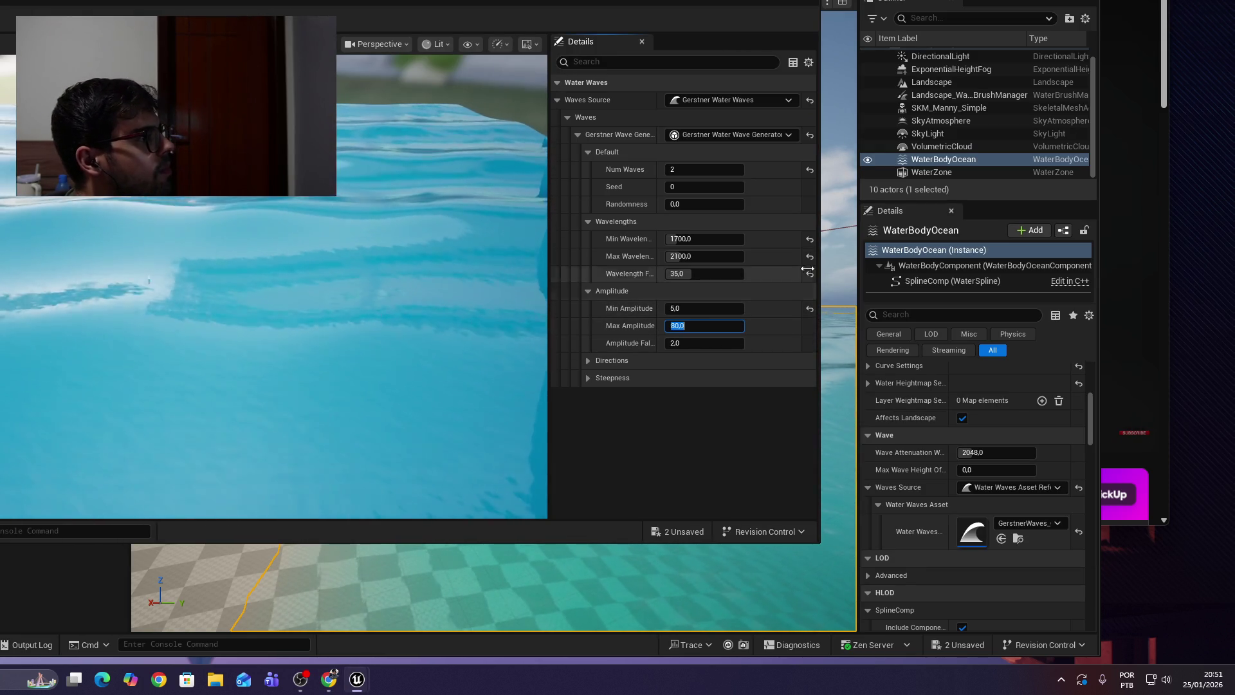
pyautogui.write('10')
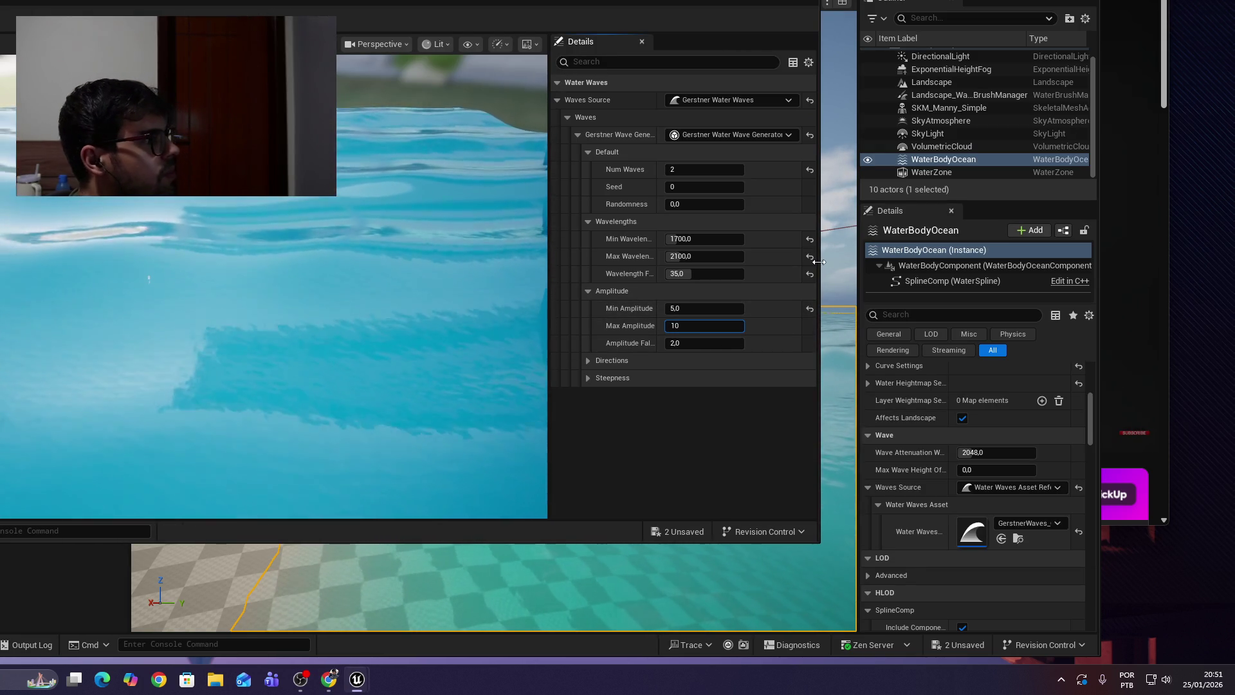
pyautogui.press('Return')
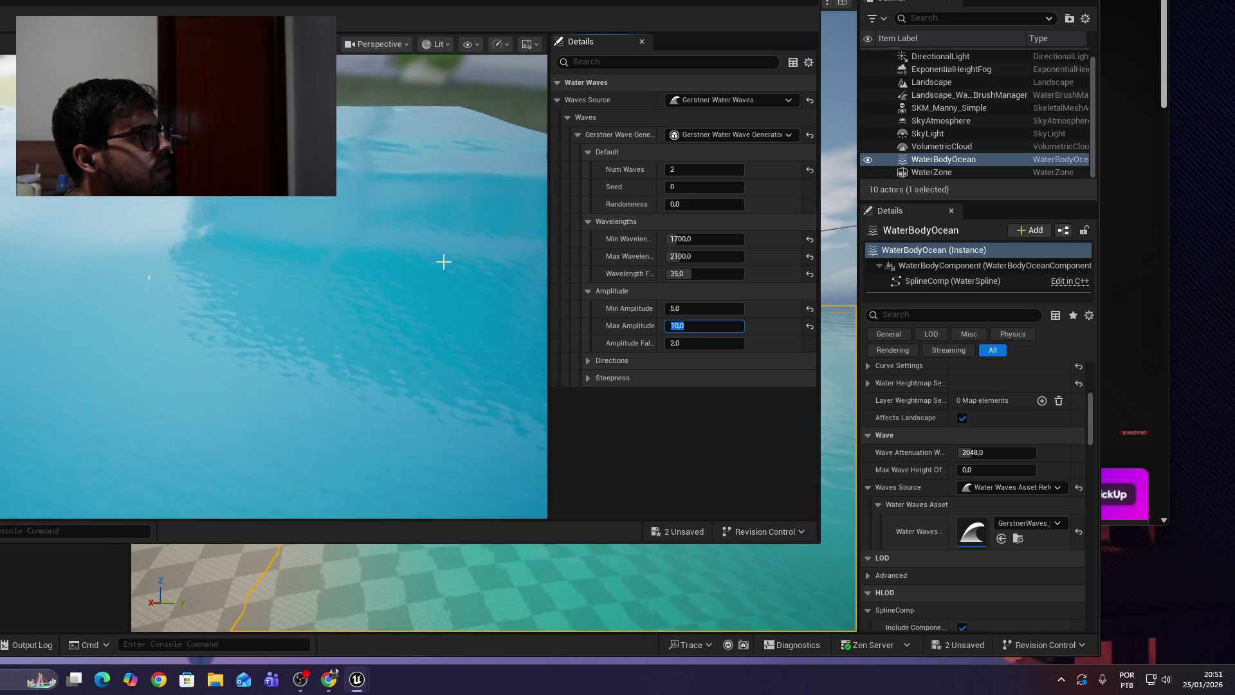
pyautogui.click(229, 251)
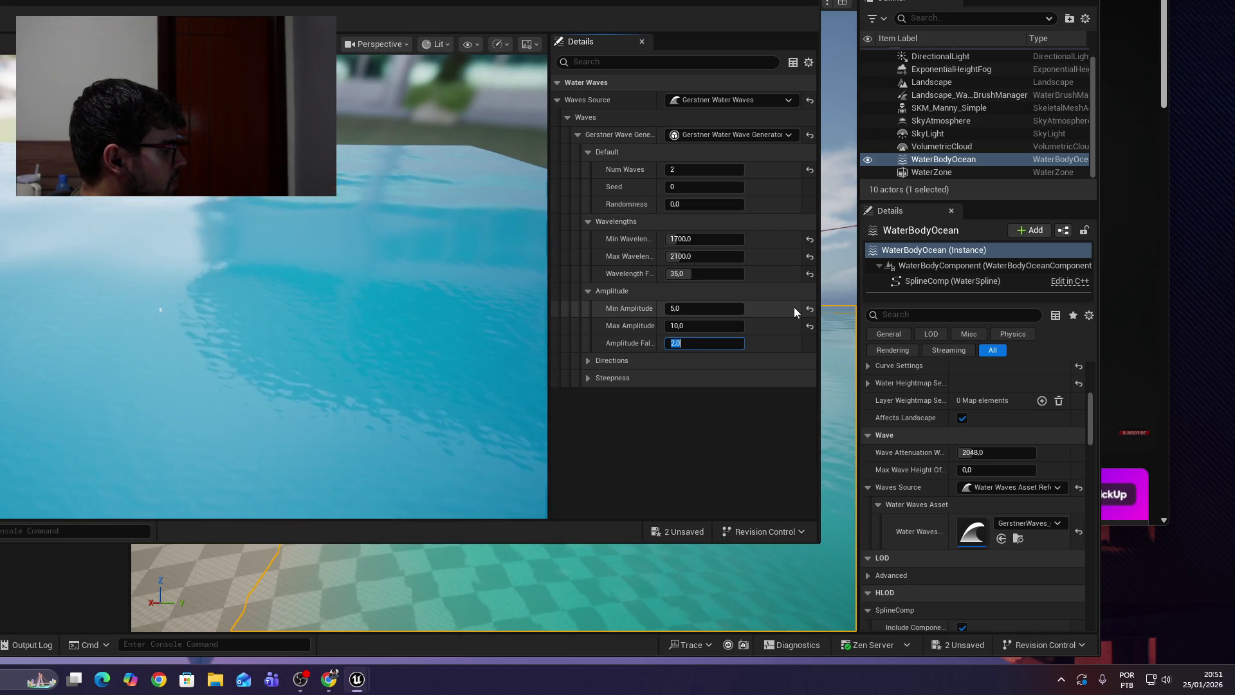
pyautogui.write('30')
pyautogui.press('Return')
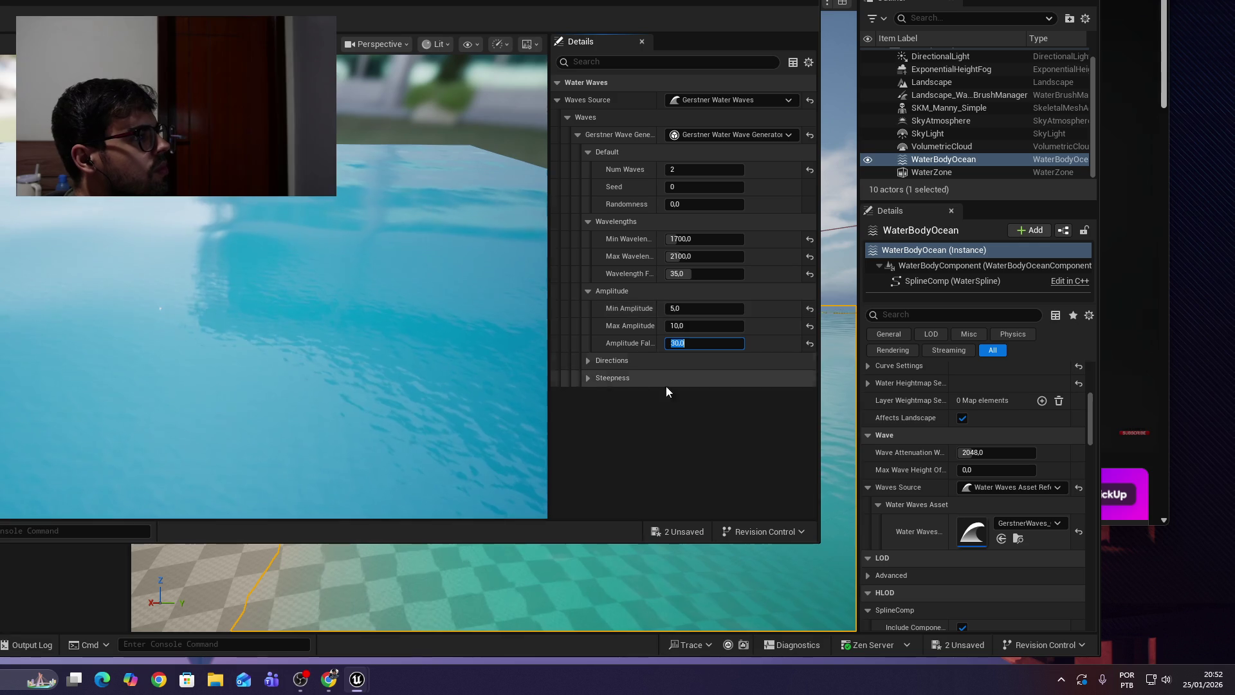
# Adjust the Dominant Wind Angle under Directions, then view the calmer ocean in the viewport.
pyautogui.click(588, 361)
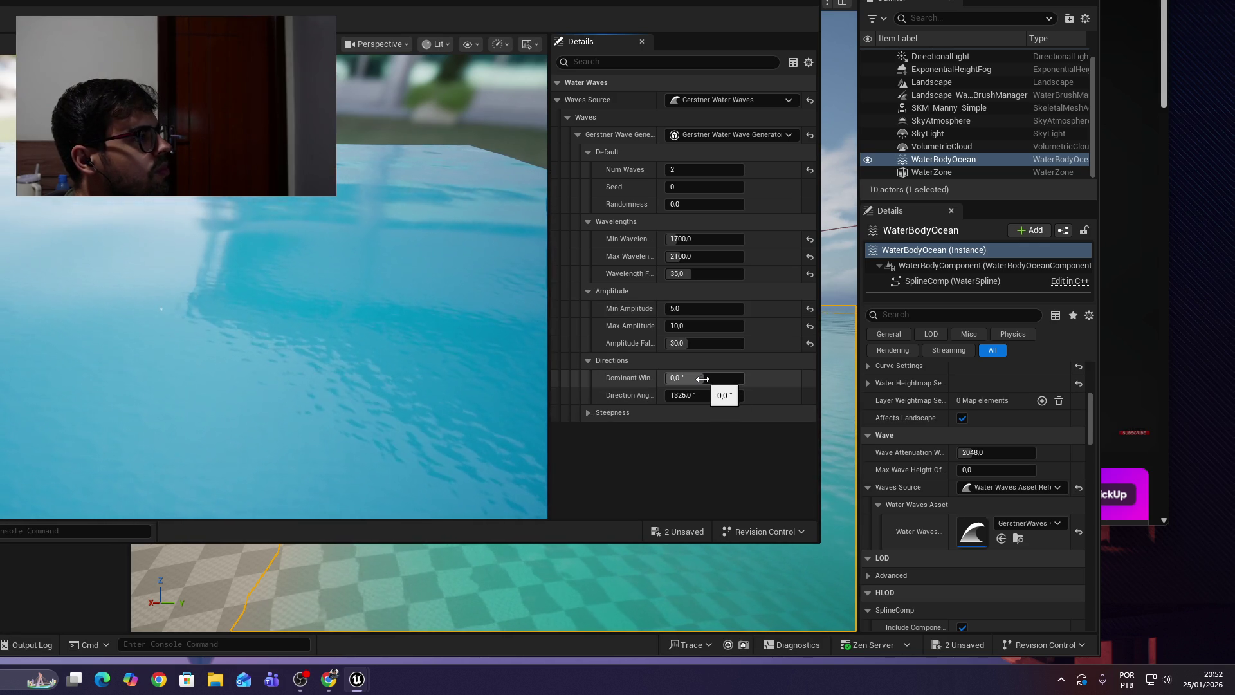
pyautogui.moveTo(704, 378)
pyautogui.mouseDown()
pyautogui.moveTo(798, 378)
pyautogui.moveTo(697, 378)
pyautogui.mouseUp()
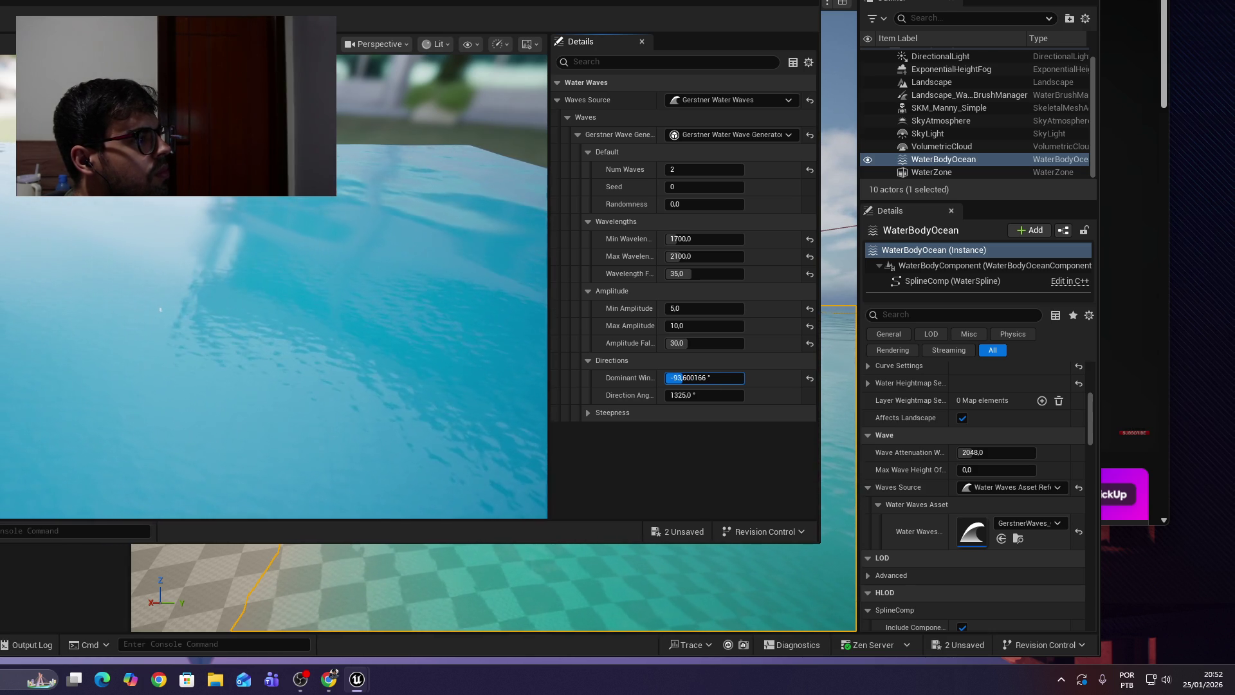
pyautogui.moveTo(740, 41); pyautogui.dragTo(9, 4)
pyautogui.moveTo(493, 322)
pyautogui.mouseDown()
pyautogui.moveTo(494, 419)
pyautogui.moveTo(484, 394)
pyautogui.mouseUp()
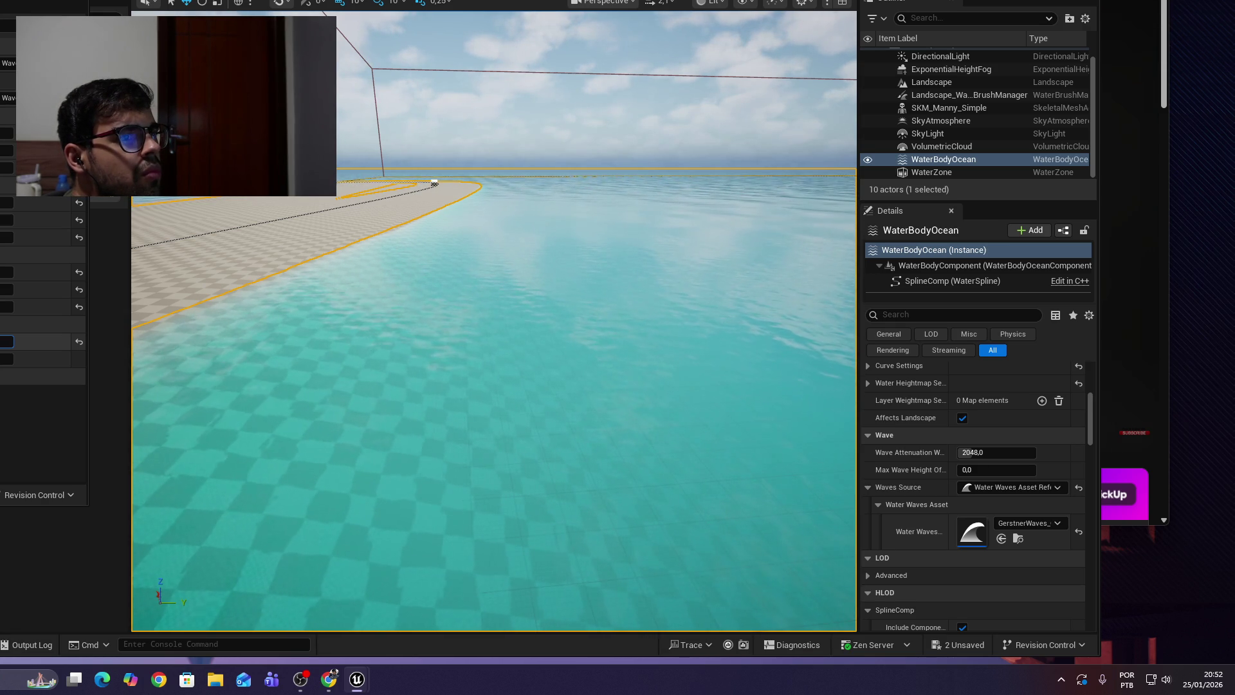
# Review the tutorial, then save GerstnerWaves_Ocean and close its editor.
pyautogui.hotkey('alt', 'Tab')
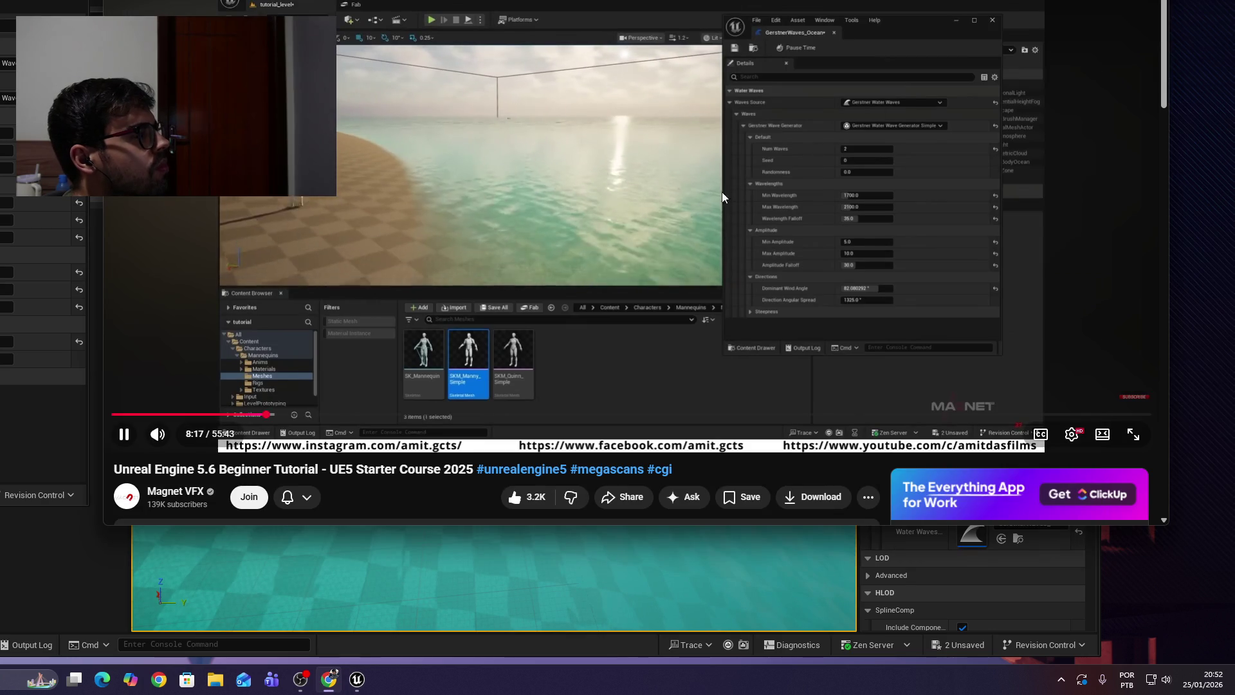
pyautogui.click(674, 260)
pyautogui.click(659, 231)
pyautogui.press('Left')
pyautogui.press('Left')
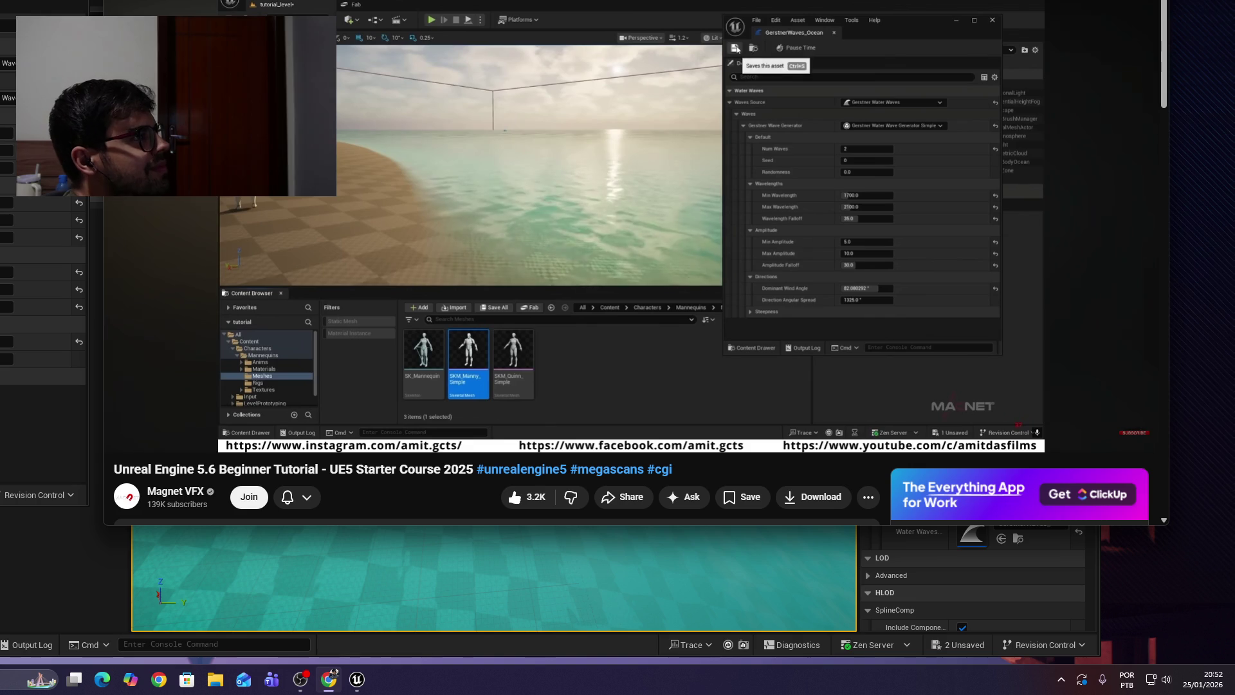
pyautogui.click(569, 303)
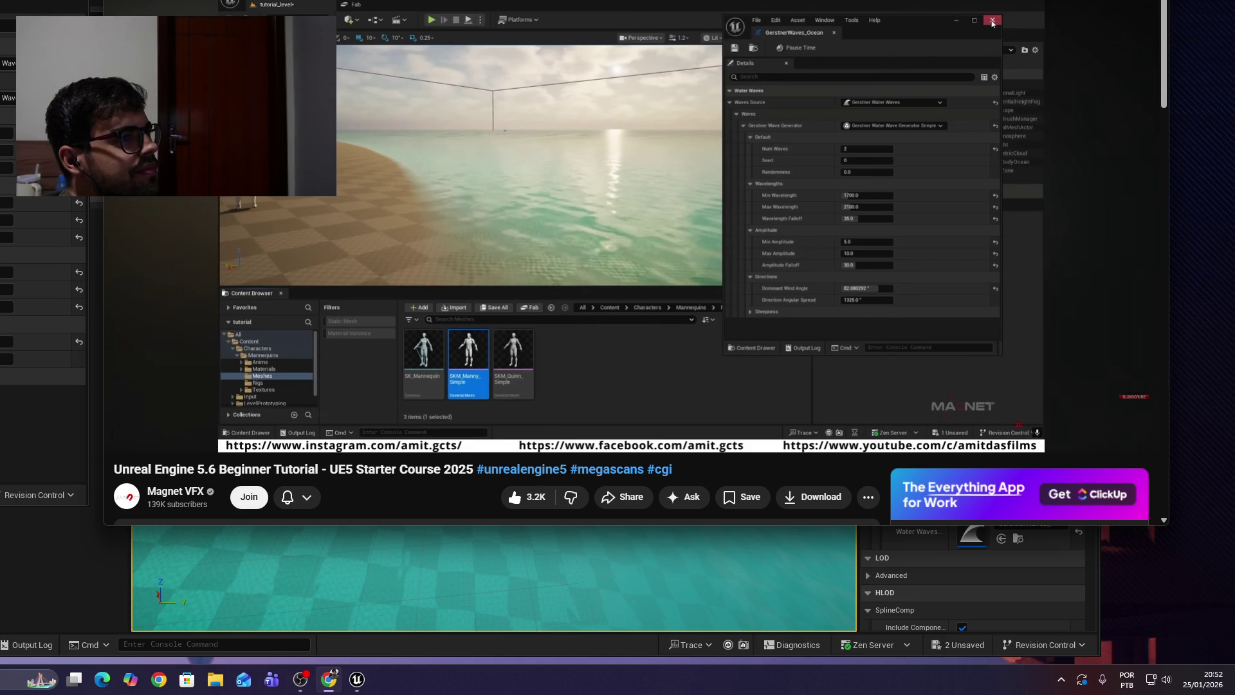
pyautogui.hotkey('alt', 'Tab')
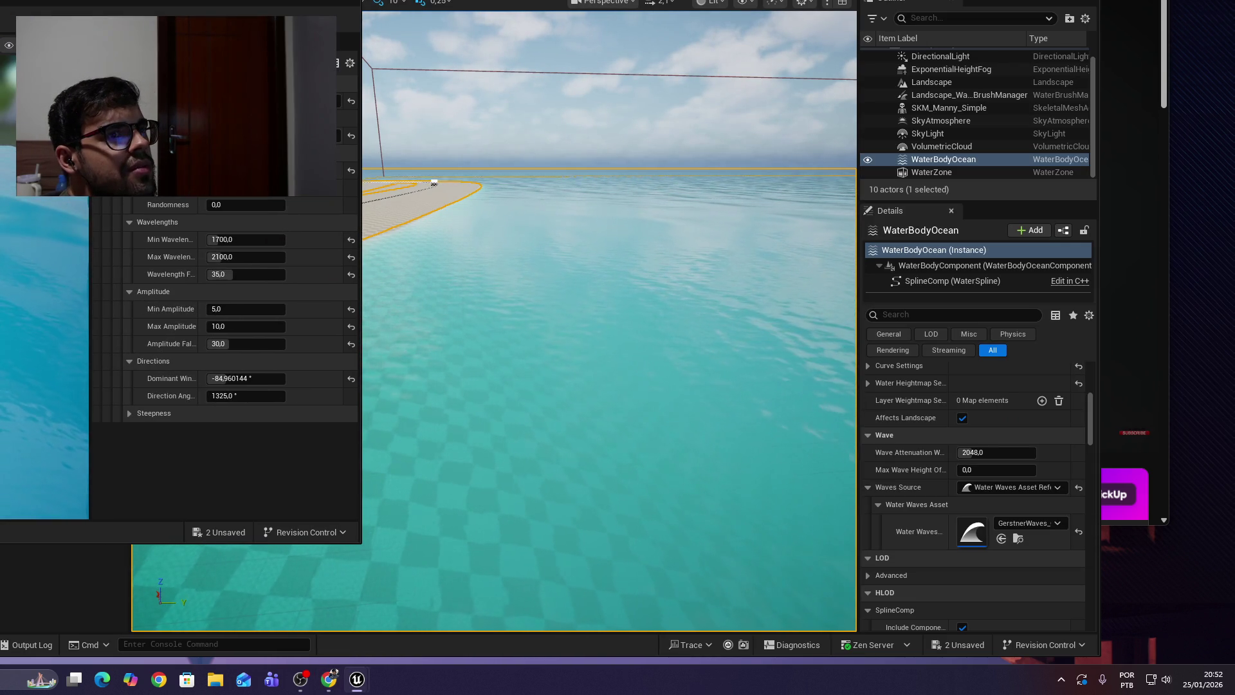
pyautogui.hotkey('ctrl', 's')
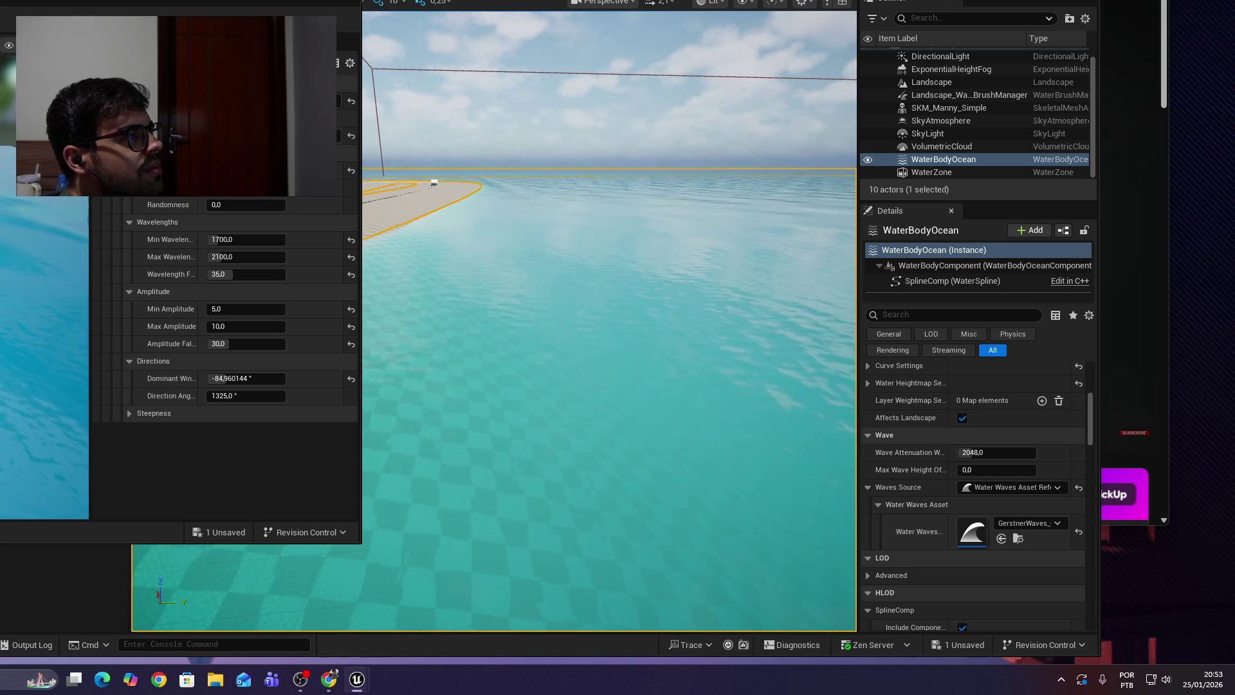
pyautogui.click(353, 6)
# Replay the relevant tutorial section and return to the Unreal beach level.
pyautogui.hotkey('alt', 'Tab')
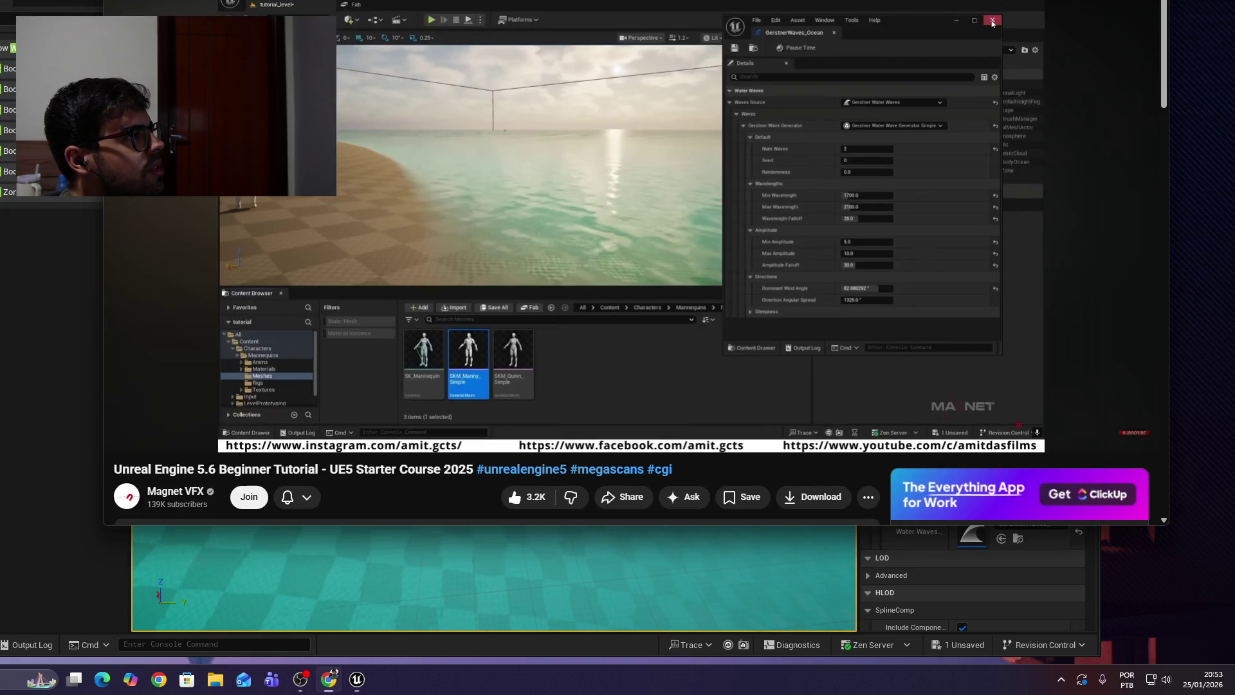
pyautogui.click(678, 166)
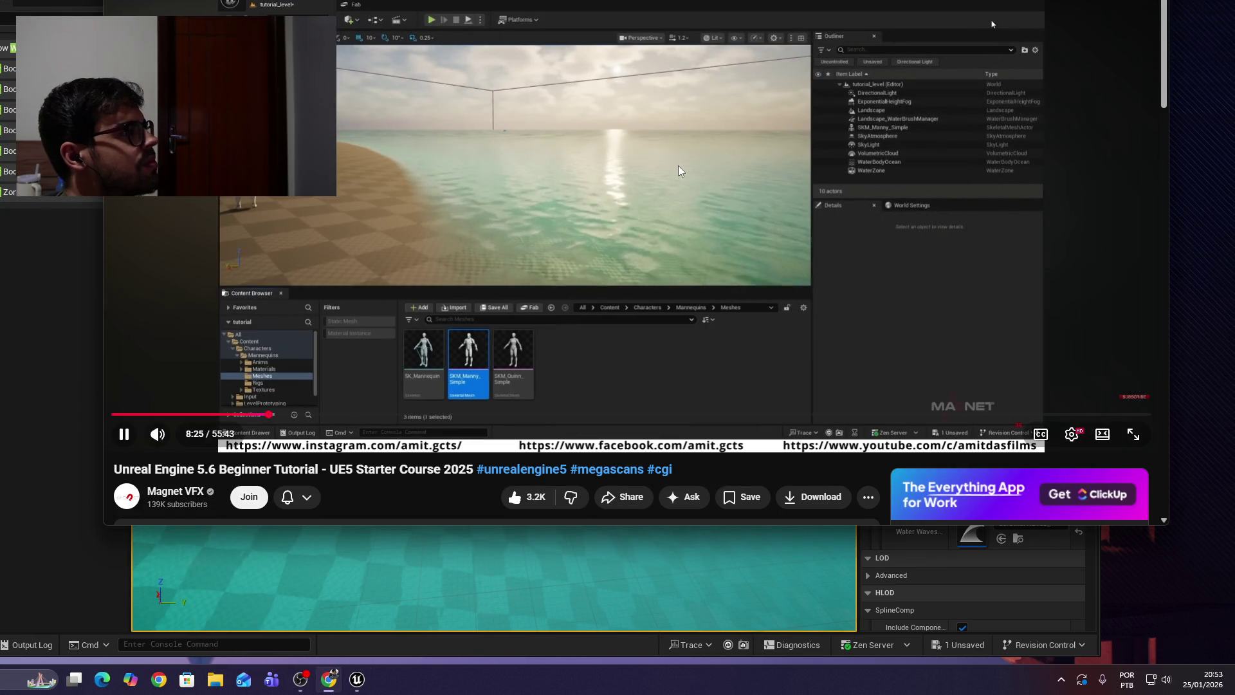
pyautogui.click(682, 167)
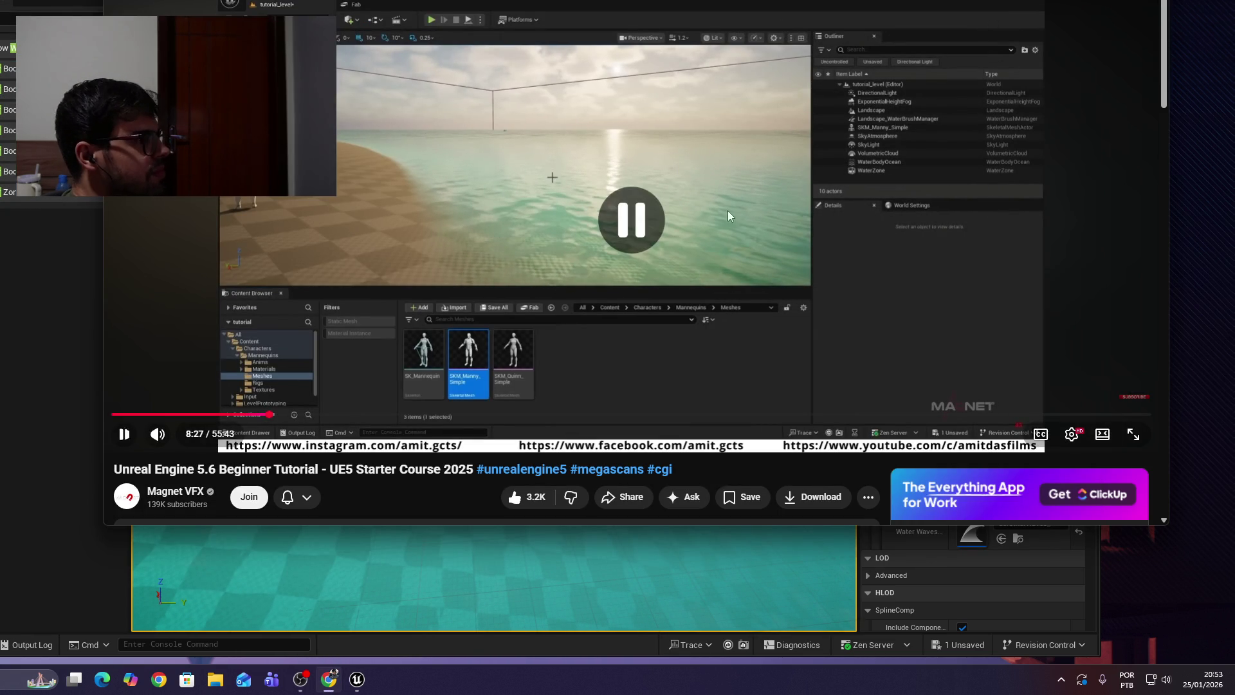
pyautogui.click(663, 577)
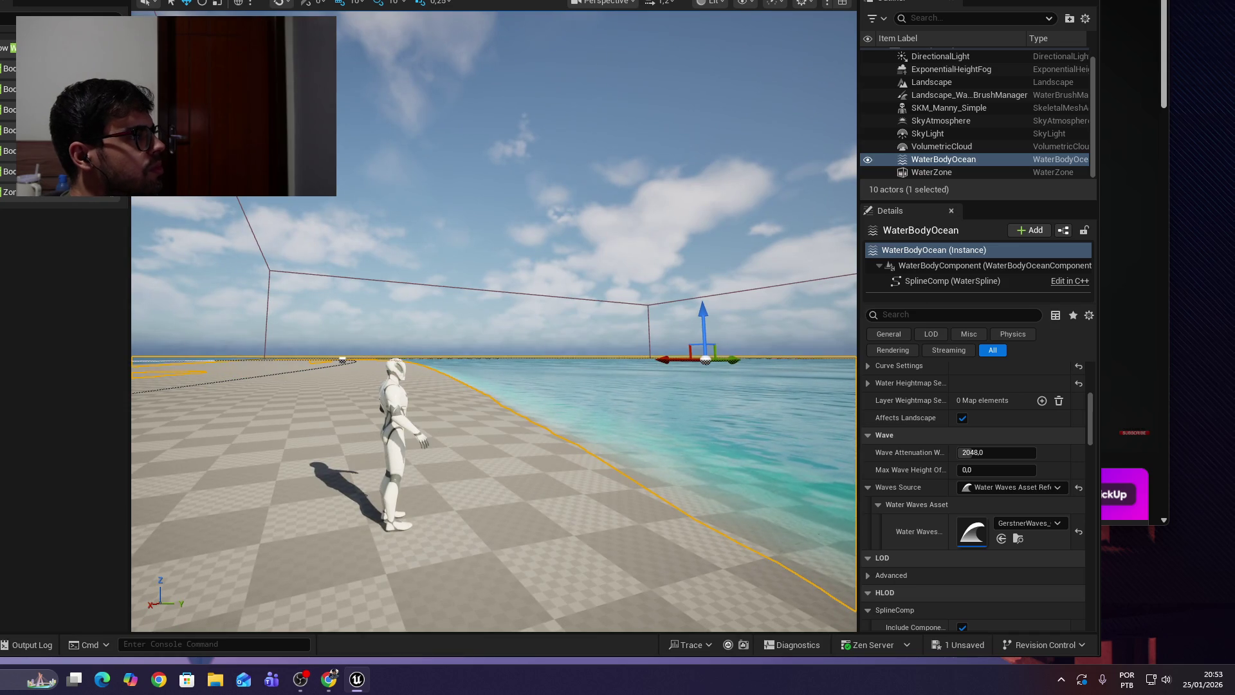
pyautogui.hotkey('alt', 'Tab')
pyautogui.click(746, 146)
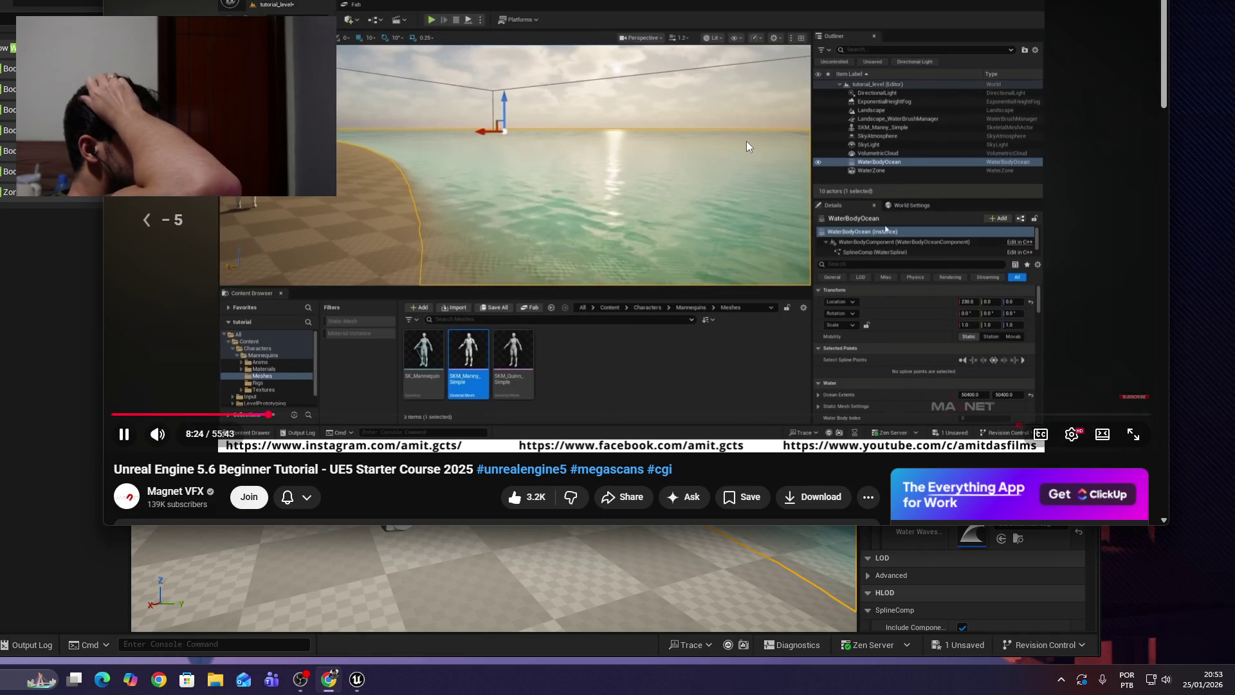
pyautogui.press('Left')
pyautogui.press('Left')
pyautogui.press('Left')
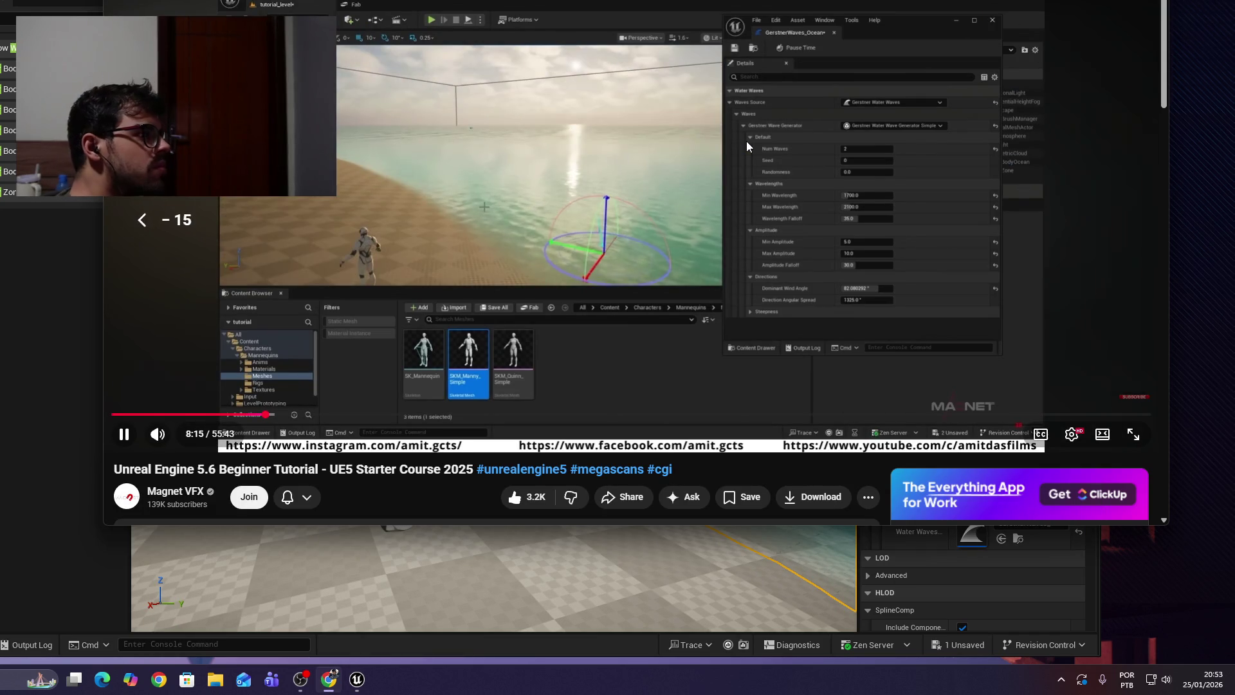
pyautogui.press('Left')
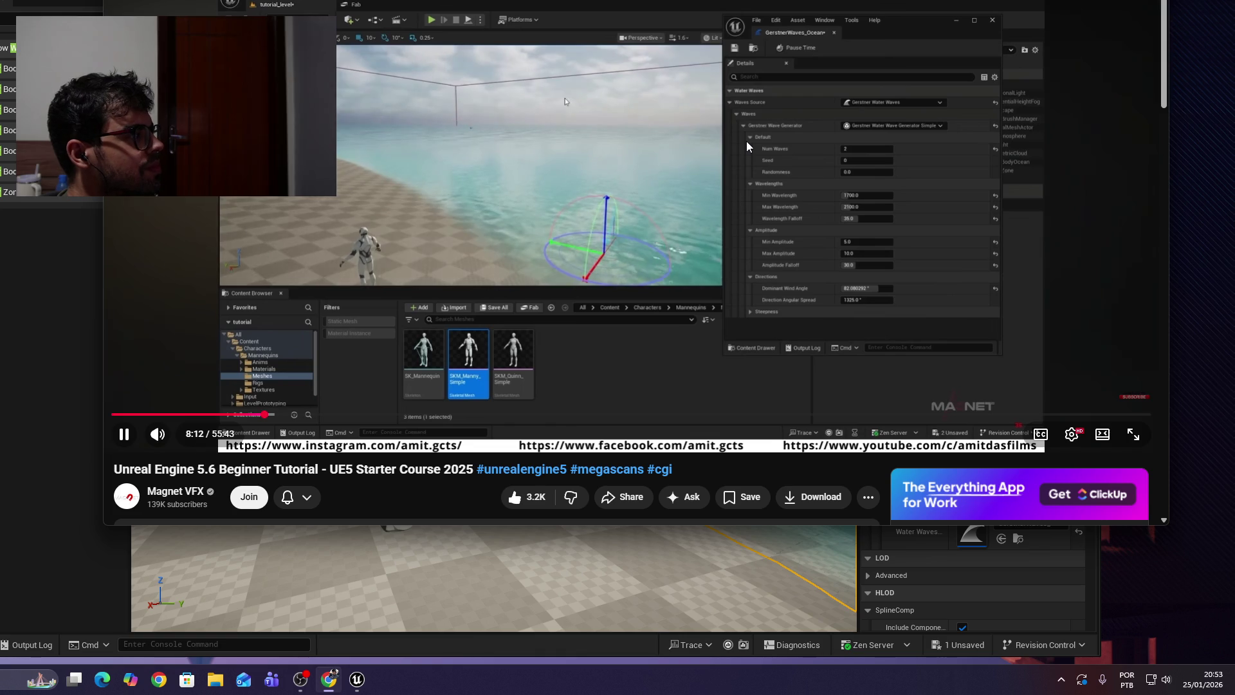
pyautogui.press('Right')
pyautogui.press('Right')
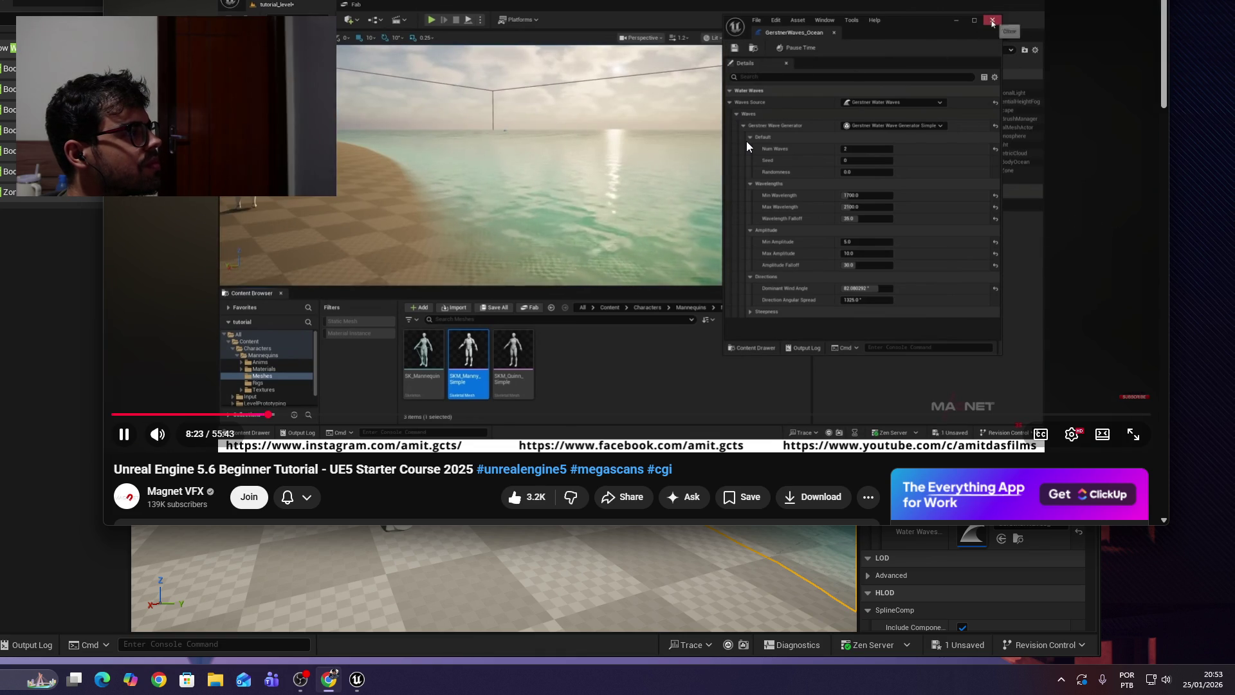
pyautogui.hotkey('alt', 'Tab')
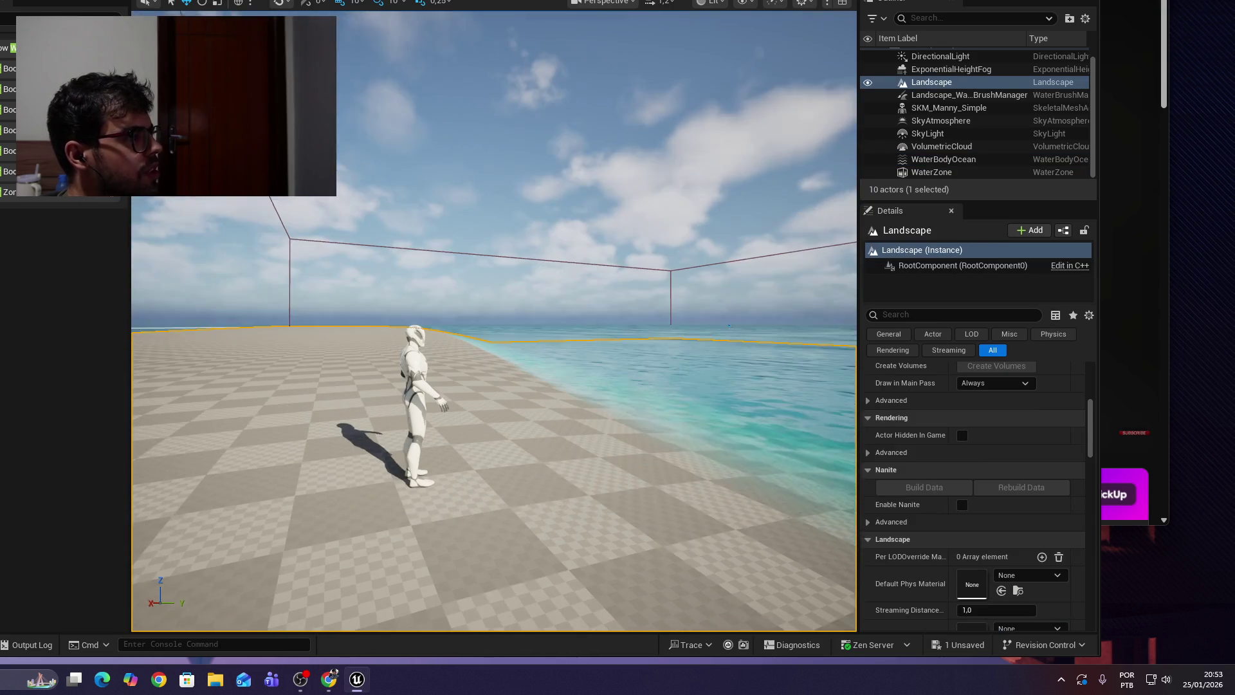
pyautogui.moveTo(650, 555); pyautogui.dragTo(628, 550)
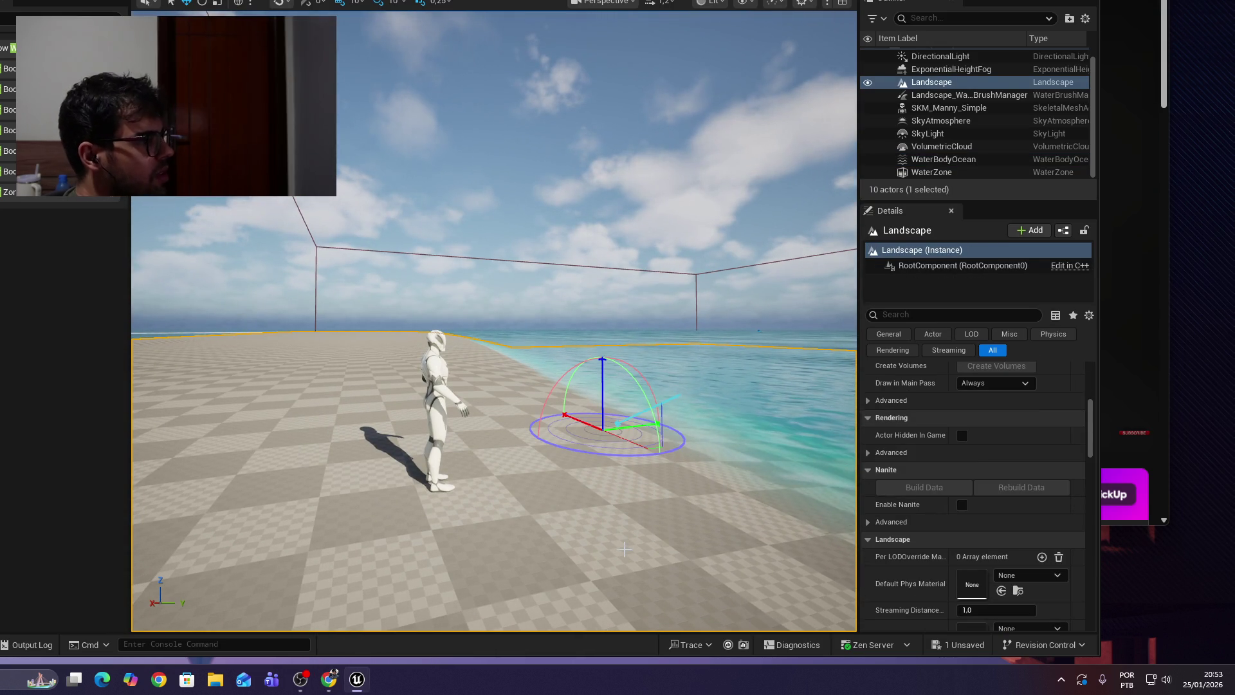
pyautogui.moveTo(631, 388); pyautogui.dragTo(551, 327)
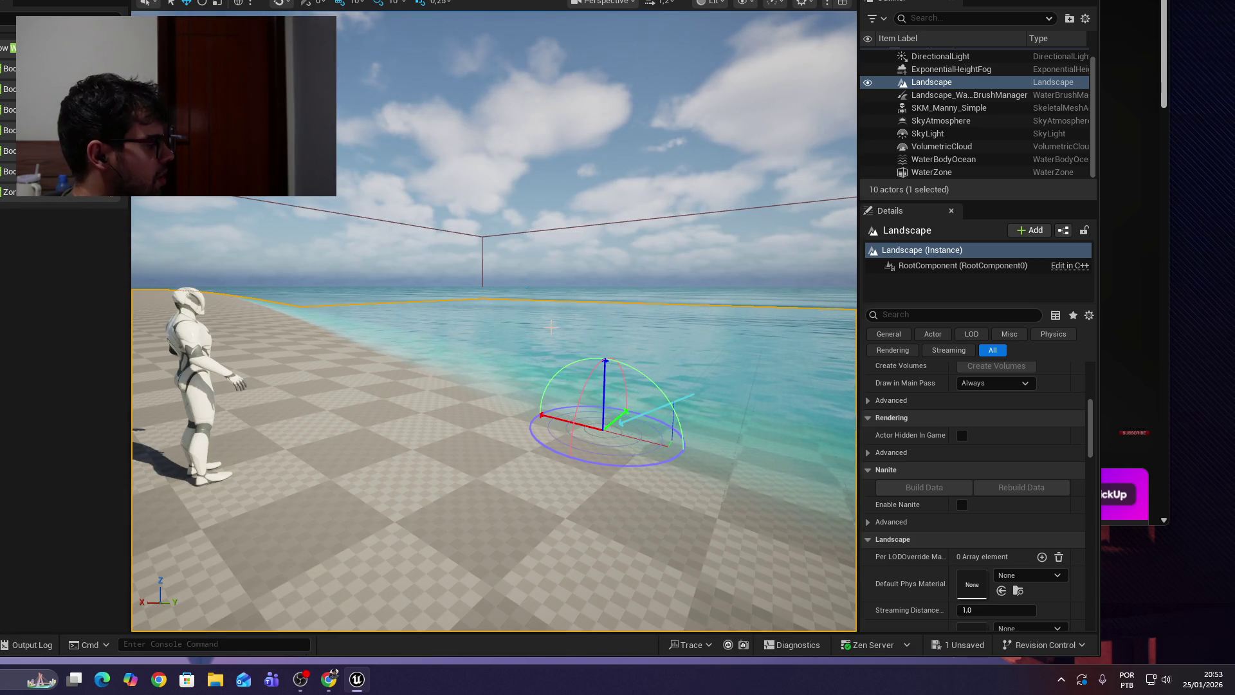